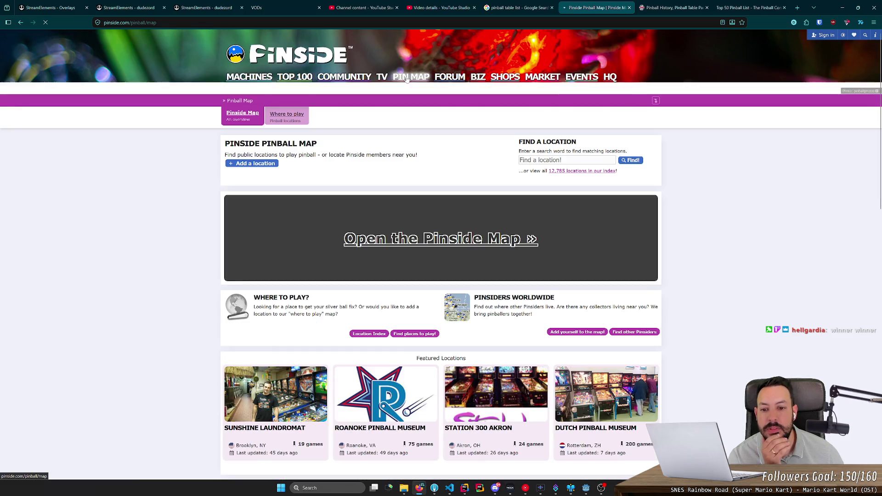
# Leave the Pin Map for Pinside's Pinball Top 100 and expand Godzilla's game group
pyautogui.hotkey('alt', 'Left')
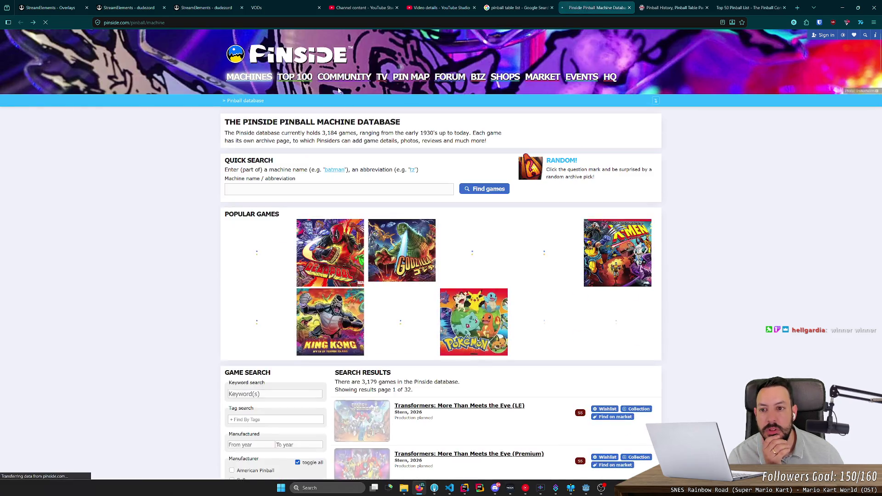
pyautogui.click(307, 79)
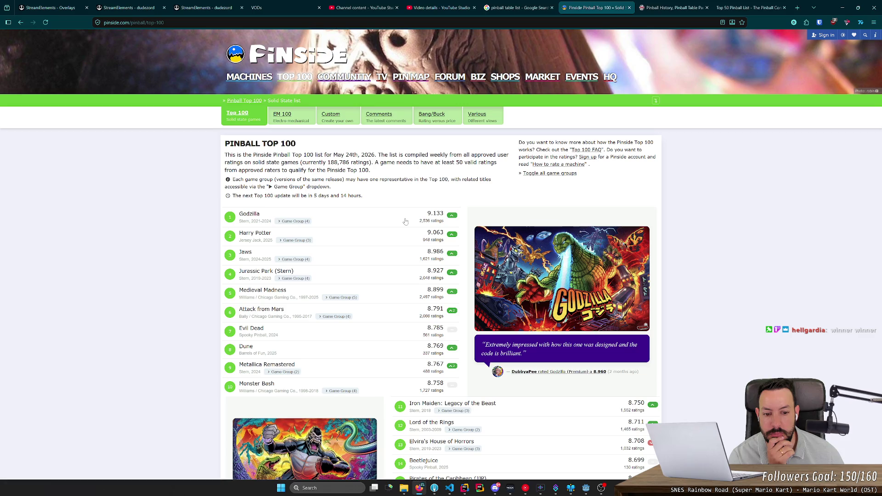
pyautogui.click(295, 221)
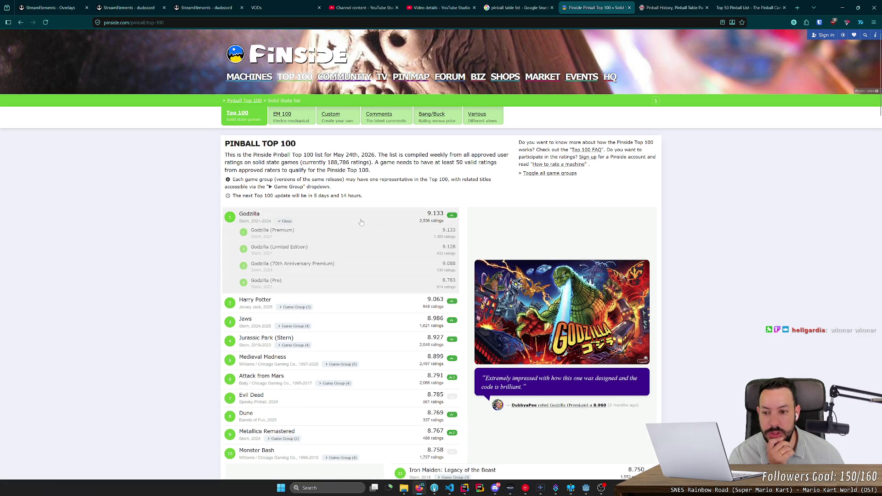
# Open the Godzilla (Premium) gallery and view its playfield photo full size
pyautogui.click(284, 236)
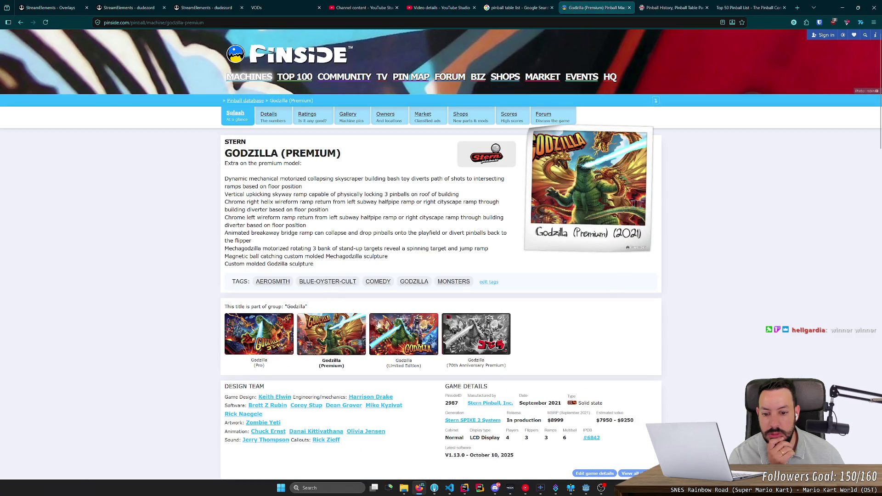
pyautogui.scroll(-5, 414, 302)
pyautogui.scroll(-9, 414, 302)
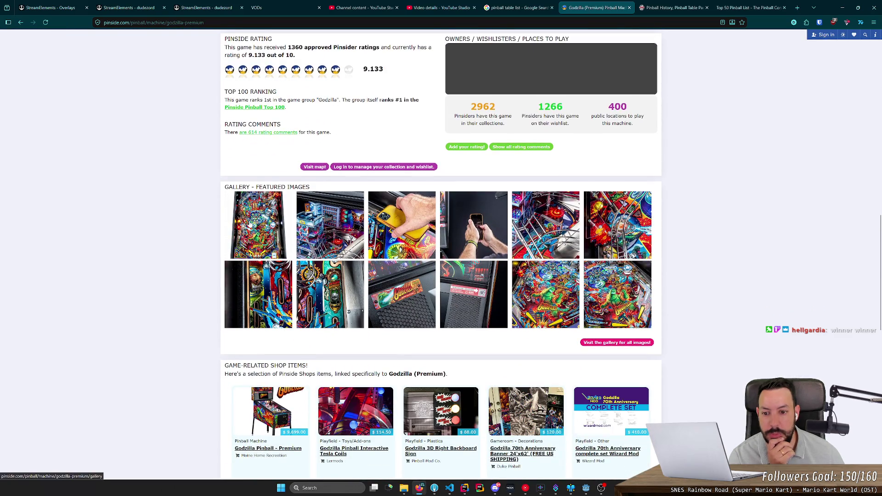
pyautogui.click(251, 225)
pyautogui.scroll(-4, 243, 262)
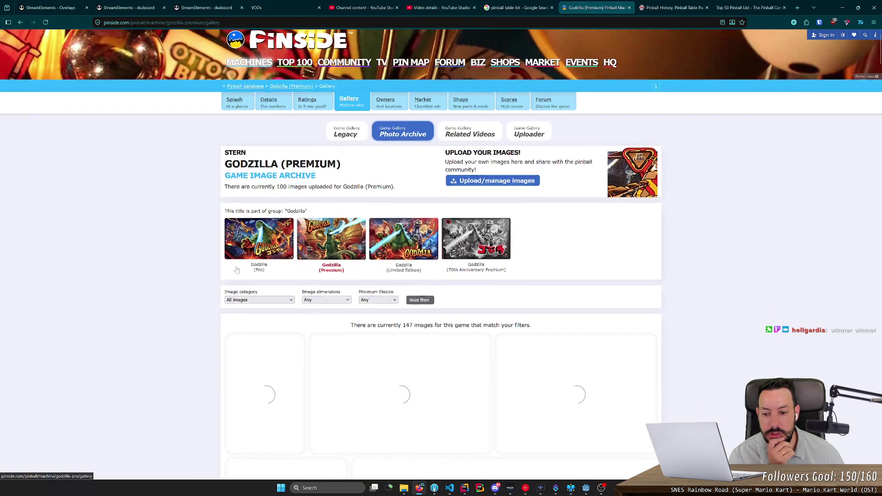
pyautogui.scroll(-3, 310, 227)
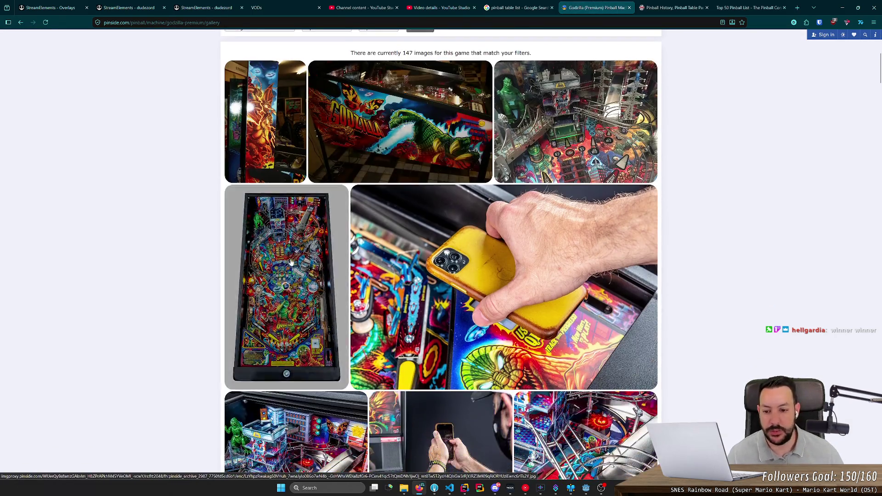
pyautogui.click(290, 258)
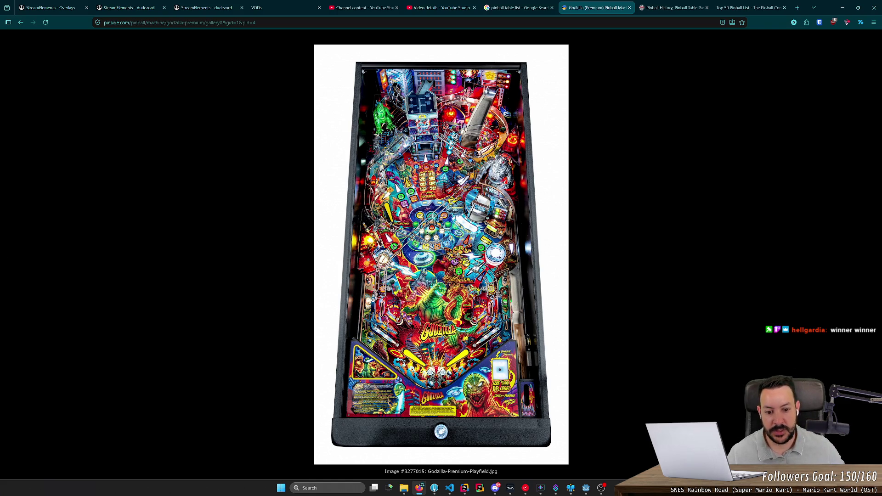
# Close the playfield photo and return to the Godzilla (Premium) machine page
pyautogui.click(385, 285)
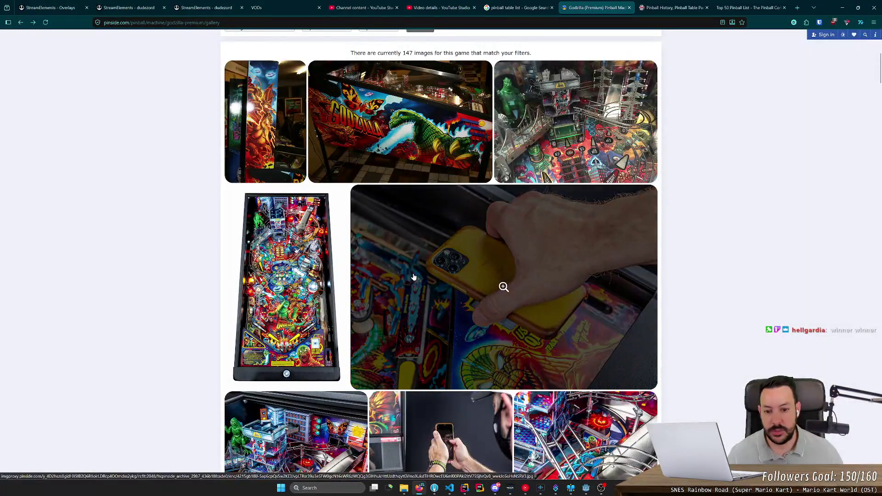
pyautogui.hotkey('alt', 'Left')
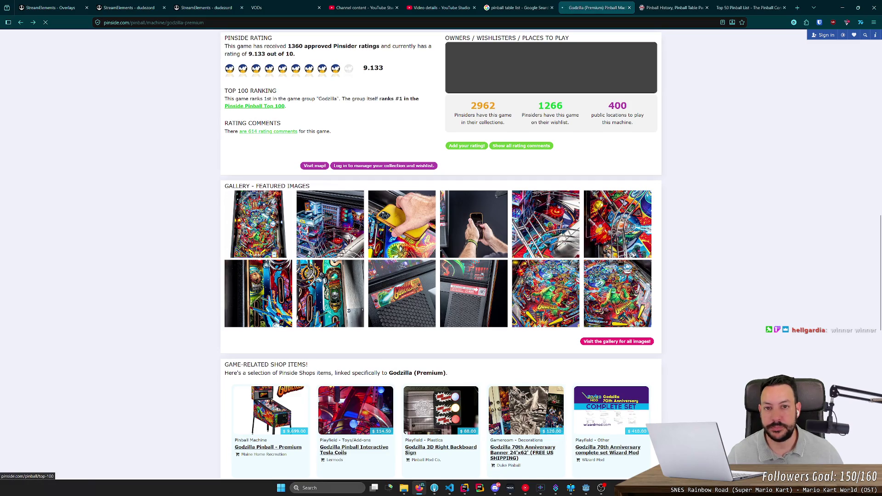
pyautogui.click(533, 4)
pyautogui.click(595, 7)
# Back on the Top 100, expand Harry Potter's editions and open Collectors Edition in a new tab
pyautogui.hotkey('alt', 'Left')
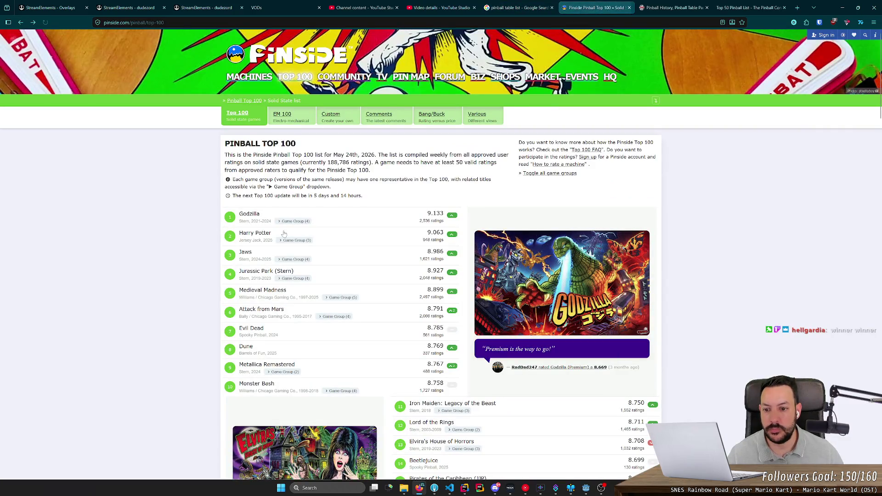
pyautogui.click(367, 238)
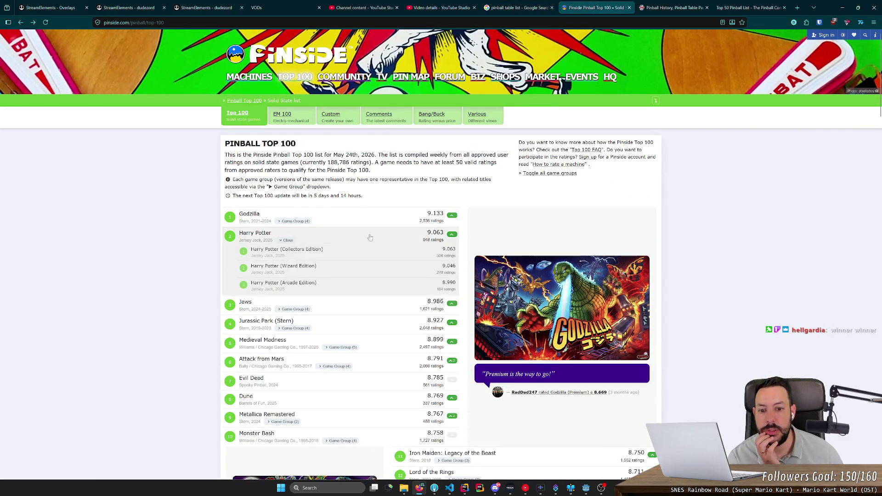
pyautogui.middleClick(279, 259)
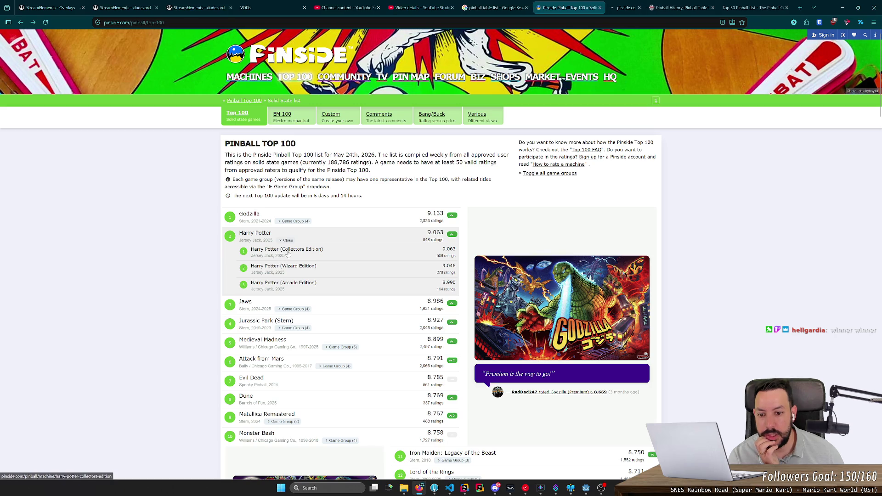
pyautogui.click(606, 5)
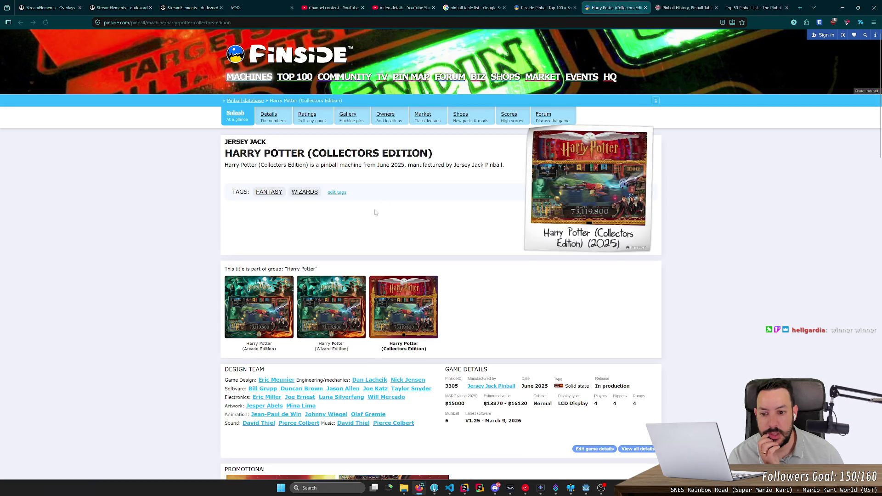
# View the Collectors Edition flyer full size and its price history, then close the tab
pyautogui.scroll(-5, 338, 250)
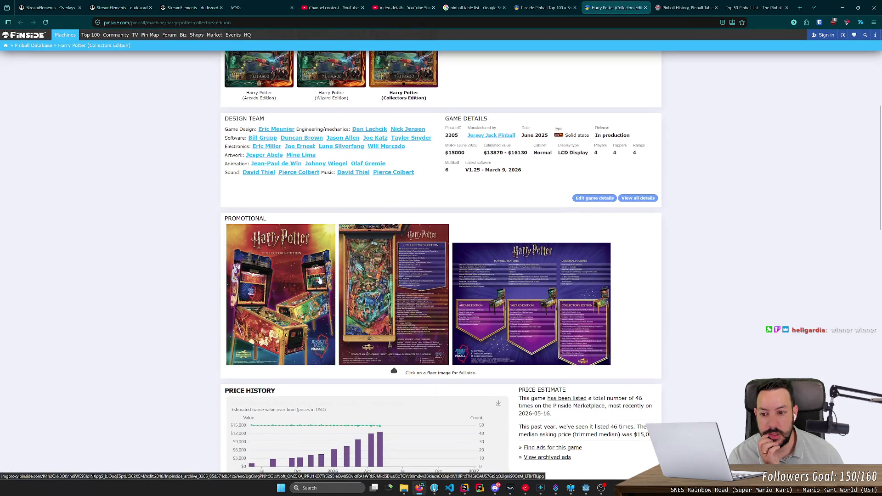
pyautogui.click(383, 274)
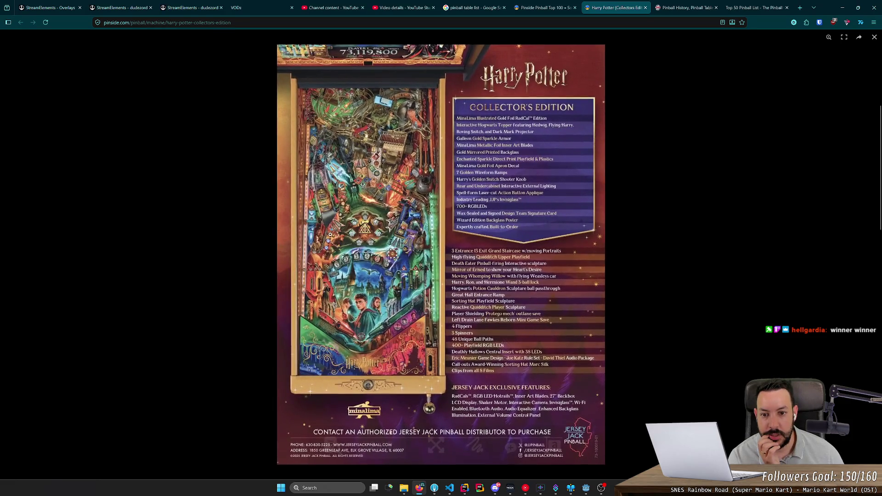
pyautogui.click(235, 224)
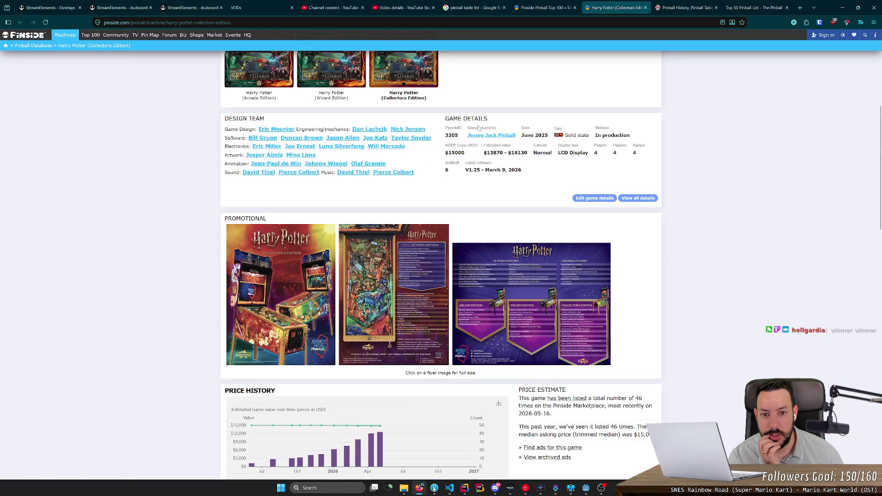
pyautogui.scroll(-4, 388, 238)
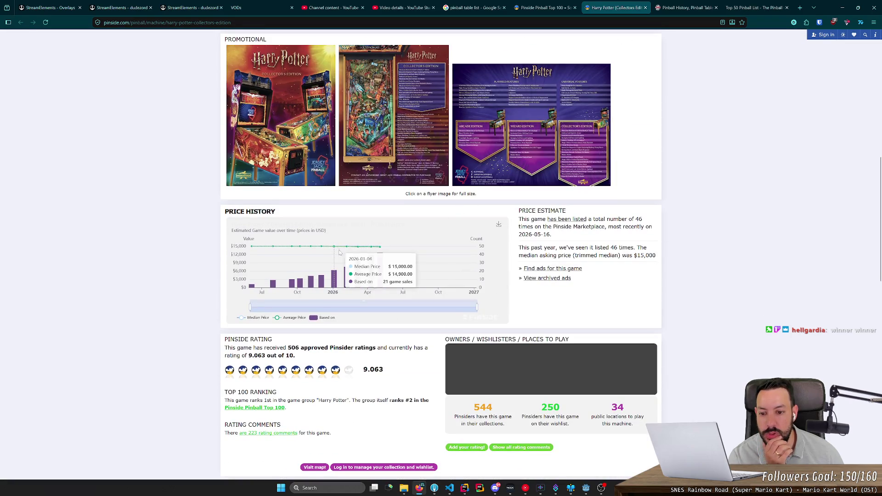
pyautogui.moveTo(374, 265)
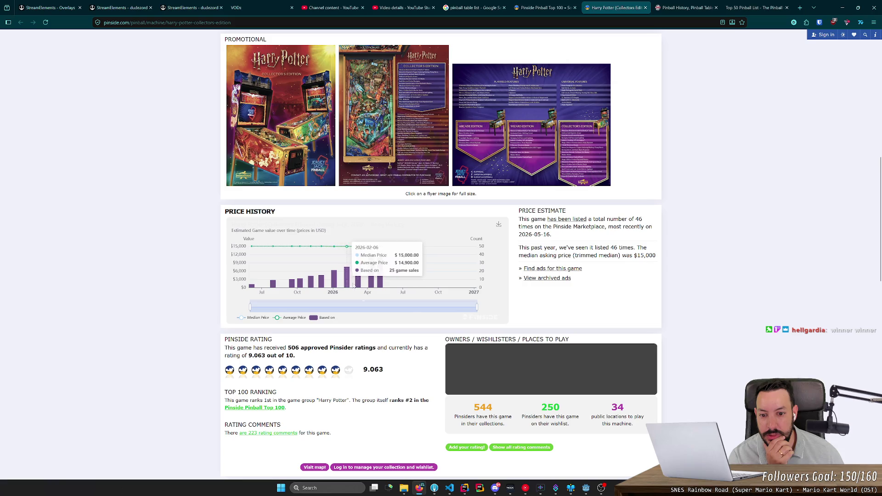
pyautogui.scroll(-2, 383, 282)
pyautogui.scroll(-5, 382, 282)
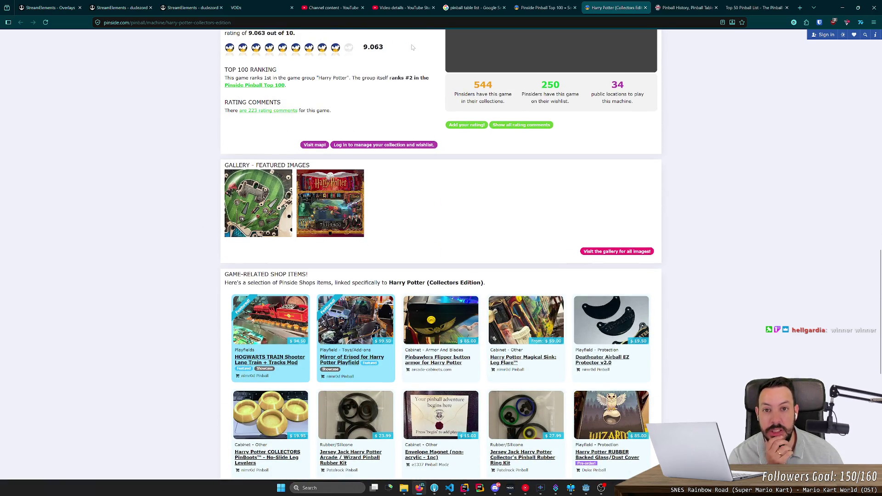
pyautogui.click(645, 7)
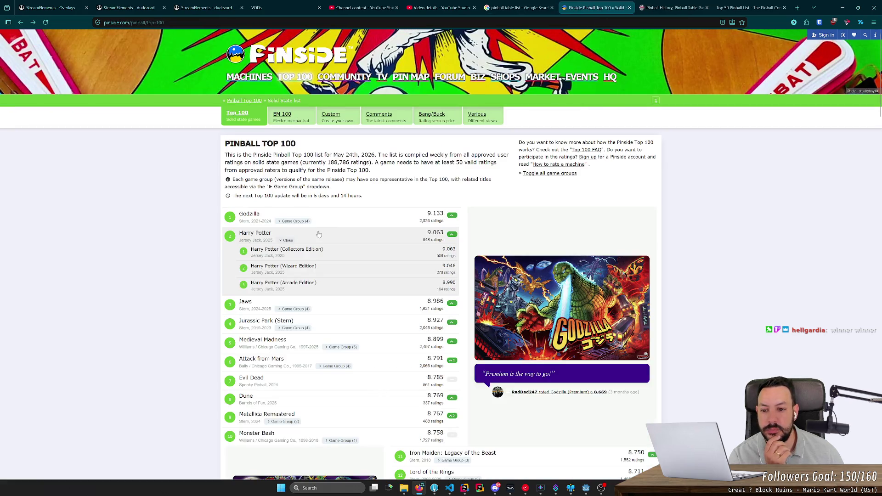
# Try the members-only Custom Top 100, then switch to the EM 100 list led by Surfers
pyautogui.scroll(-2, 322, 235)
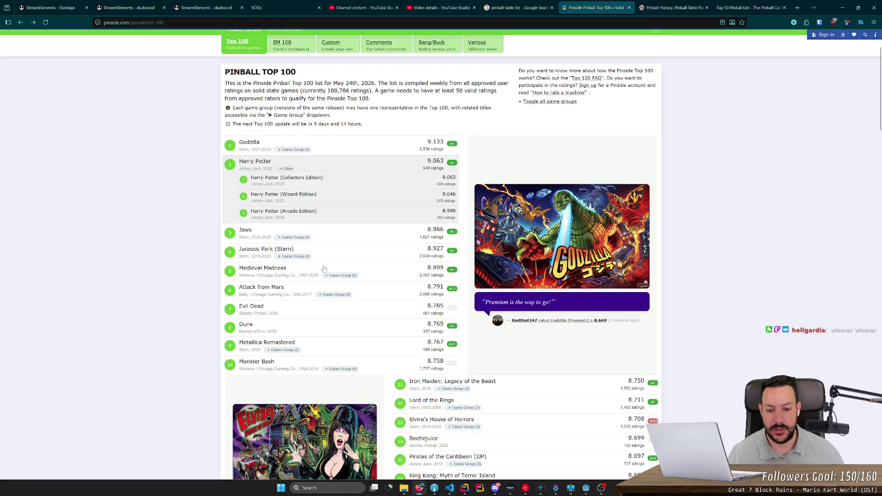
pyautogui.scroll(-4, 324, 269)
pyautogui.scroll(6, 195, 247)
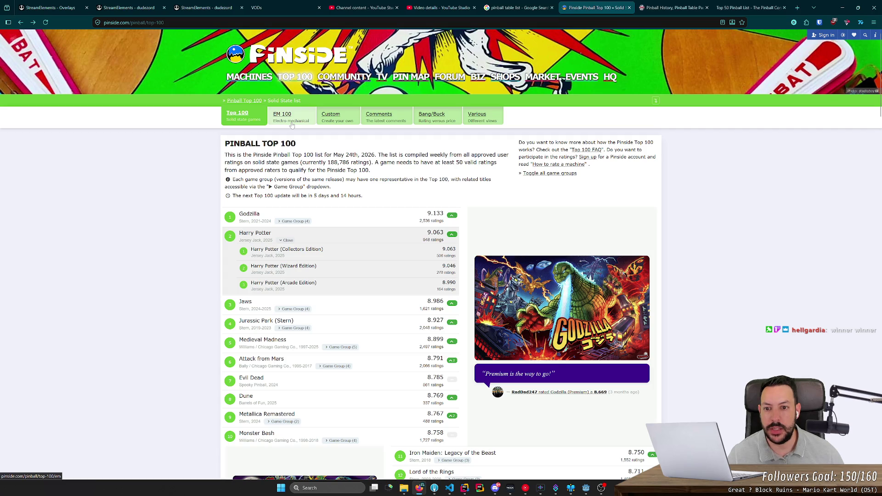
pyautogui.click(294, 123)
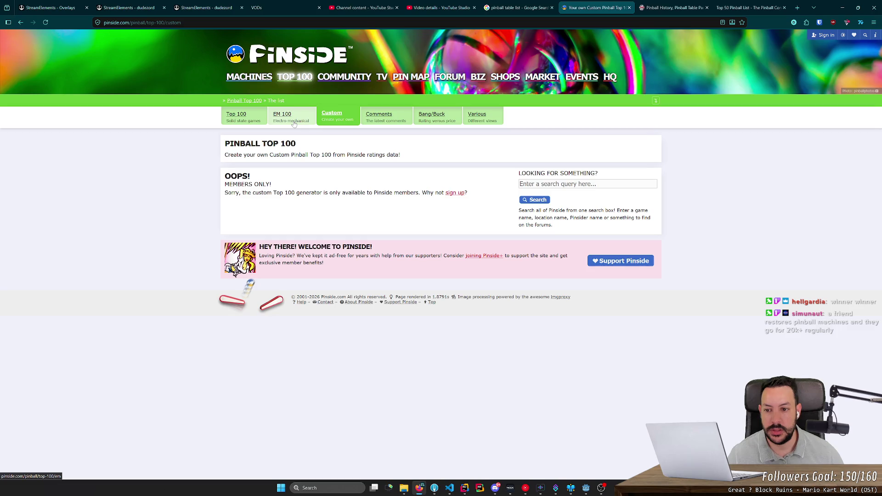
pyautogui.moveTo(280, 193); pyautogui.dragTo(362, 193)
pyautogui.click(362, 192)
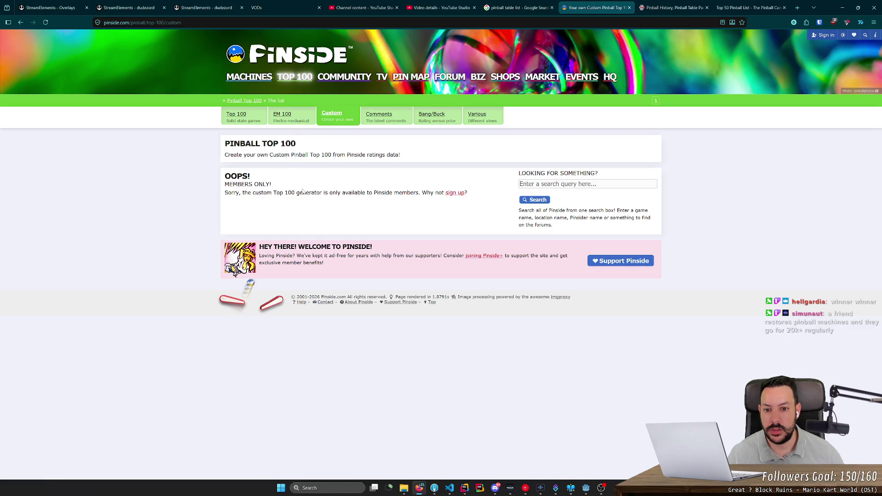
pyautogui.click(292, 120)
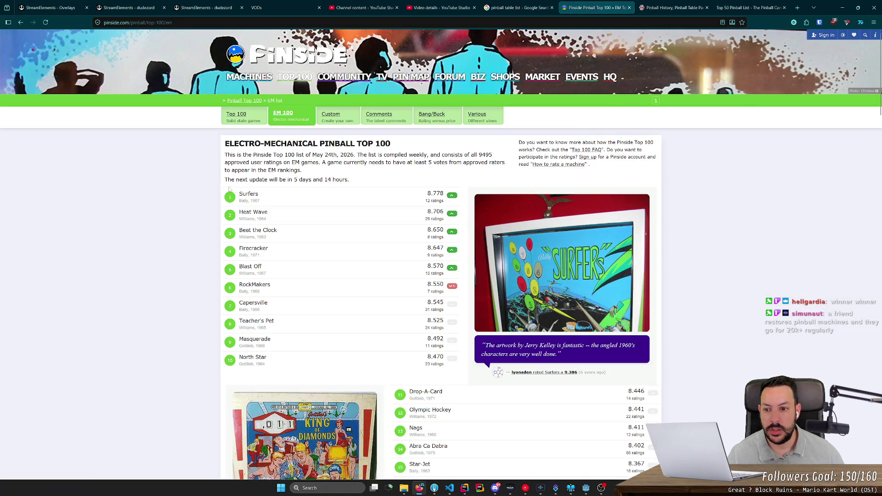
# Enlarge and zoom the Surfers playfield photo, scanning from the top arch to the flippers
pyautogui.click(252, 196)
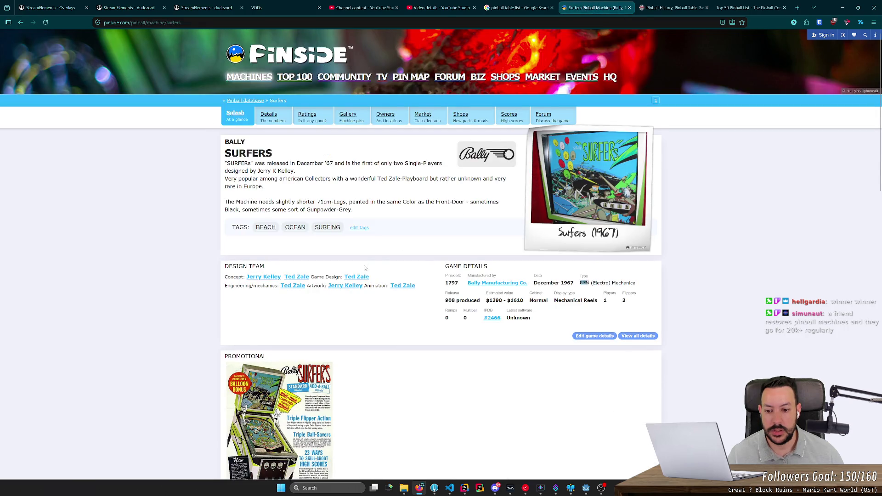
pyautogui.scroll(-12, 368, 266)
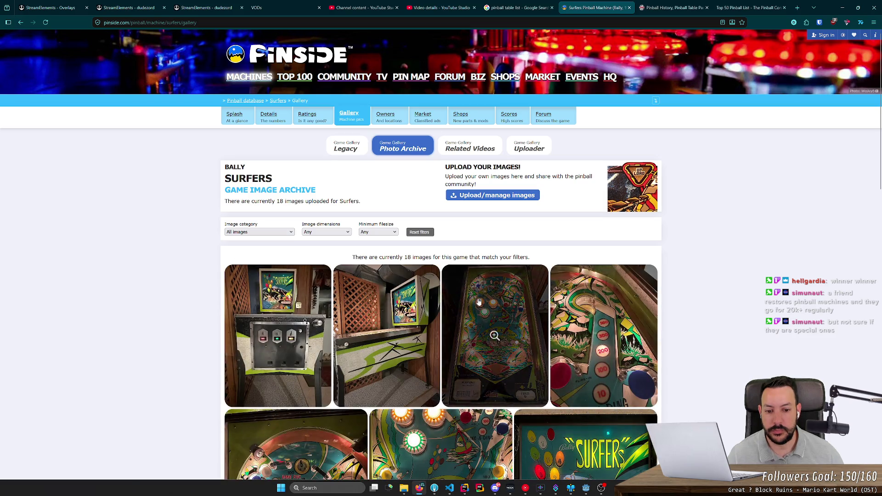
pyautogui.click(493, 335)
pyautogui.click(476, 281)
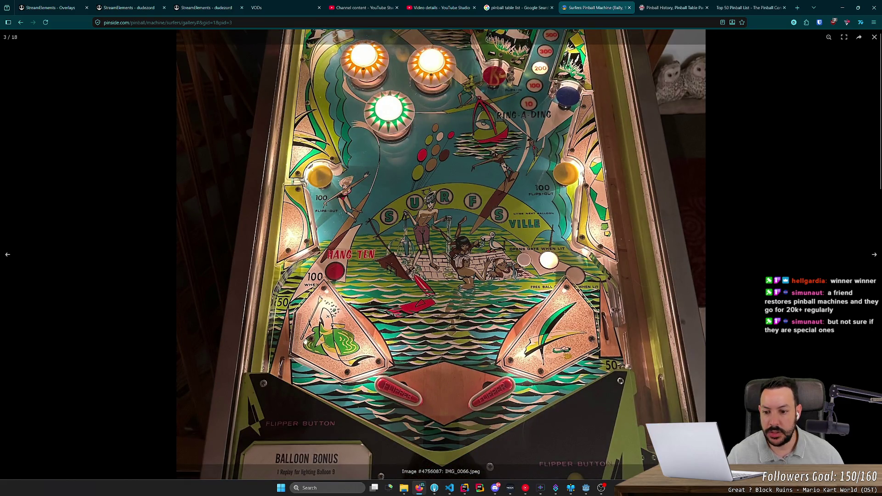
pyautogui.scroll(2, 367, 316)
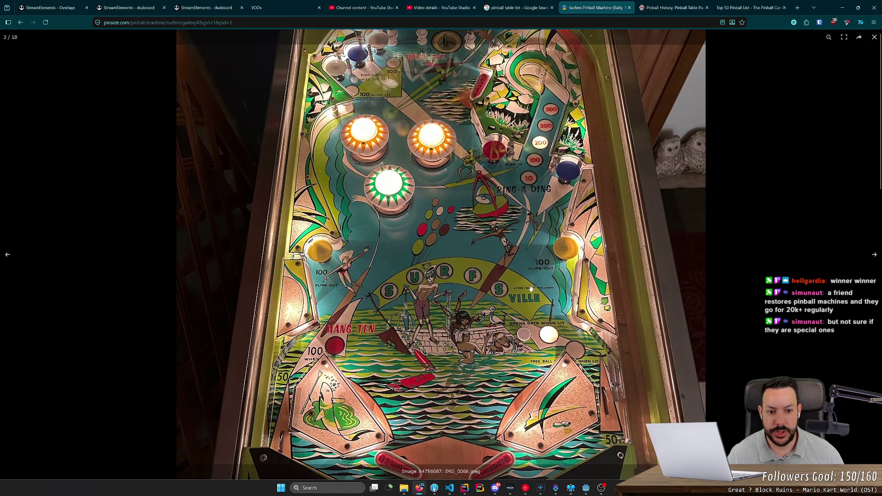
pyautogui.scroll(2, 486, 293)
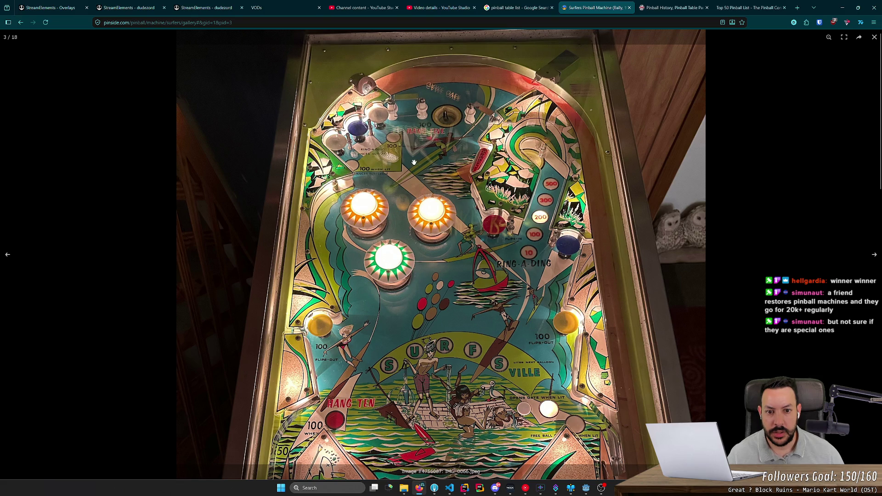
pyautogui.scroll(-4, 436, 107)
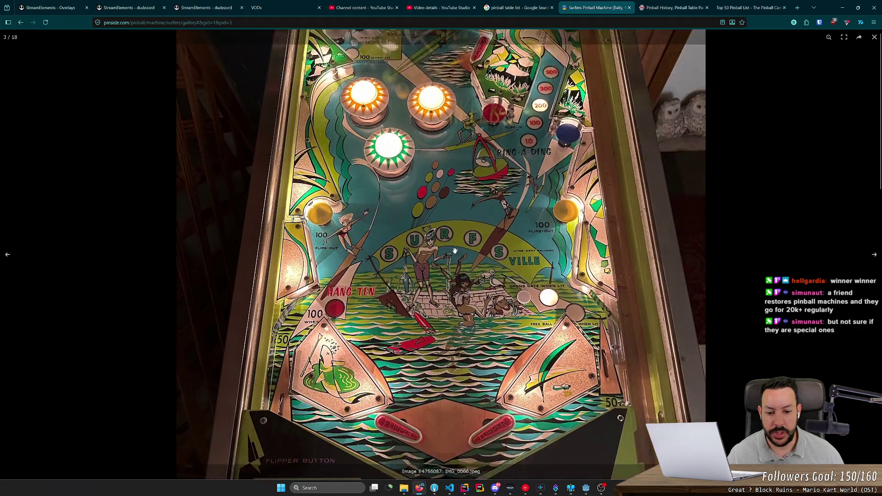
pyautogui.scroll(5, 432, 431)
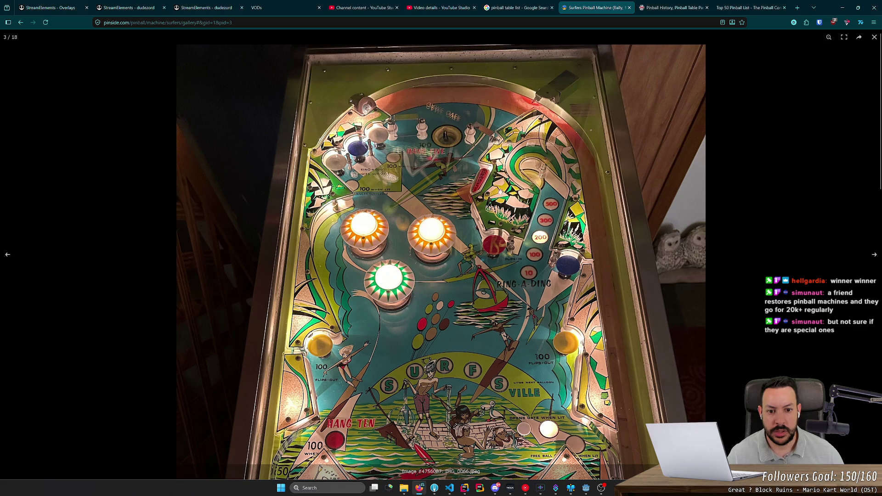
pyautogui.scroll(-3, 487, 180)
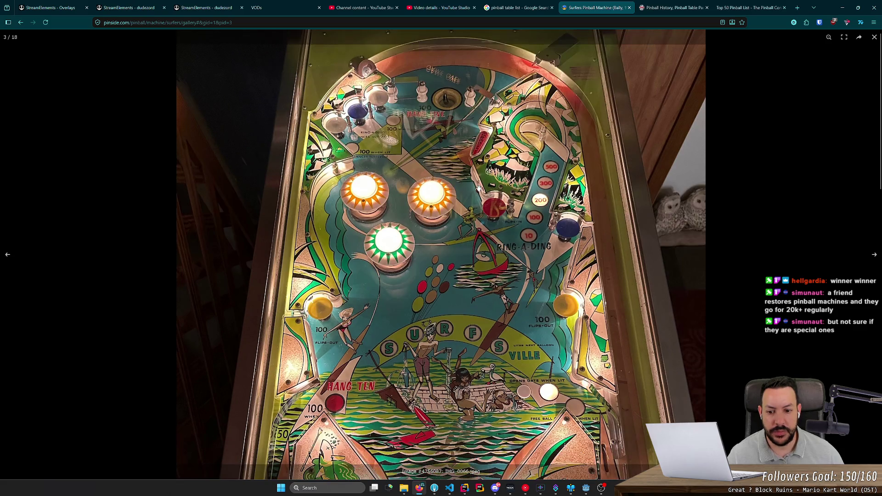
pyautogui.scroll(3, 447, 239)
pyautogui.press('Escape')
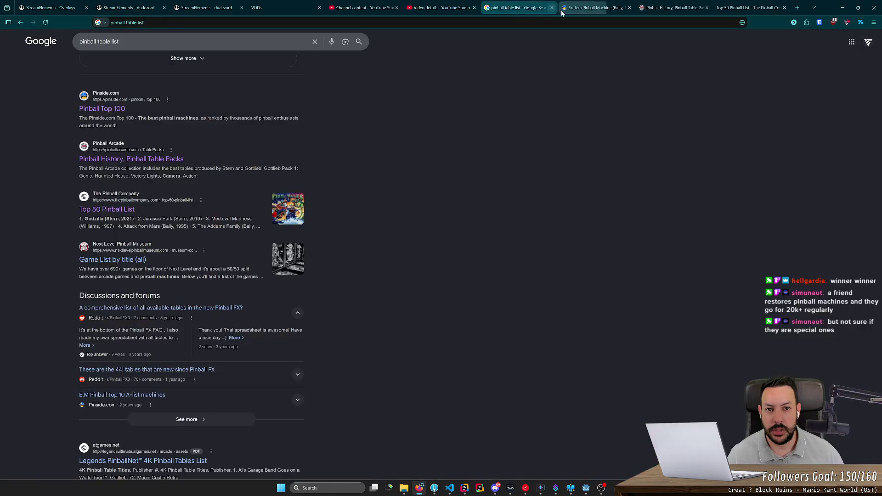
# Open Heat Wave's gallery and enlarge its Williams playfield photo (image 5 of 6)
pyautogui.hotkey('alt', 'Left')
pyautogui.hotkey('alt', 'Left')
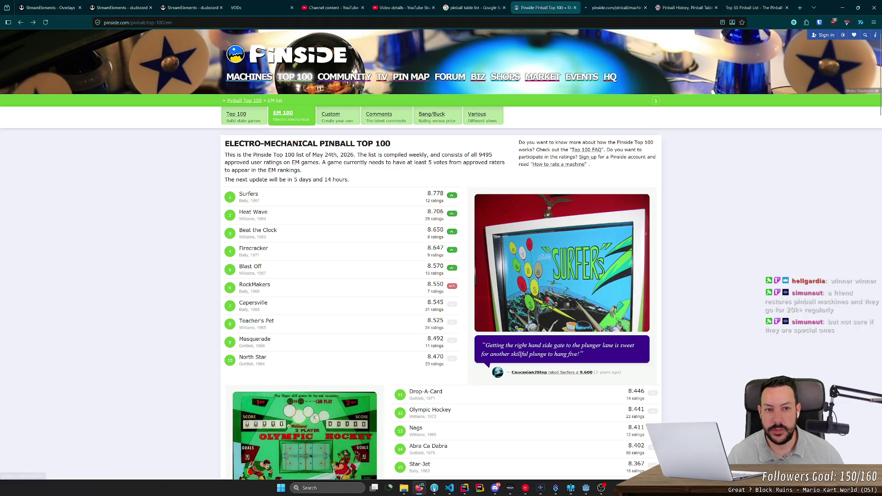
pyautogui.click(615, 8)
pyautogui.click(715, 8)
pyautogui.click(715, 7)
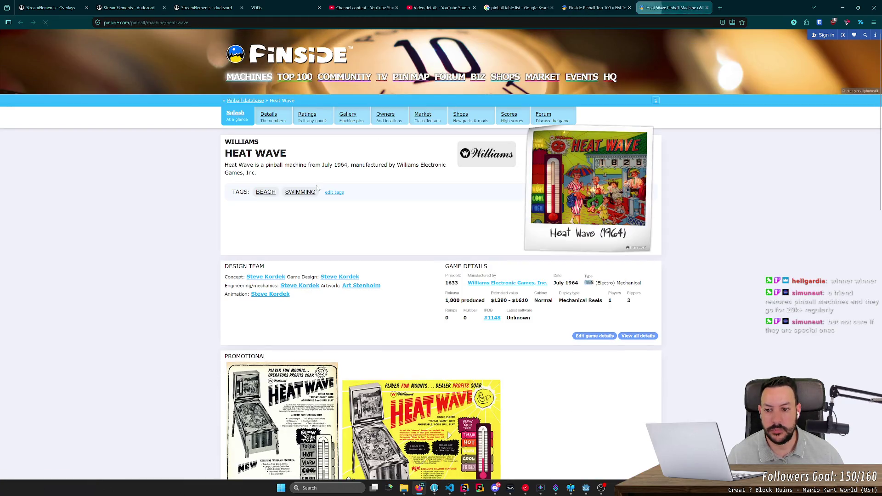
pyautogui.scroll(-5, 316, 204)
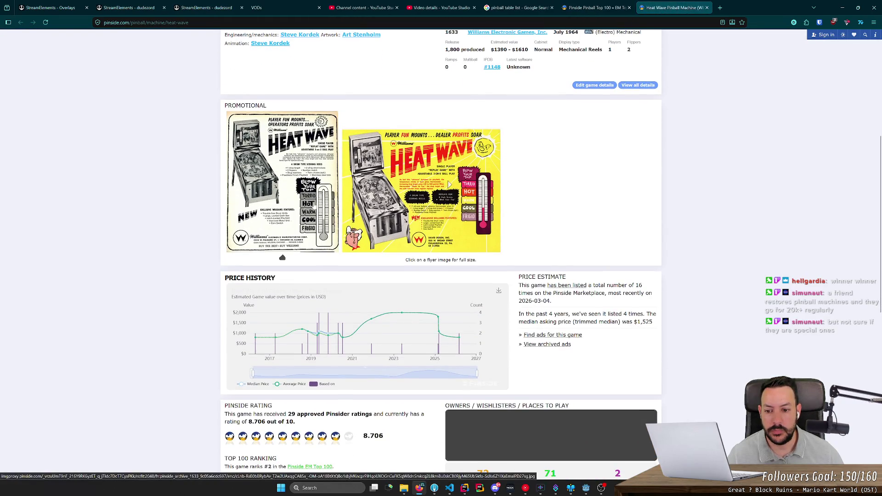
pyautogui.scroll(-4, 282, 258)
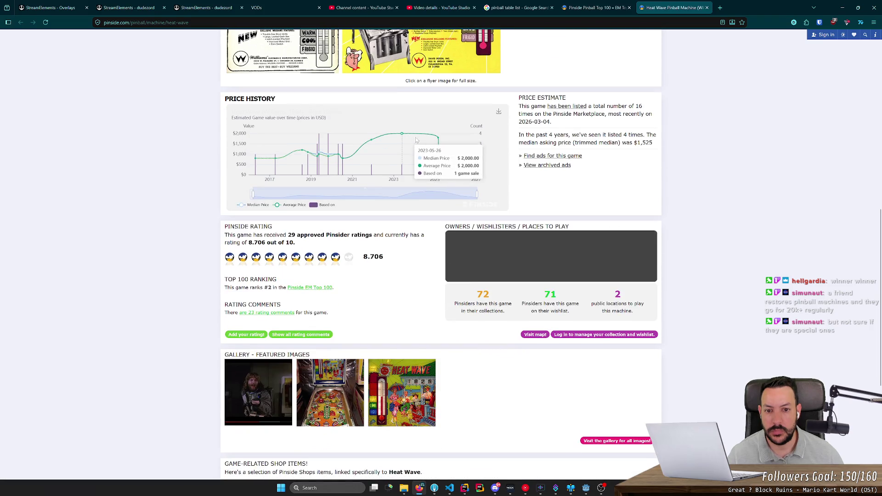
pyautogui.scroll(-3, 417, 197)
pyautogui.click(345, 214)
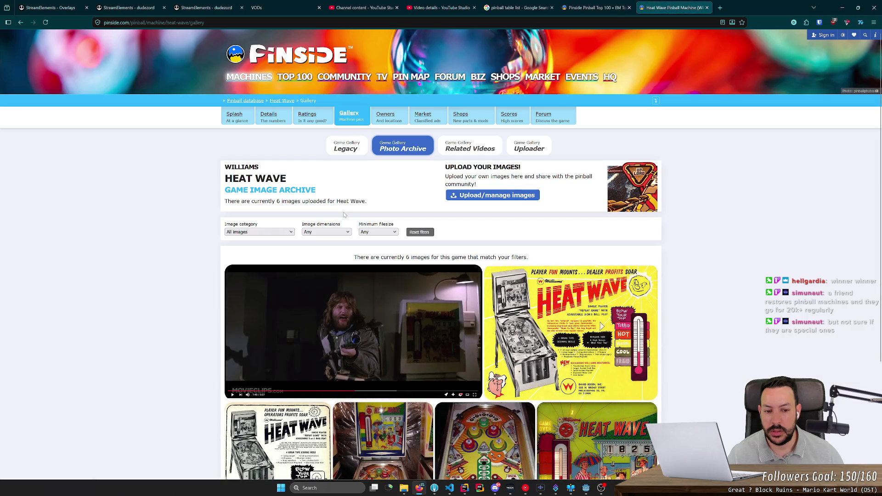
pyautogui.scroll(-3, 344, 214)
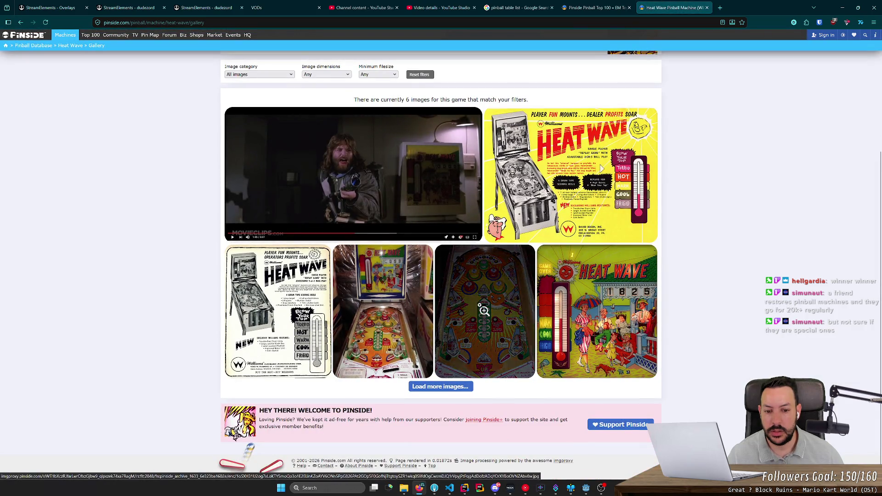
pyautogui.click(483, 306)
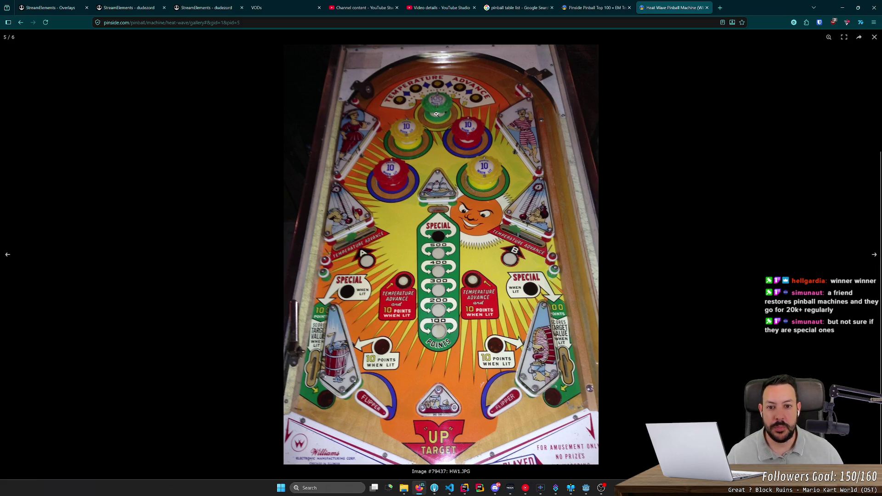
# Glance over the EM Top 100 list, then return to the Heat Wave playfield photo
pyautogui.click(596, 8)
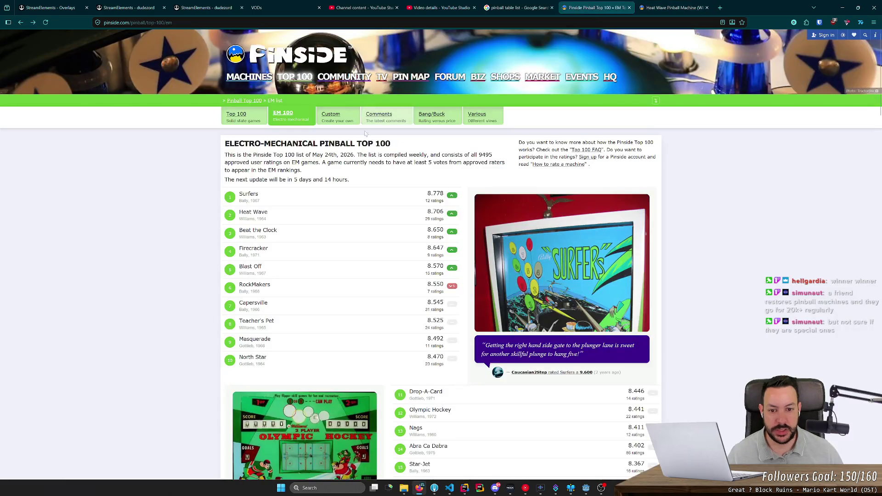
pyautogui.scroll(-3, 214, 221)
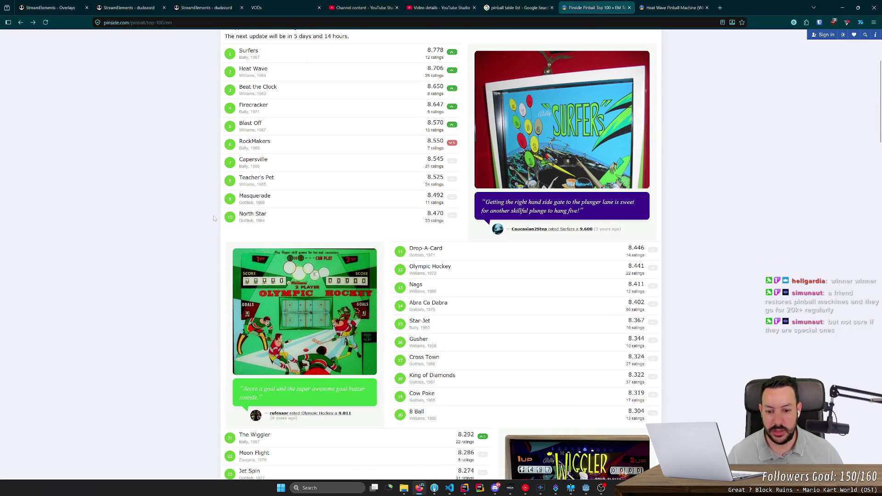
pyautogui.scroll(-4, 214, 219)
pyautogui.scroll(7, 215, 213)
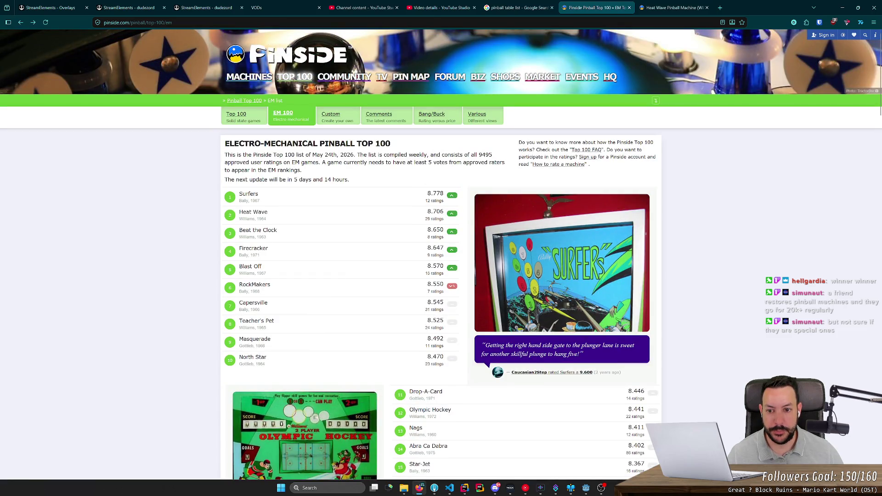
pyautogui.hotkey('ctrl', 'Tab')
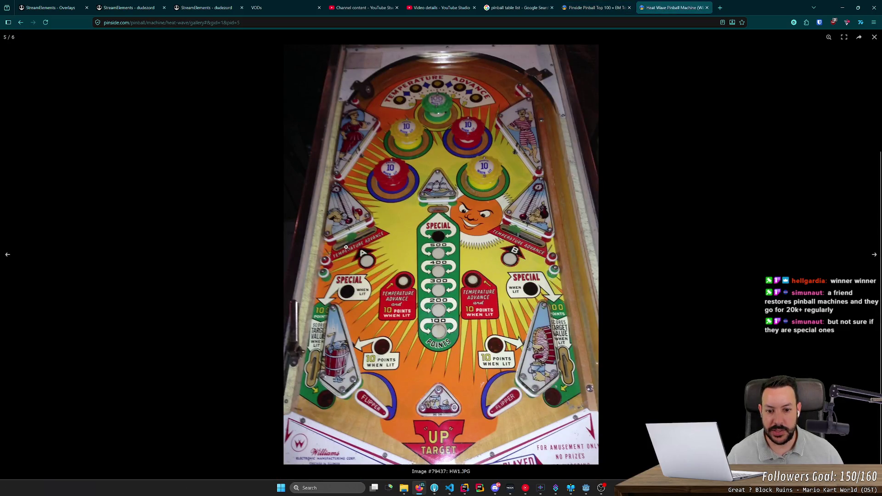
# Close Heat Wave, reopen the EM 100 list and open Beat the Clock in a new tab
pyautogui.click(706, 7)
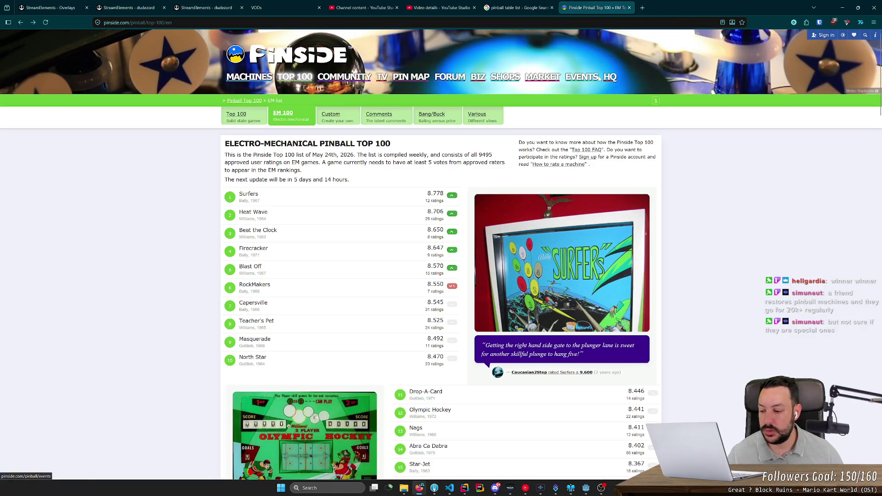
pyautogui.click(517, 7)
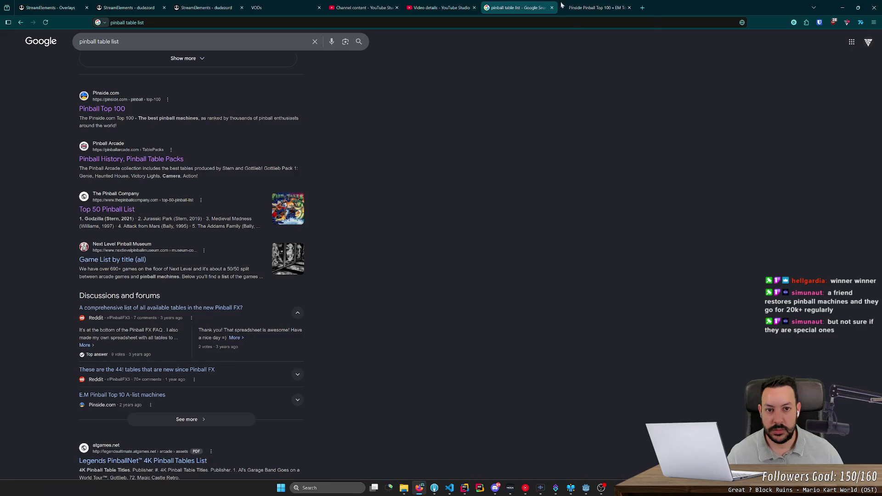
pyautogui.click(602, 5)
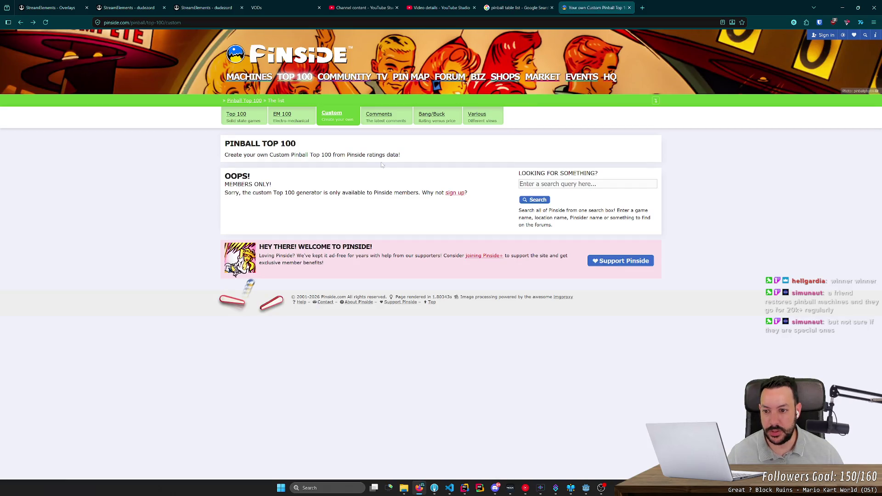
pyautogui.click(295, 121)
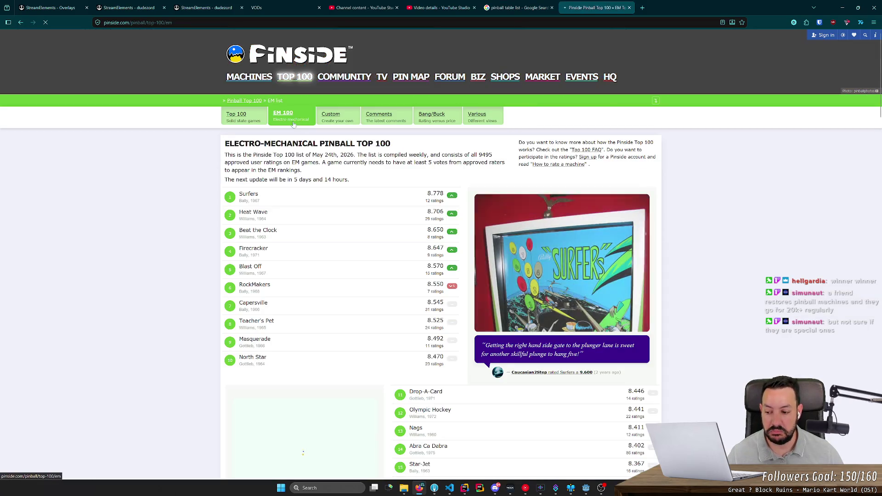
pyautogui.scroll(-2, 269, 170)
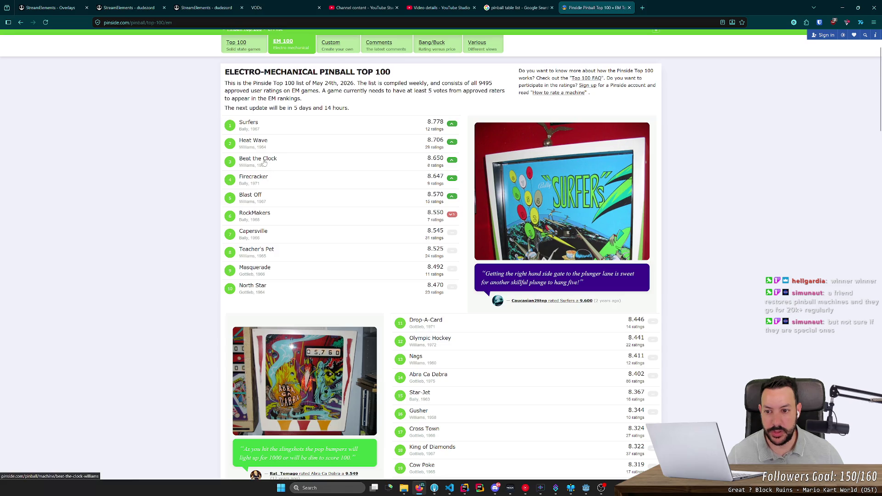
pyautogui.middleClick(264, 164)
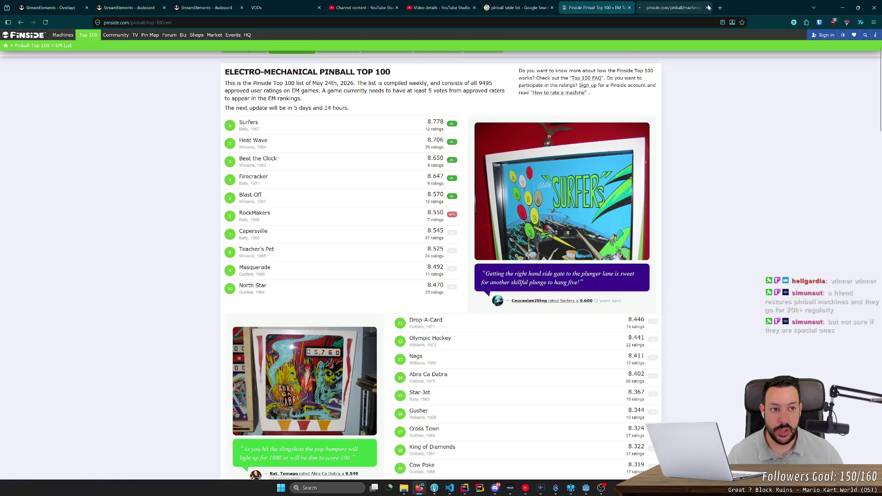
pyautogui.click(668, 9)
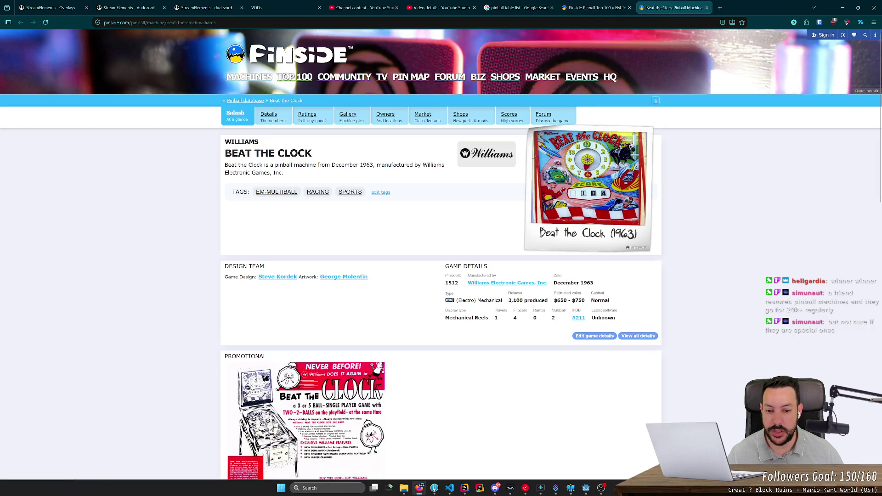
# Enlarge and zoom a Beat the Clock photo, then close it and the machine's tab
pyautogui.scroll(-15, 369, 220)
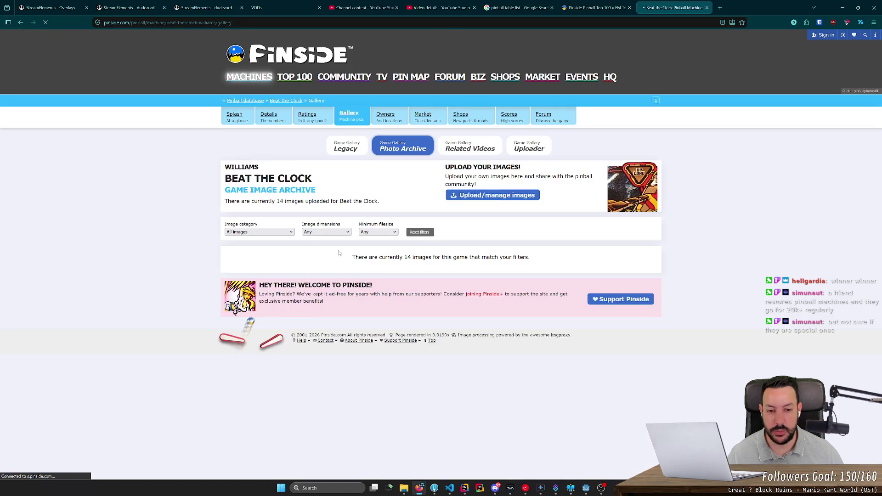
pyautogui.scroll(-2, 289, 216)
pyautogui.scroll(-5, 288, 216)
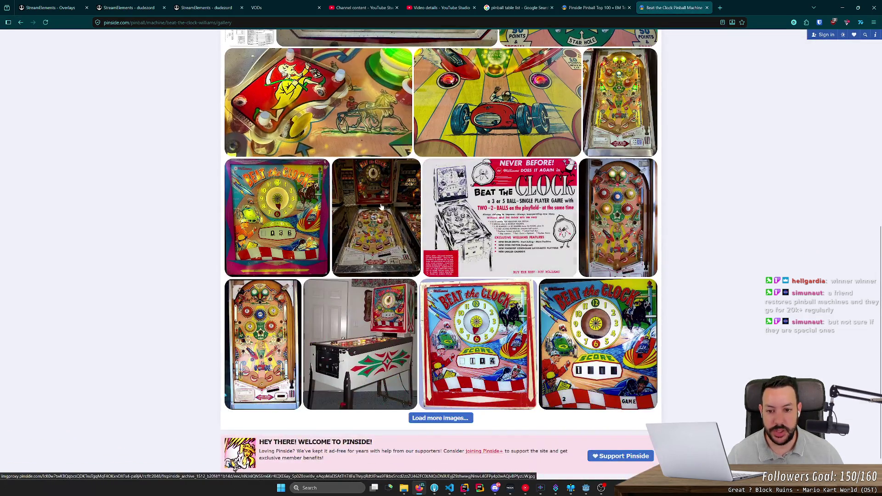
pyautogui.click(380, 207)
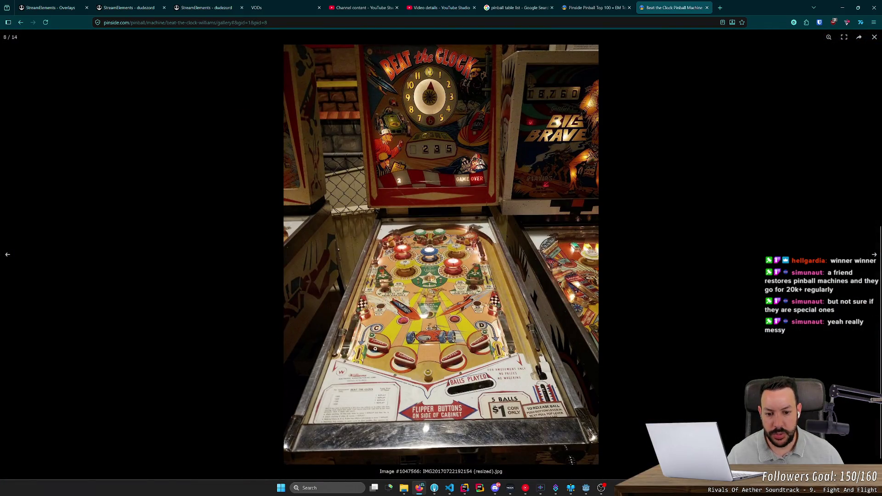
pyautogui.click(424, 338)
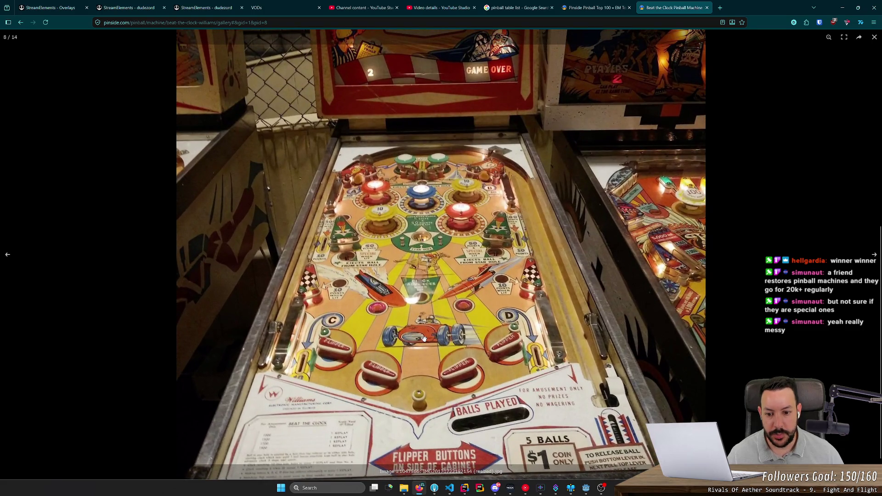
pyautogui.click(428, 292)
pyautogui.press('Escape')
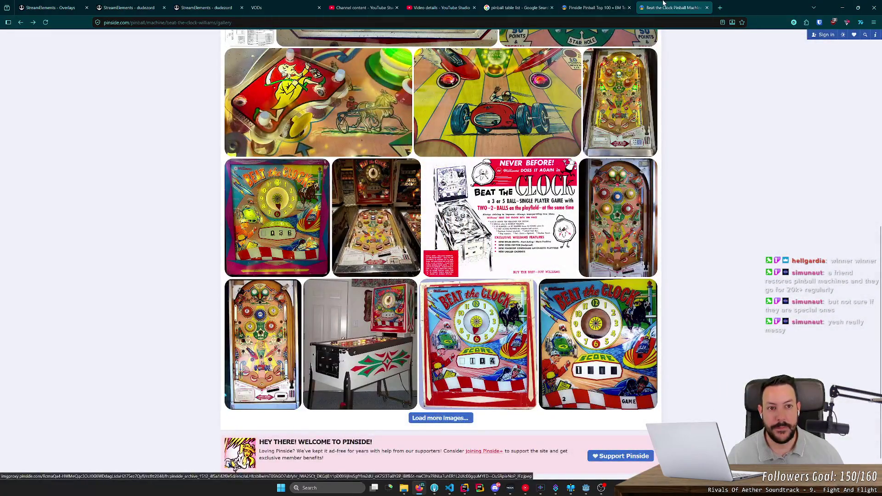
pyautogui.hotkey('ctrl', 'w')
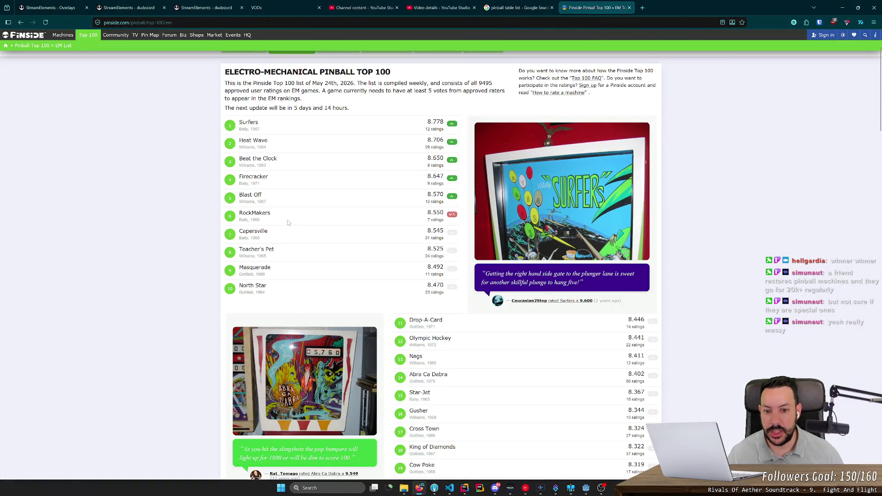
pyautogui.middleClick(250, 198)
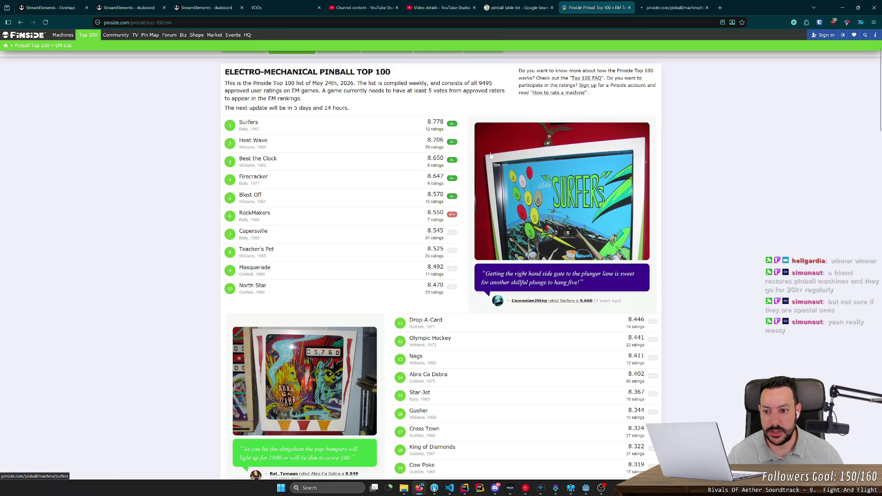
pyautogui.hotkey('ctrl', 'Tab')
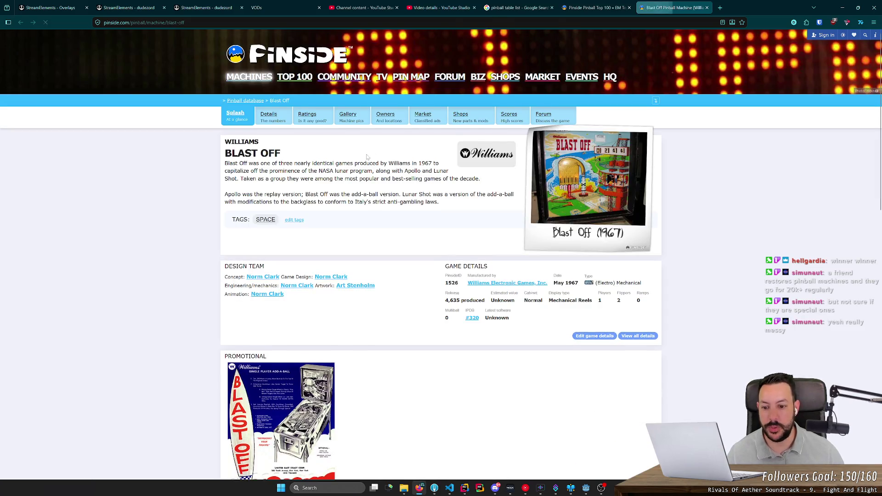
pyautogui.scroll(-5, 367, 158)
pyautogui.scroll(-5, 353, 170)
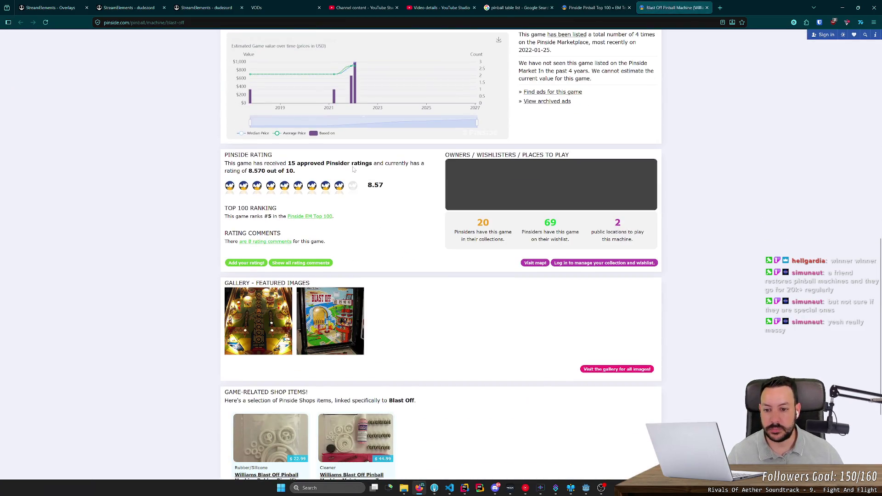
pyautogui.scroll(-3, 353, 169)
pyautogui.click(268, 184)
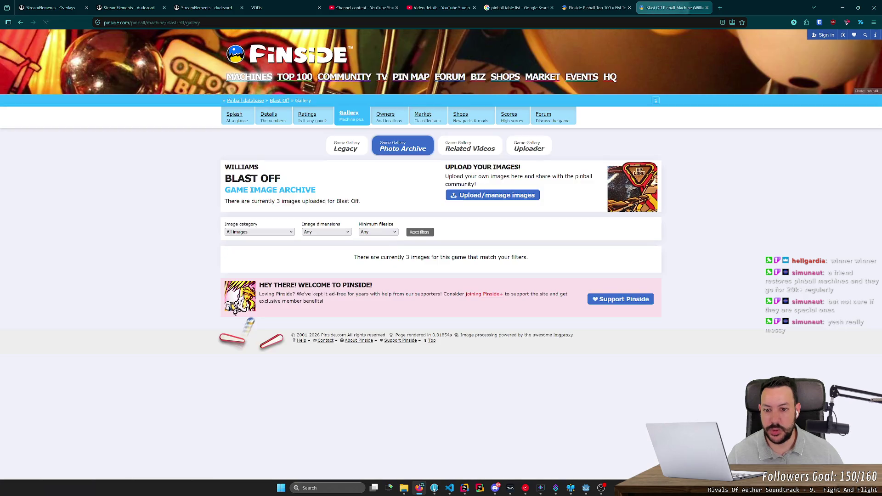
pyautogui.scroll(-2, 457, 270)
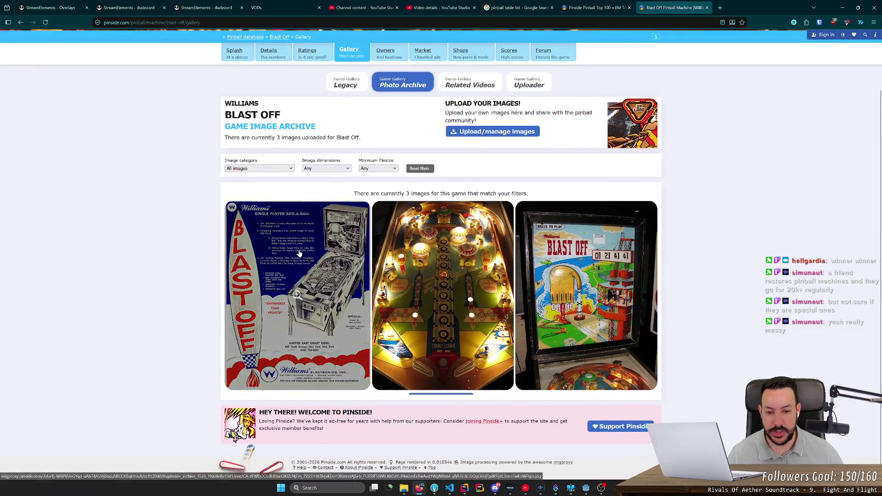
pyautogui.click(458, 270)
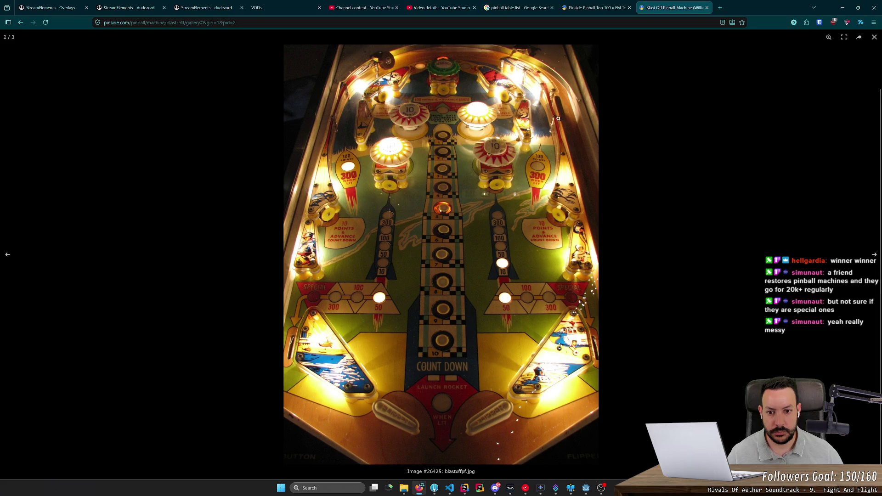
pyautogui.middleClick(670, 8)
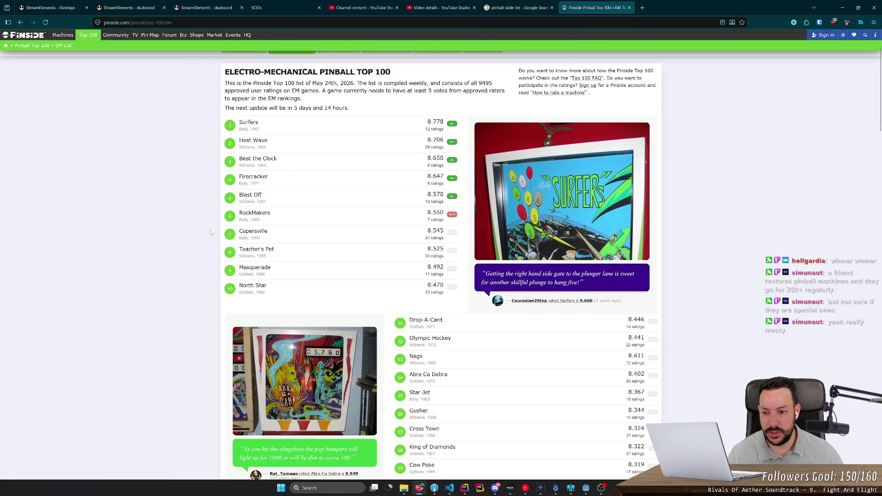
# Open North Star in a new tab and enlarge its playfield photo (image 7 of 44)
pyautogui.middleClick(246, 285)
pyautogui.click(661, 7)
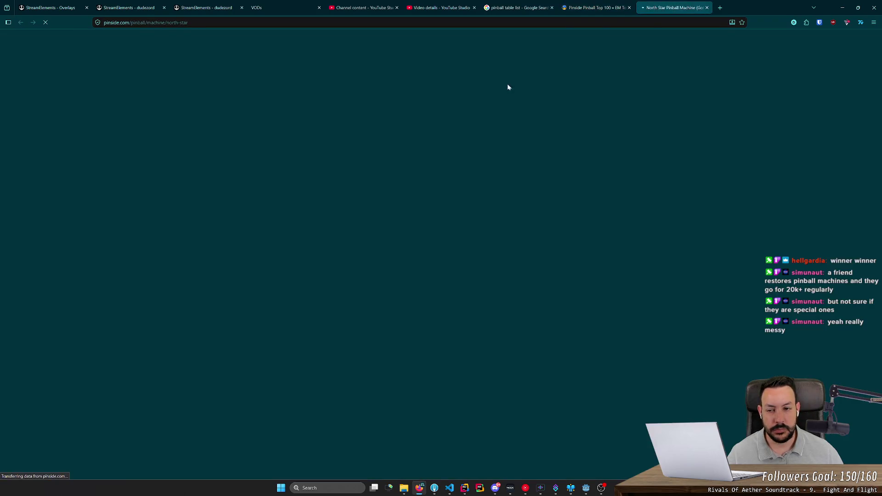
pyautogui.scroll(-4, 385, 159)
pyautogui.scroll(-10, 385, 159)
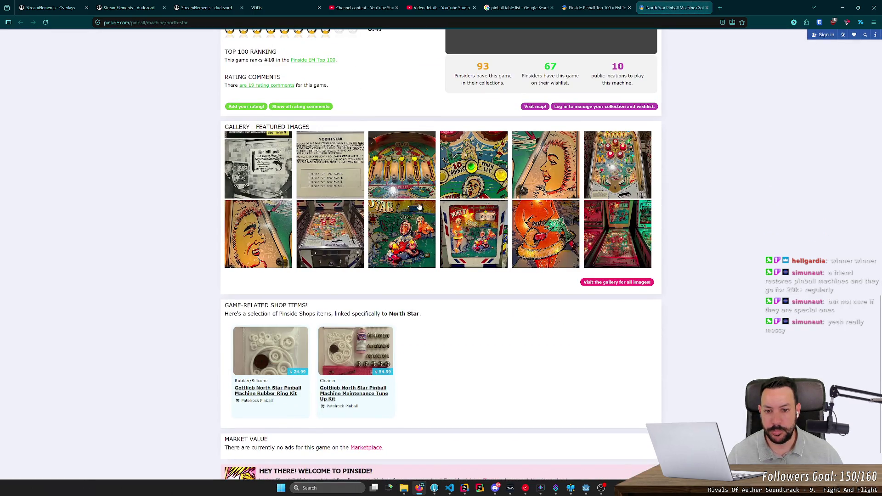
pyautogui.click(600, 162)
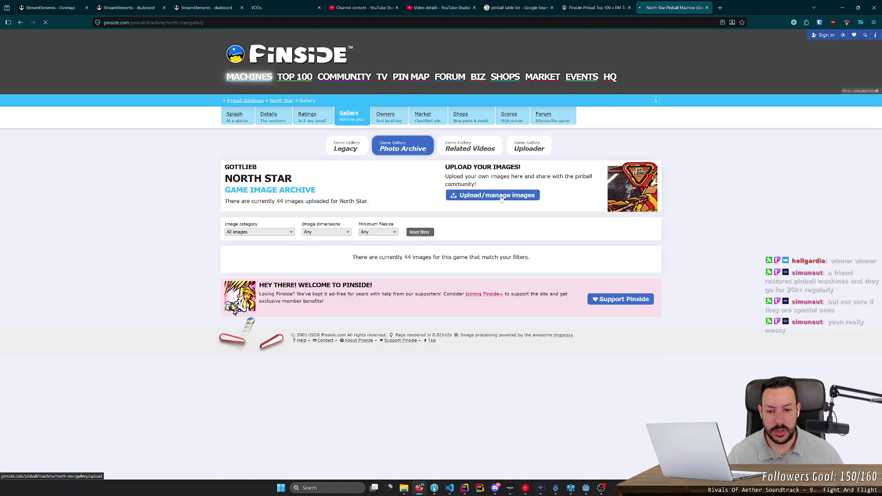
pyautogui.scroll(-4, 184, 255)
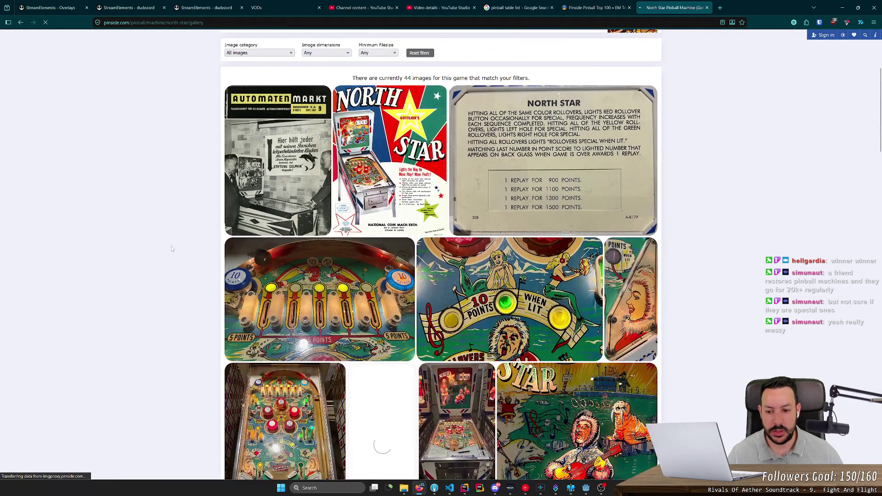
pyautogui.scroll(-4, 231, 258)
pyautogui.click(271, 262)
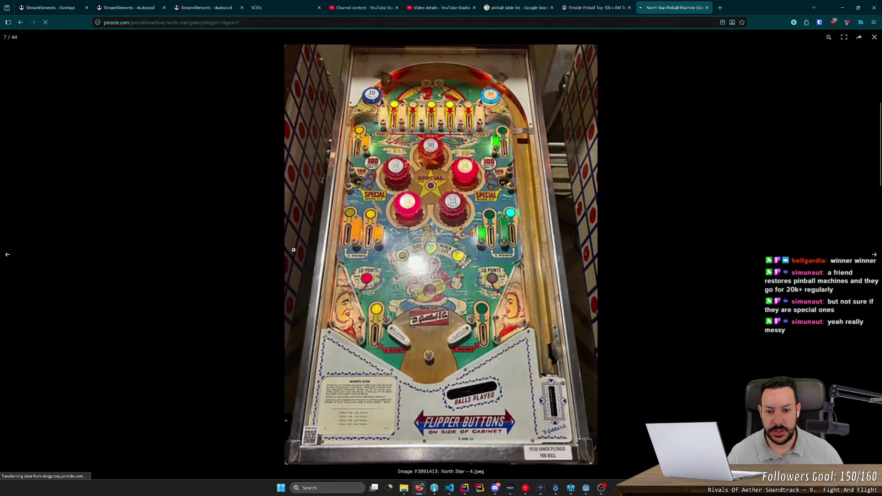
# Zoom in and scan the North Star playfield, then zoom out and return to the Top 100
pyautogui.click(425, 274)
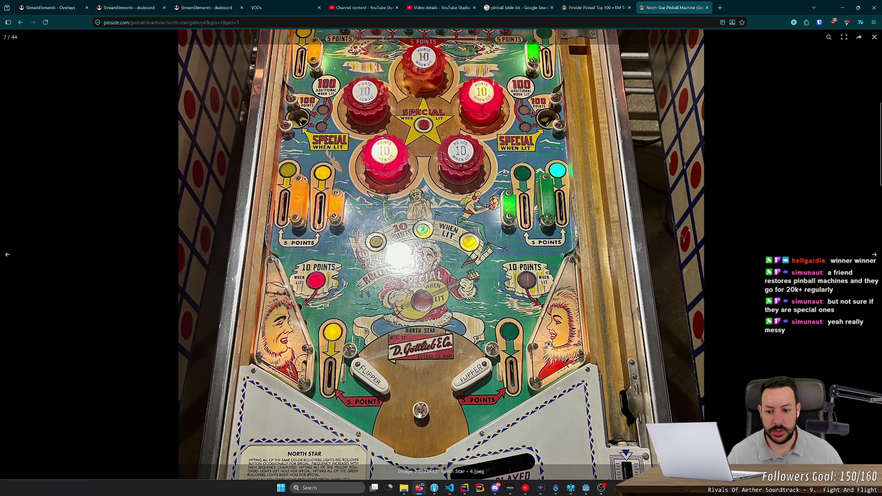
pyautogui.scroll(1, 388, 348)
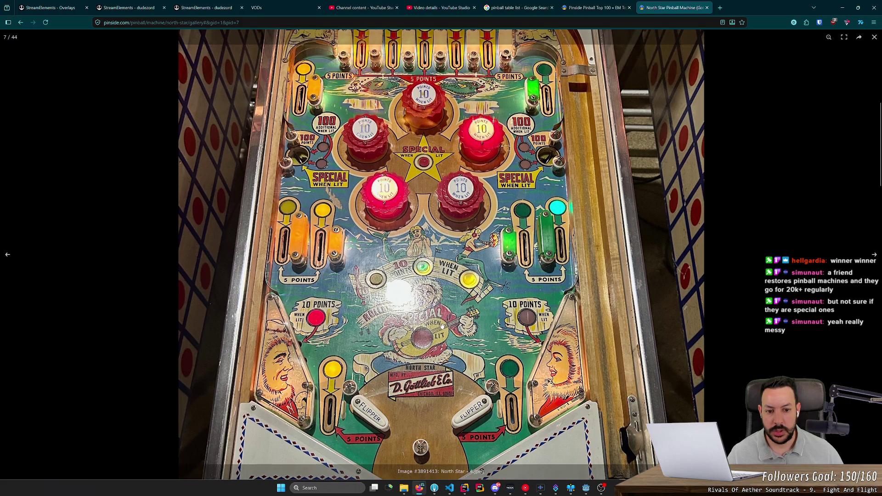
pyautogui.scroll(1, 439, 326)
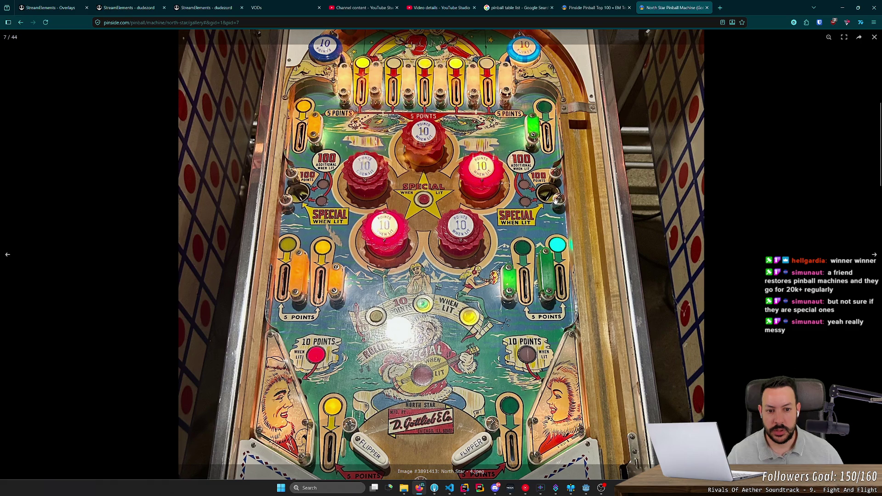
pyautogui.scroll(2, 418, 239)
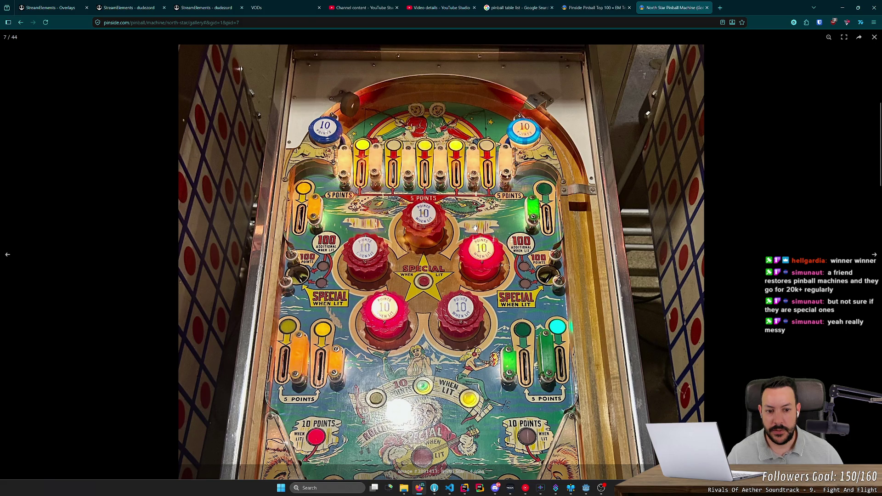
pyautogui.scroll(-5, 475, 227)
pyautogui.scroll(4, 599, 310)
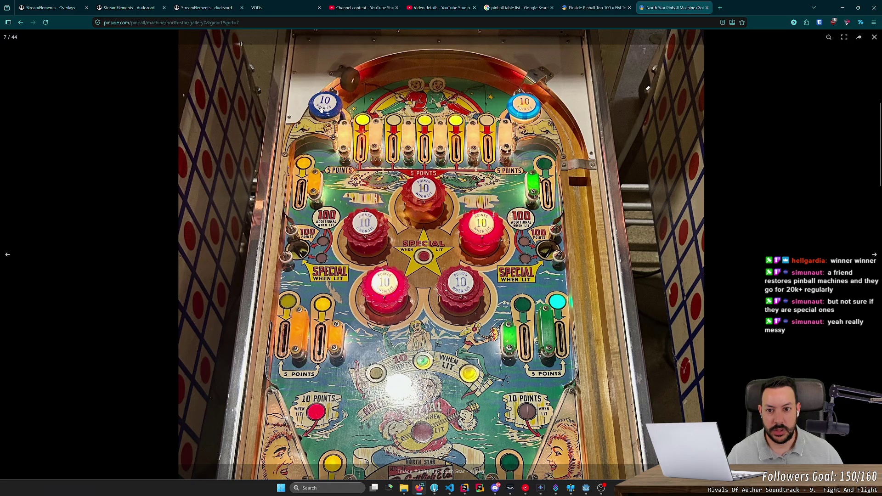
pyautogui.click(466, 169)
pyautogui.press('Escape')
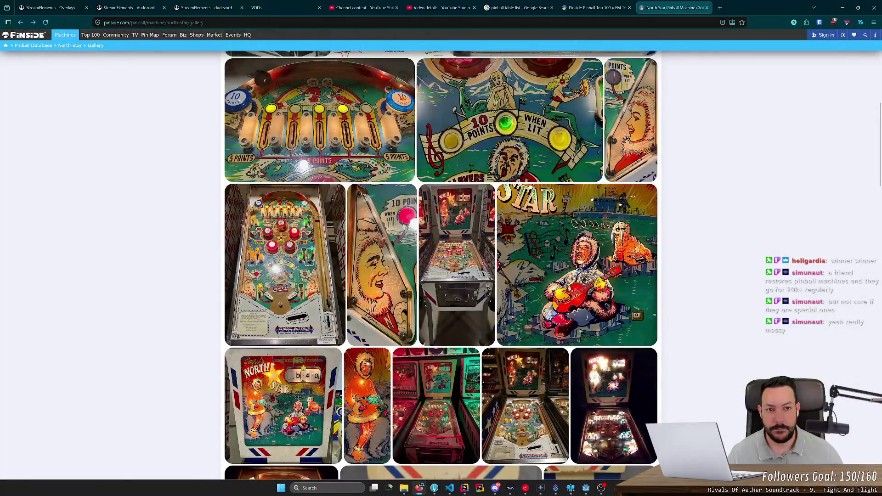
pyautogui.click(597, 8)
# In the Masquerade gallery, view the wiring and mechanism photos full size
pyautogui.click(673, 8)
pyautogui.scroll(-5, 438, 249)
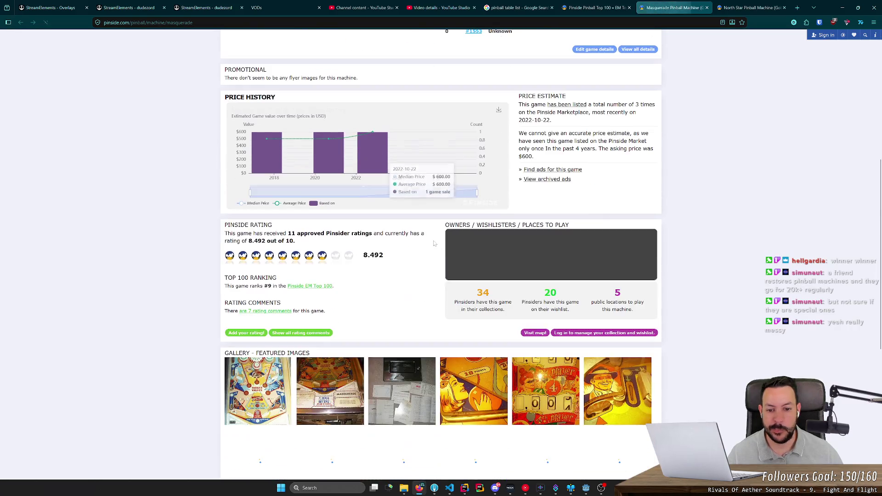
pyautogui.scroll(-4, 283, 234)
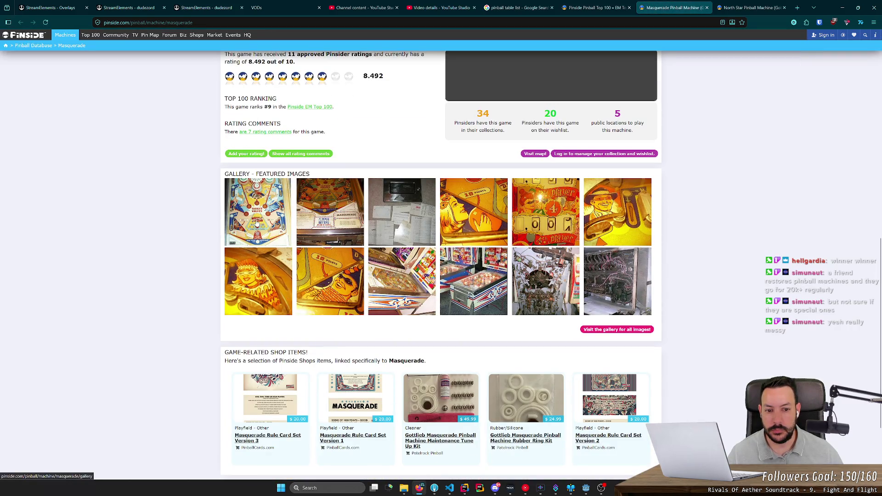
pyautogui.scroll(-3, 331, 299)
pyautogui.scroll(-10, 232, 200)
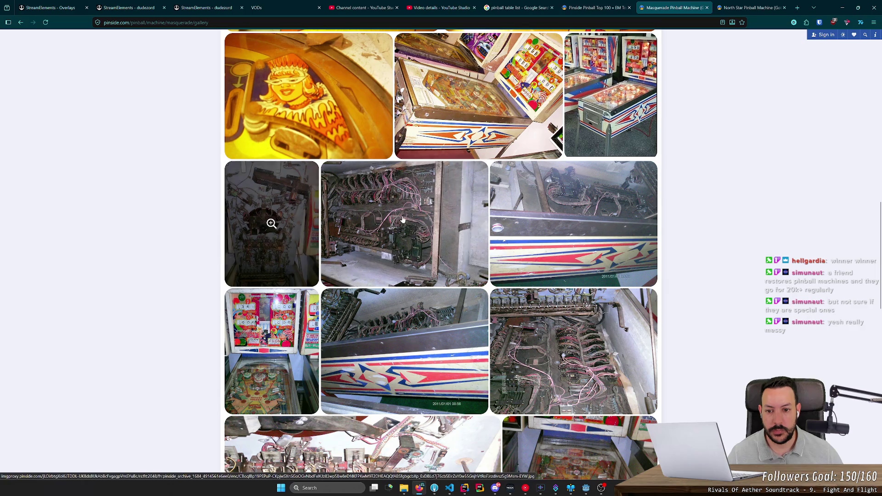
pyautogui.click(404, 216)
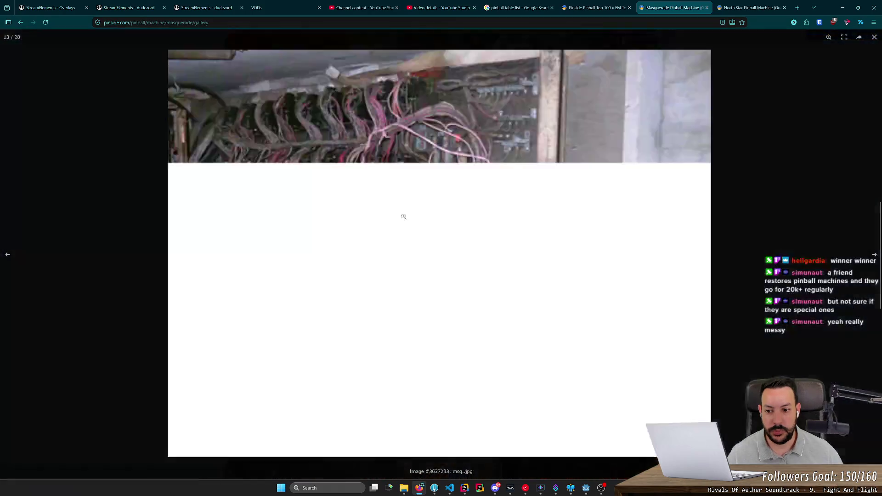
pyautogui.press('Right')
pyautogui.press('Left')
pyautogui.press('Left')
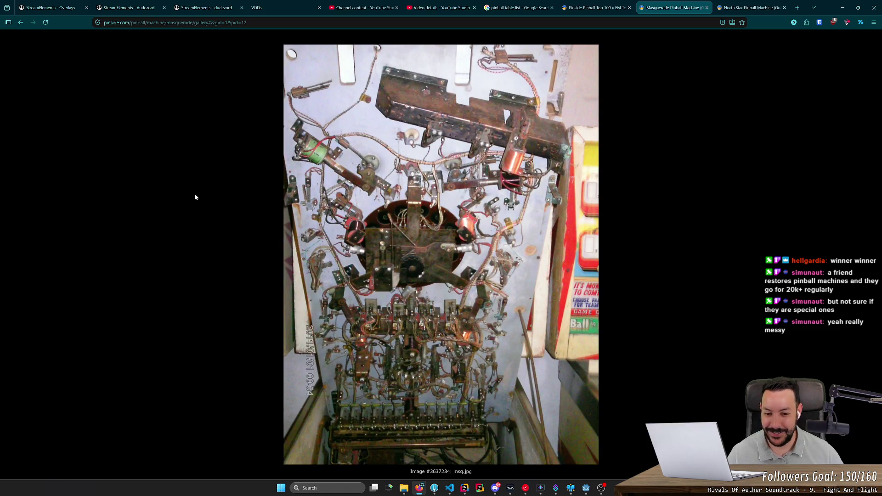
# Enlarge and zoom the Masquerade playfield photo, scanning its full length
pyautogui.scroll(-10, 195, 196)
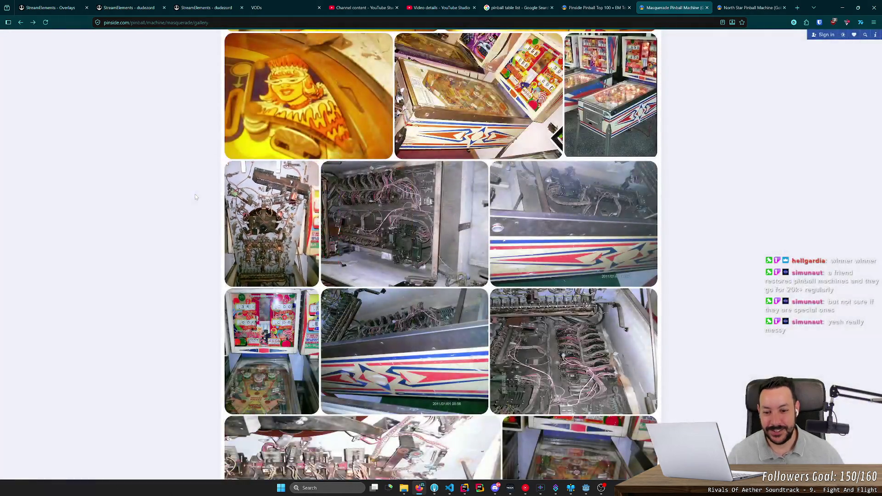
pyautogui.scroll(-8, 187, 227)
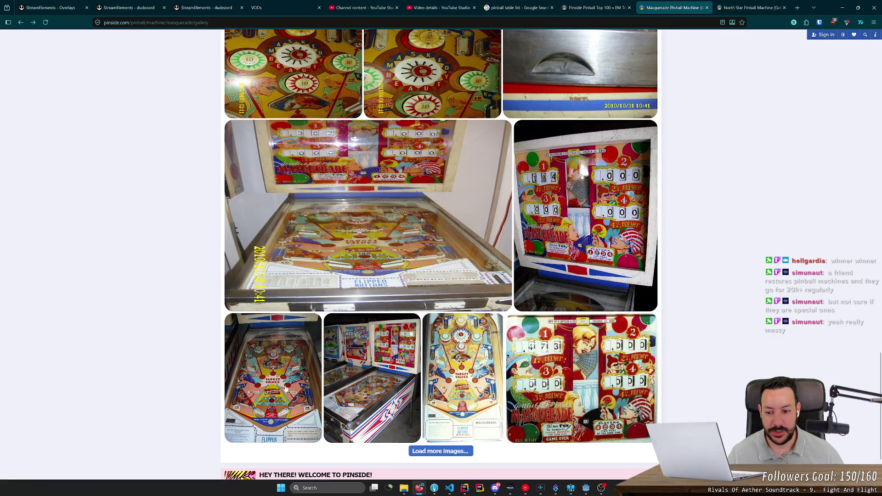
pyautogui.click(271, 374)
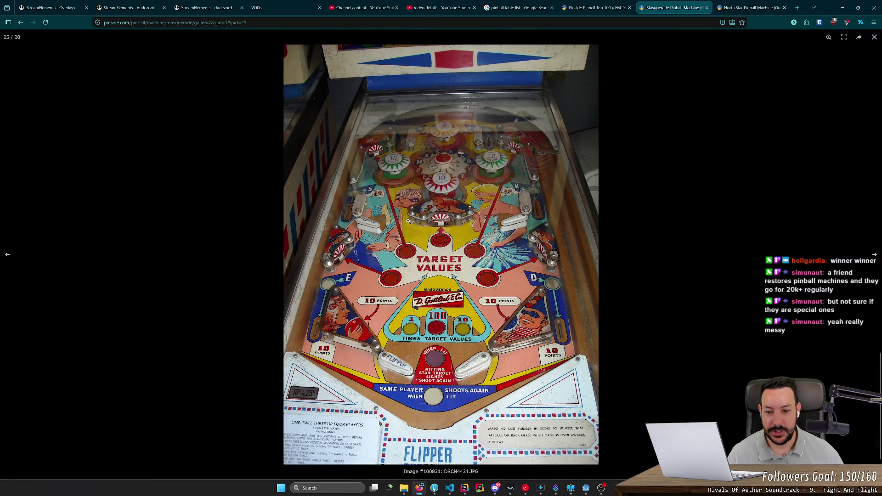
pyautogui.click(399, 262)
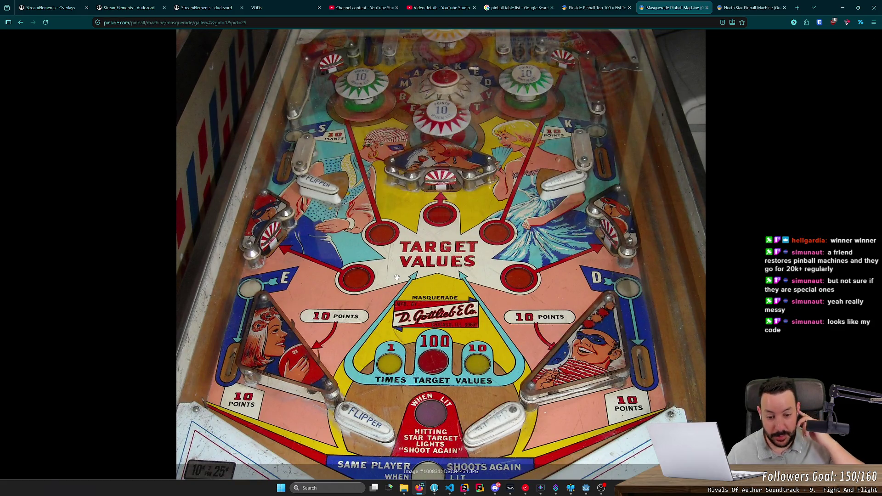
pyautogui.scroll(3, 401, 193)
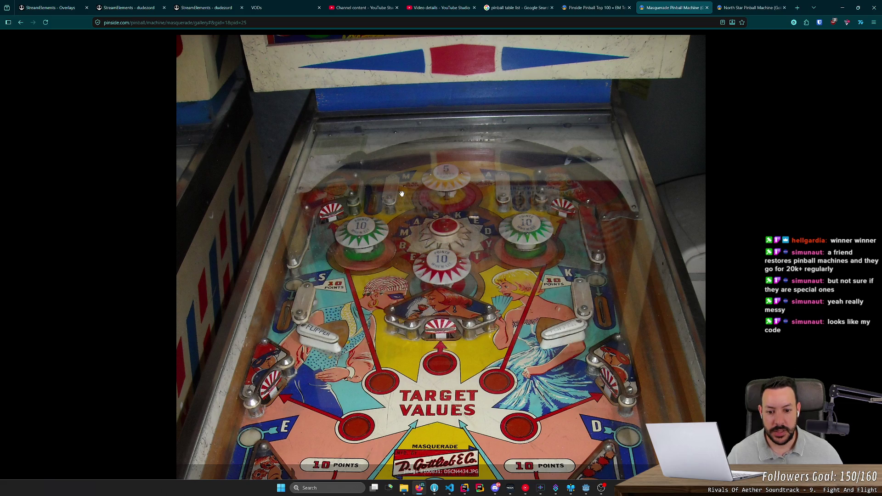
pyautogui.scroll(-3, 402, 193)
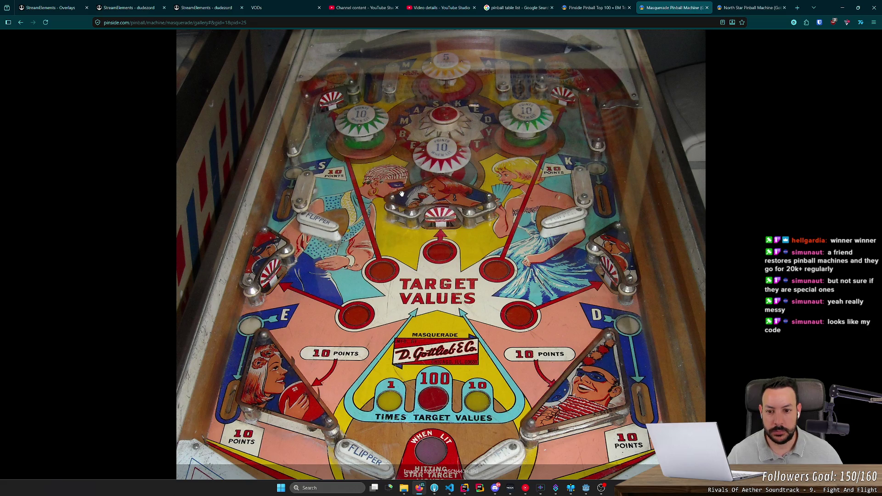
pyautogui.scroll(-3, 402, 193)
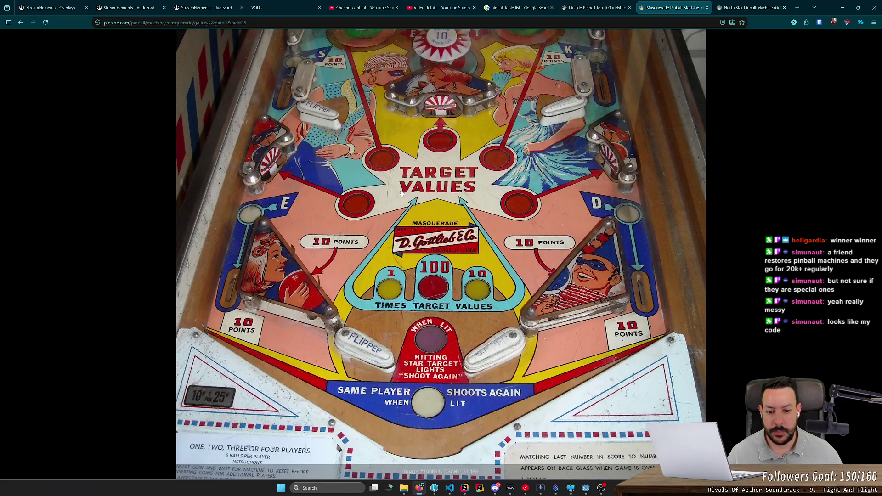
pyautogui.scroll(-2, 401, 193)
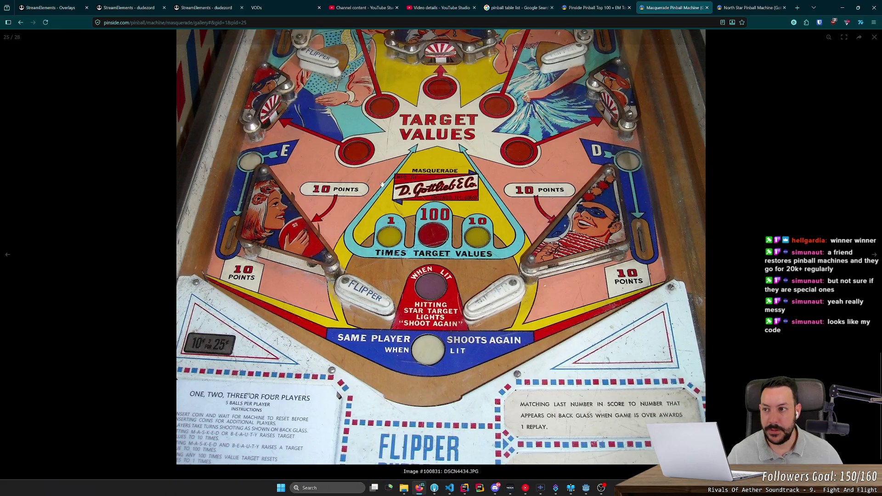
pyautogui.press('Escape')
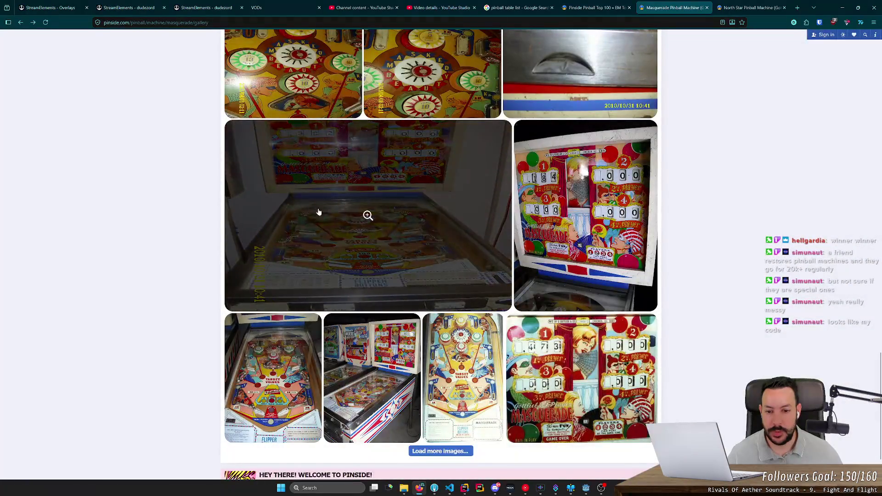
# View two more Masquerade wiring photos full size
pyautogui.scroll(6, 340, 225)
pyautogui.scroll(2, 341, 225)
pyautogui.click(352, 276)
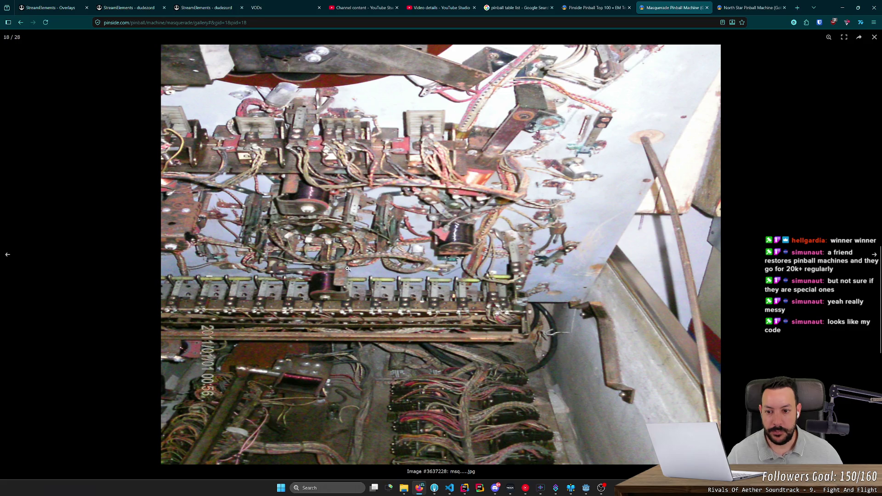
pyautogui.press('Escape')
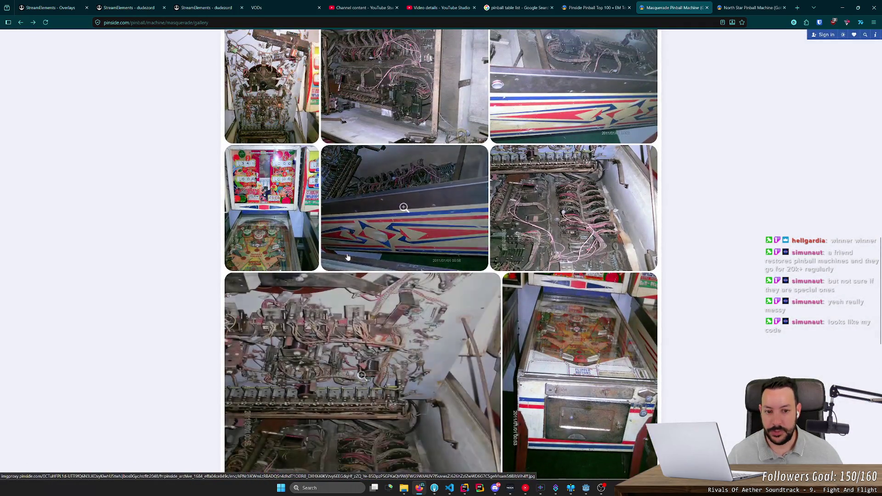
pyautogui.click(347, 257)
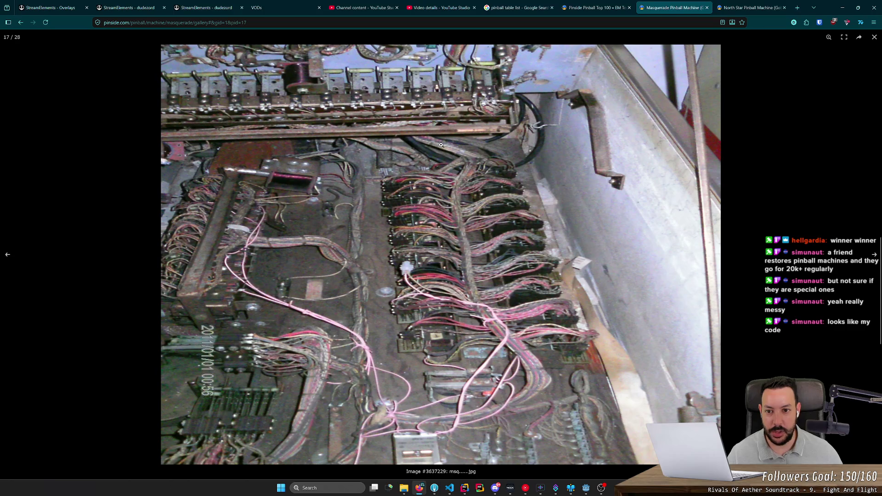
pyautogui.scroll(-5, 143, 195)
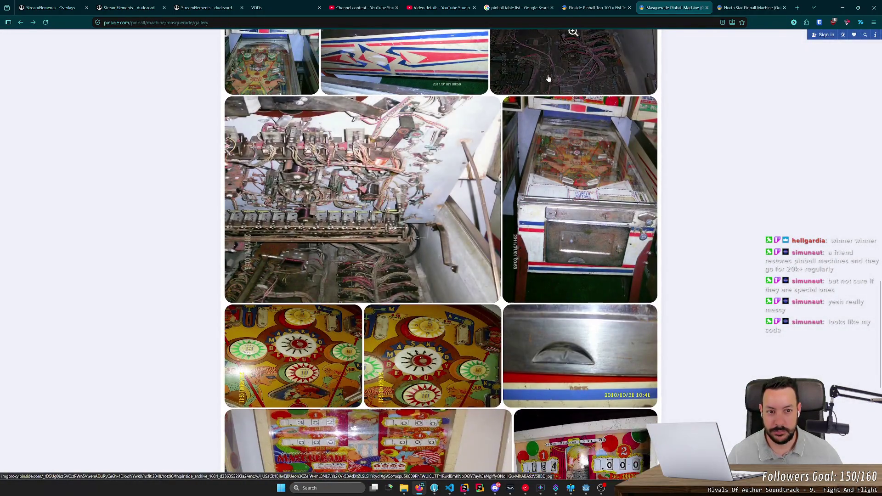
pyautogui.scroll(2, 548, 78)
pyautogui.click(431, 239)
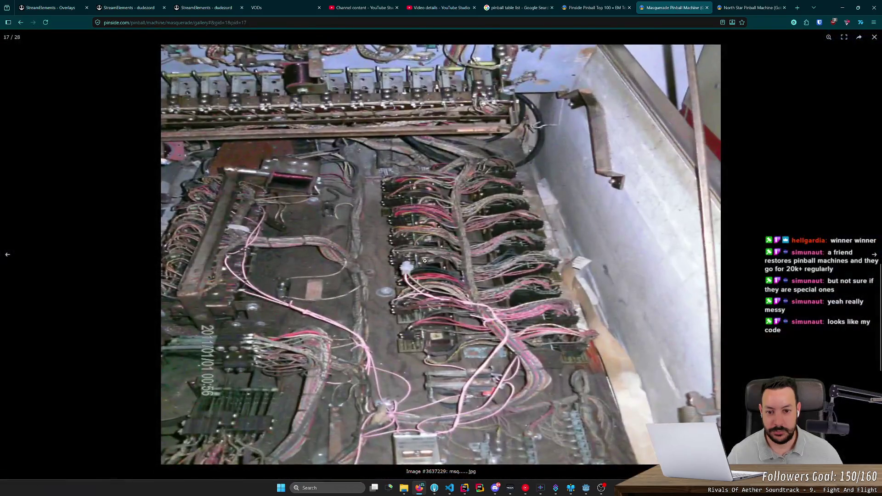
pyautogui.click(114, 279)
# Zoom into the full playfield photo again, then open Teacher's Pet from the Top 100 in a new tab
pyautogui.scroll(-8, 187, 272)
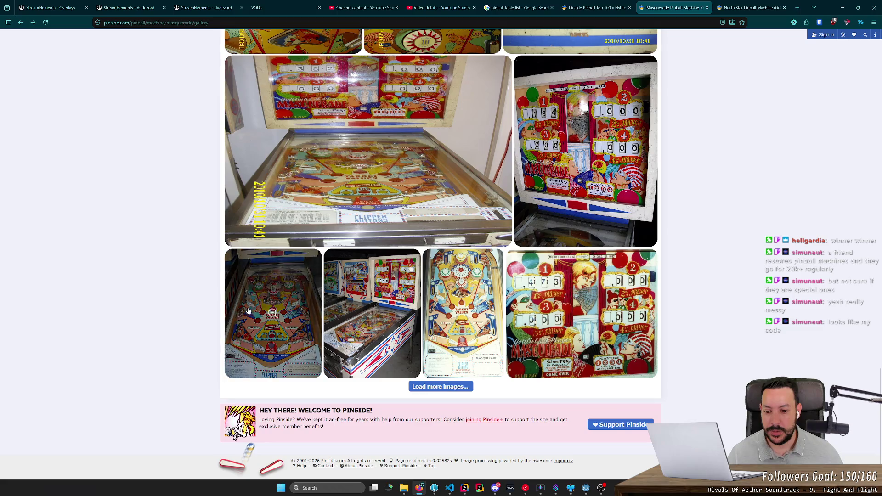
pyautogui.click(241, 269)
pyautogui.click(427, 286)
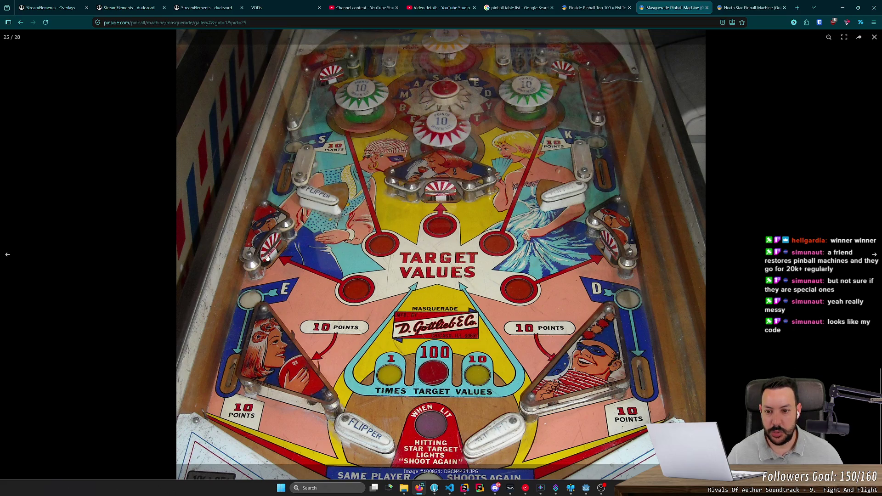
pyautogui.scroll(2, 289, 263)
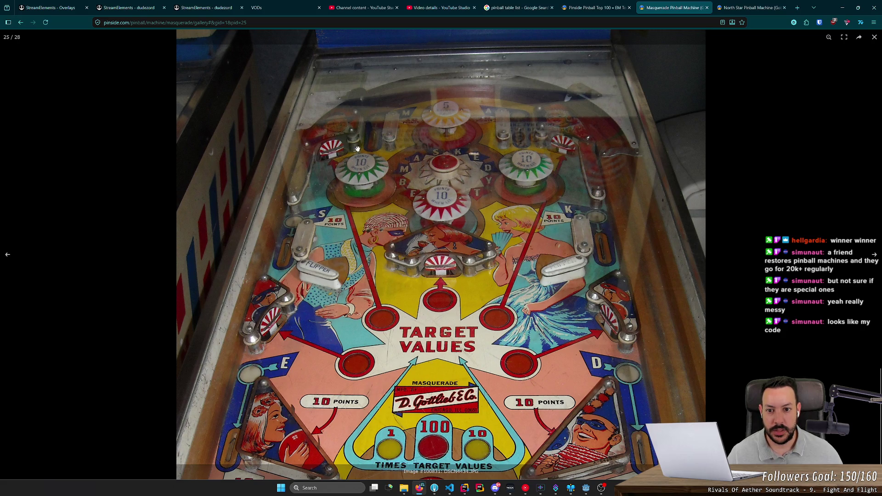
pyautogui.scroll(-2, 441, 197)
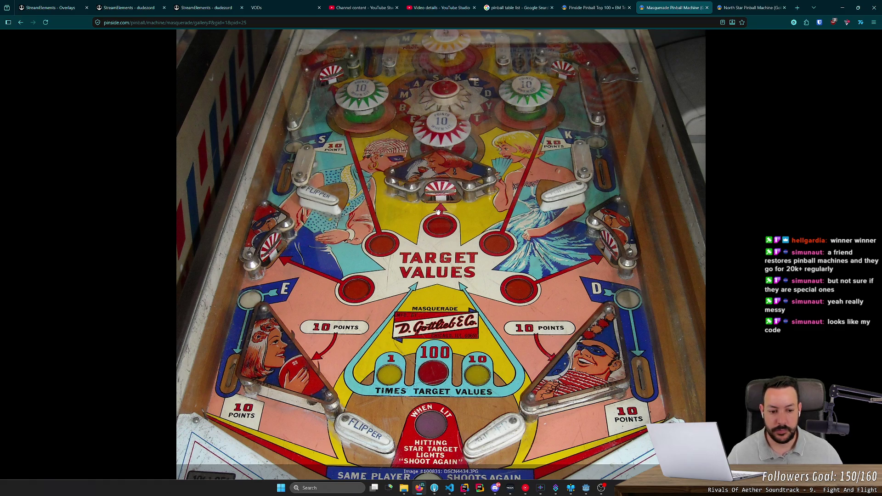
pyautogui.click(592, 8)
pyautogui.middleClick(271, 256)
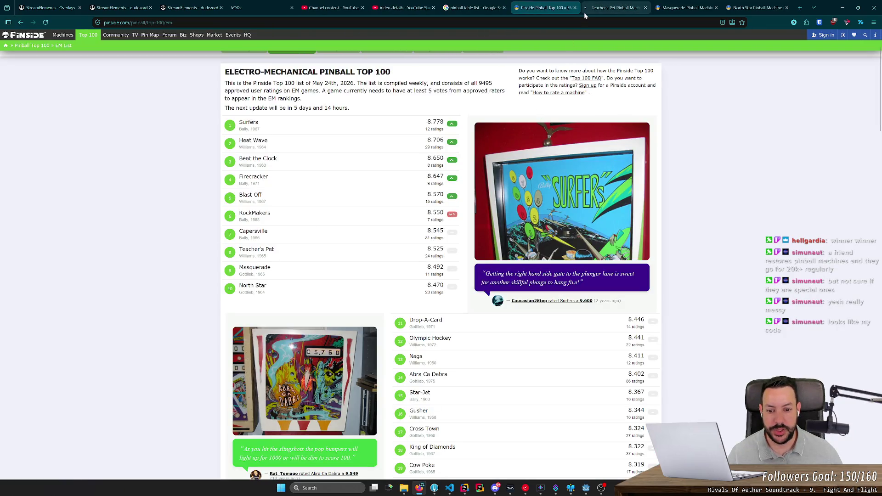
# Switch to the Teacher's Pet page and open its photo gallery
pyautogui.click(611, 7)
pyautogui.scroll(-5, 186, 223)
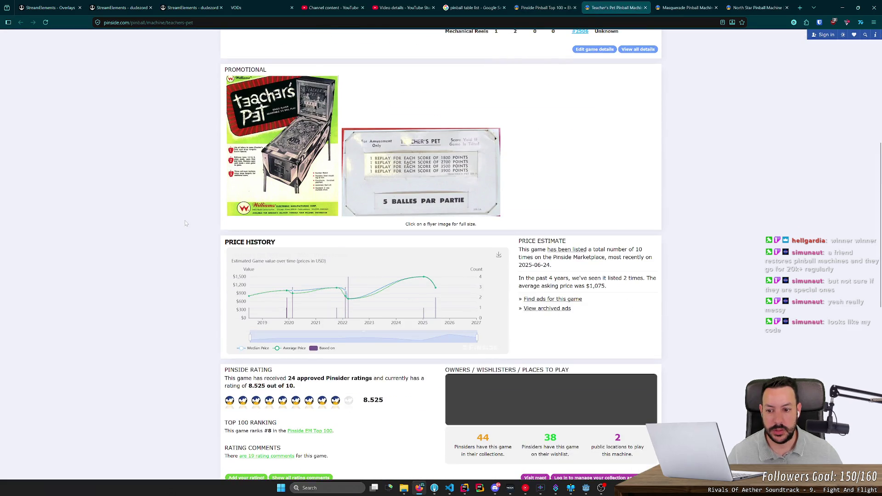
pyautogui.scroll(-2, 185, 223)
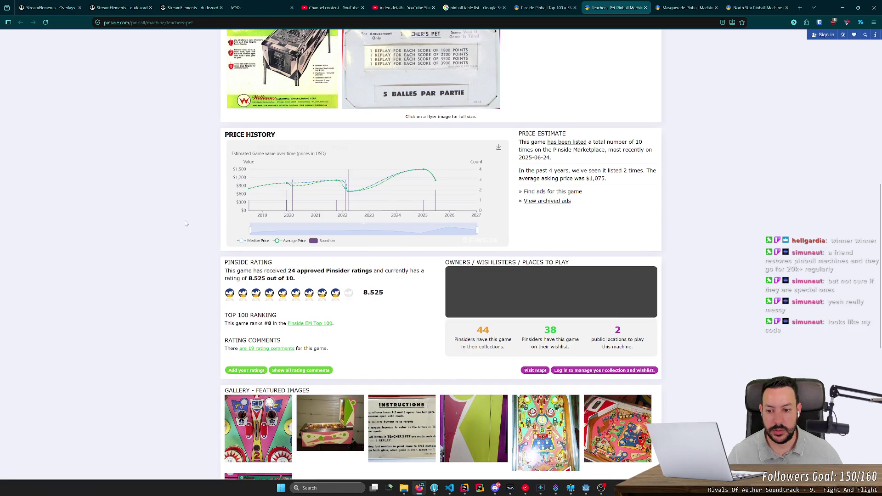
pyautogui.scroll(-4, 185, 223)
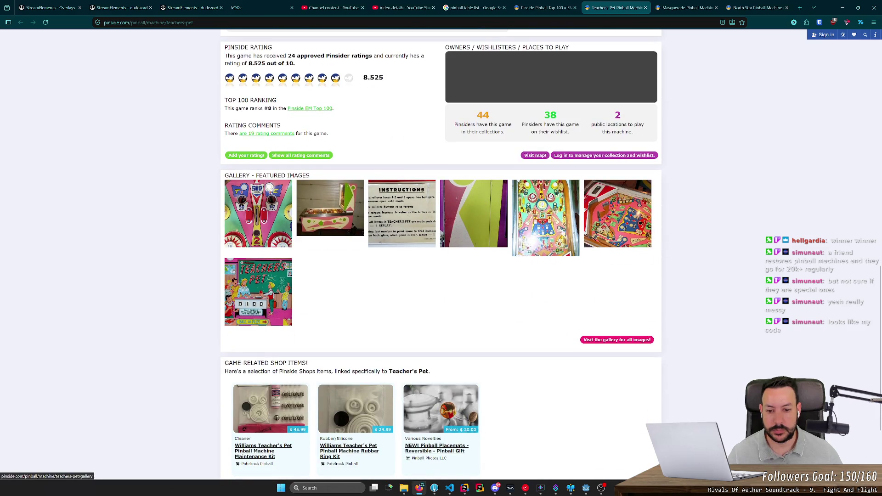
pyautogui.click(547, 228)
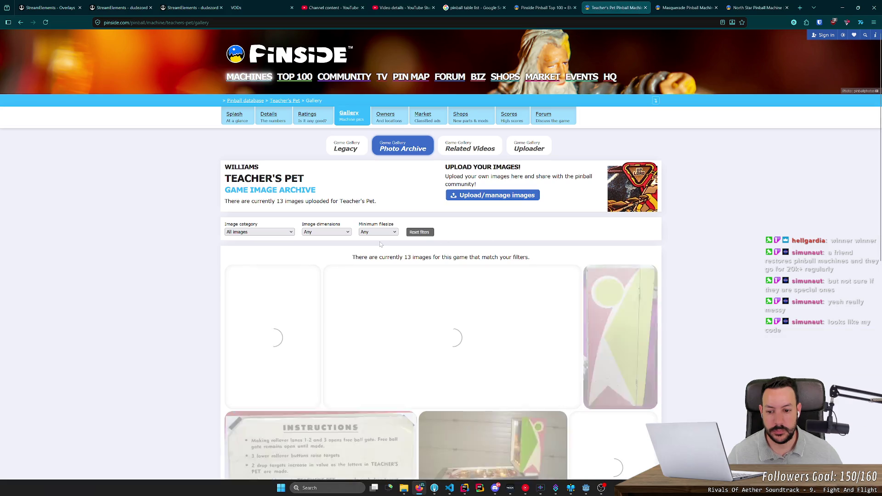
# Open the lit Williams playfield photo (image 10 of 13) full size
pyautogui.scroll(-5, 464, 239)
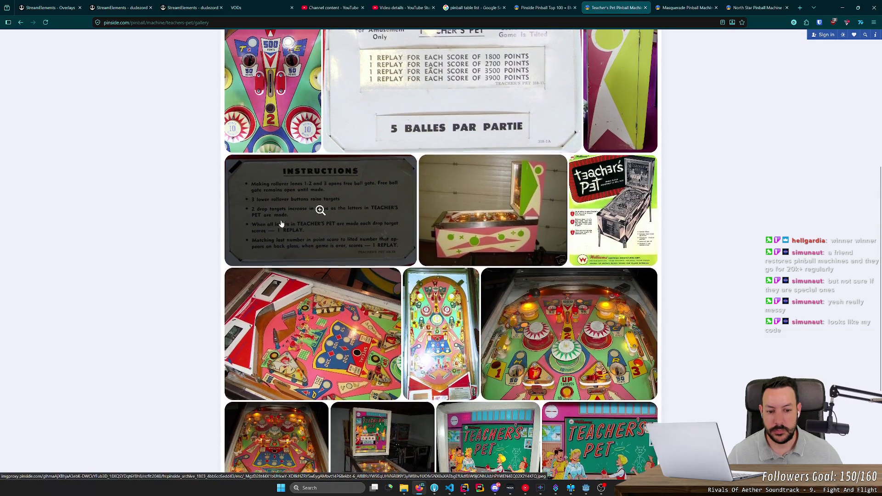
pyautogui.scroll(-4, 281, 223)
pyautogui.click(270, 308)
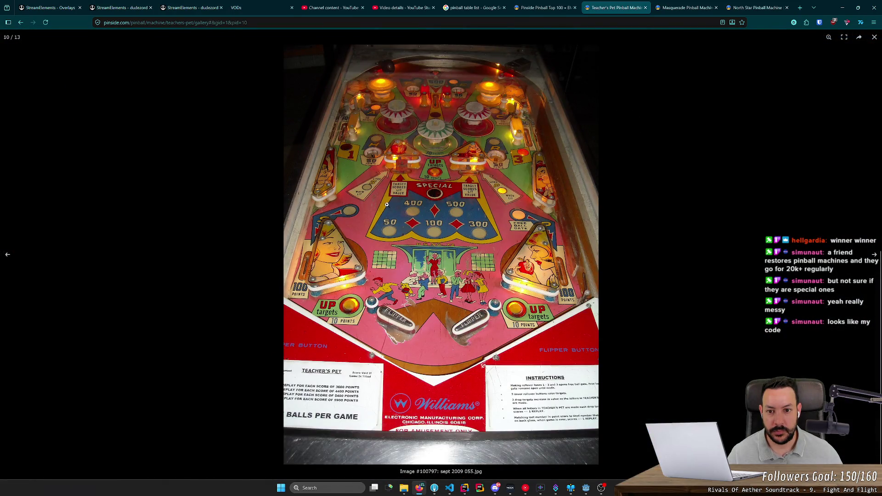
pyautogui.scroll(2, 386, 205)
pyautogui.scroll(-2, 381, 184)
pyautogui.scroll(1, 375, 157)
pyautogui.scroll(1, 375, 158)
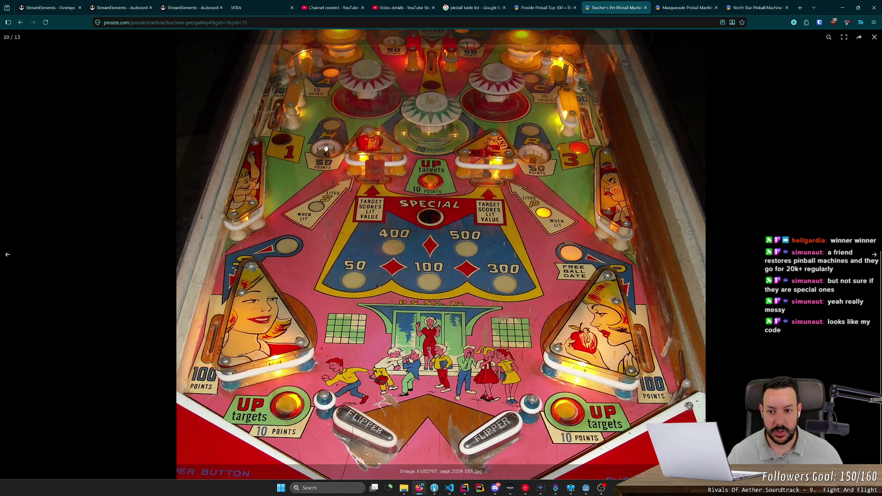
# Open TODO.md in Godot to check the missing table elements, then return to the reference photo
pyautogui.click(585, 488)
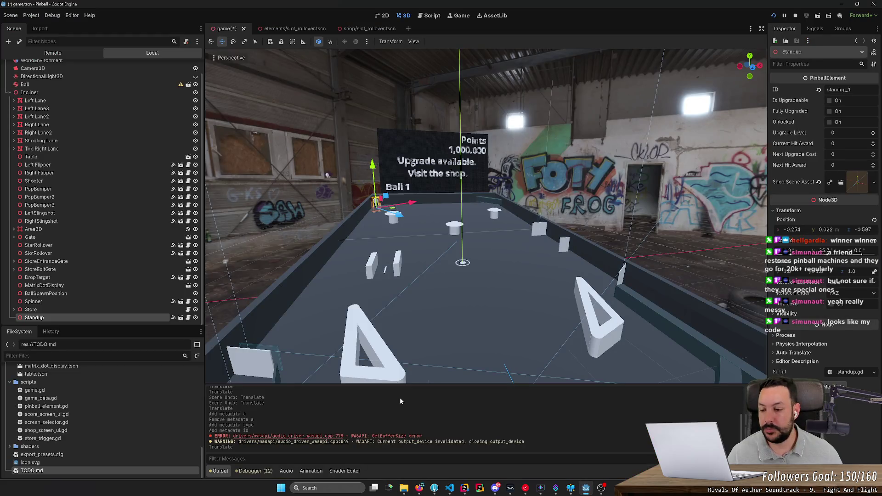
pyautogui.doubleClick(78, 470)
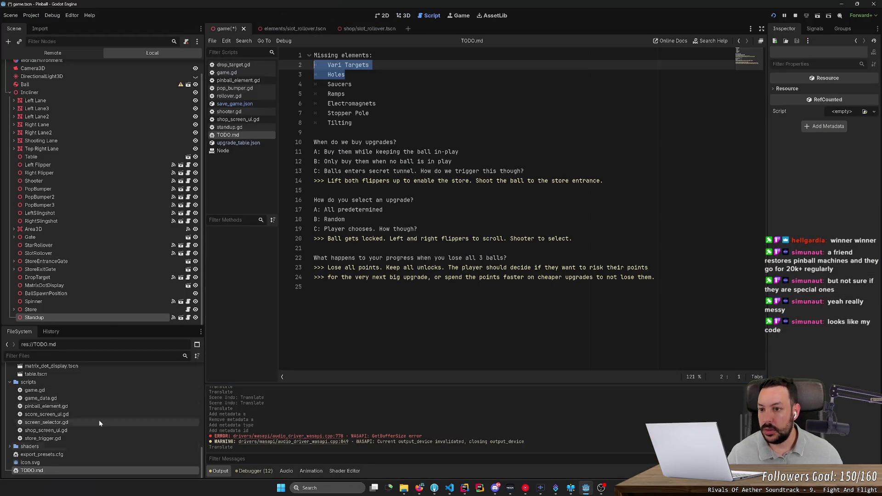
pyautogui.hotkey('alt', 'Tab')
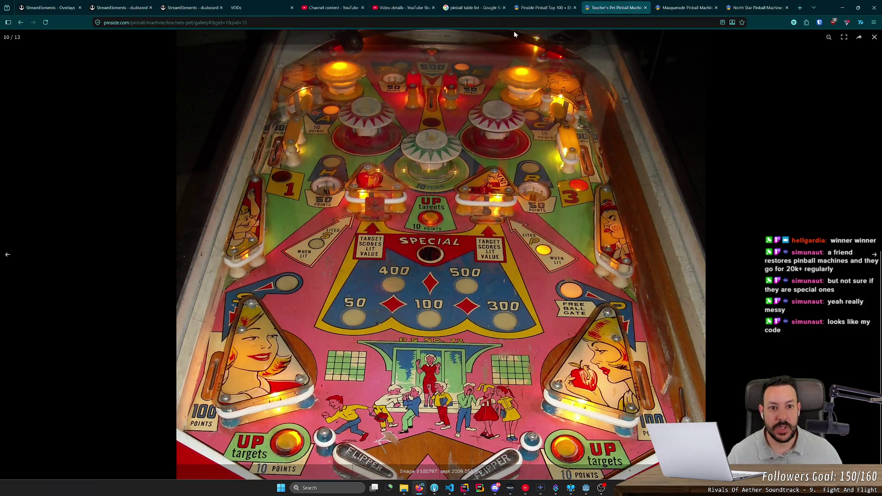
# Close the Teacher's Pet gallery and open Drop-A-Card, Olympic Hockey, Star-Jet and Gusher in new tabs
pyautogui.click(645, 8)
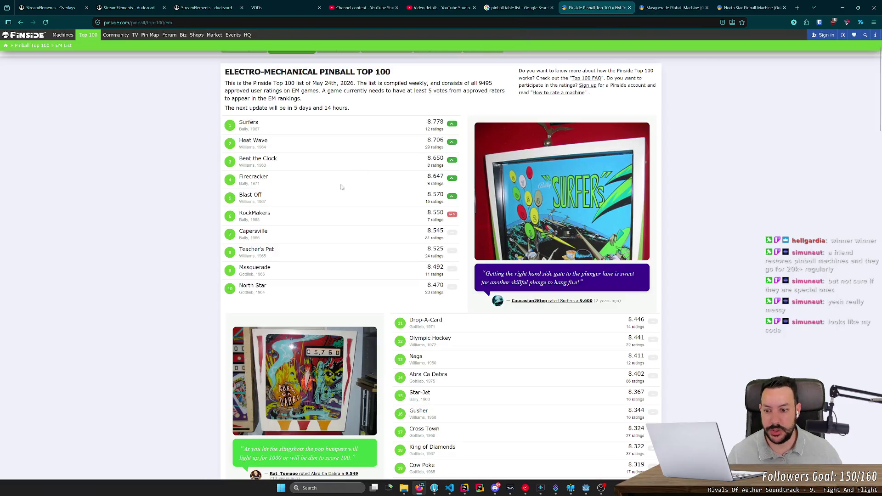
pyautogui.scroll(-2, 290, 220)
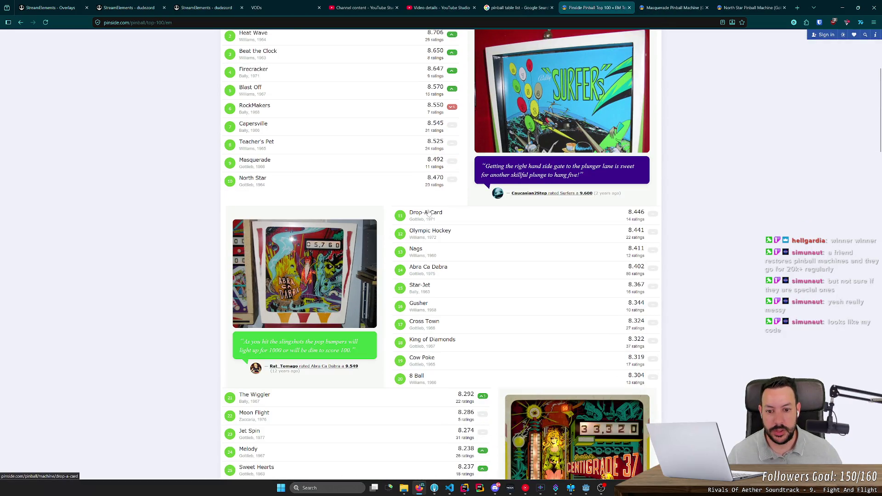
pyautogui.middleClick(430, 213)
pyautogui.middleClick(436, 234)
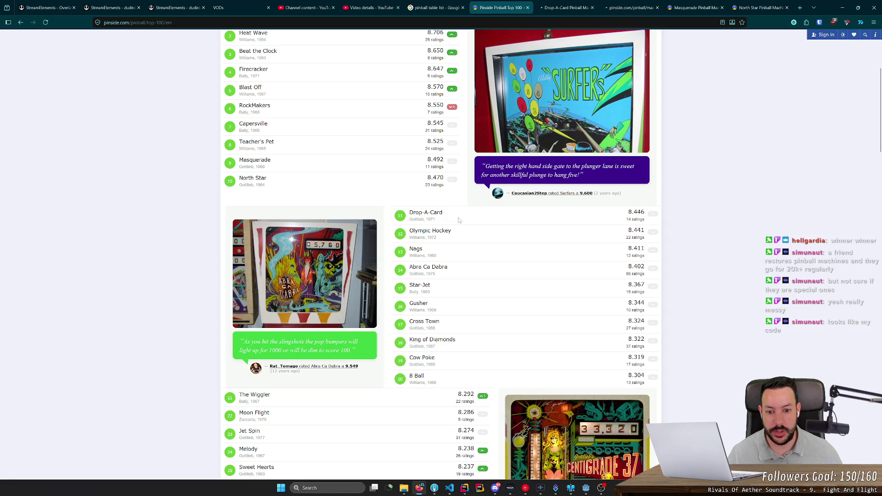
pyautogui.middleClick(424, 289)
pyautogui.middleClick(420, 307)
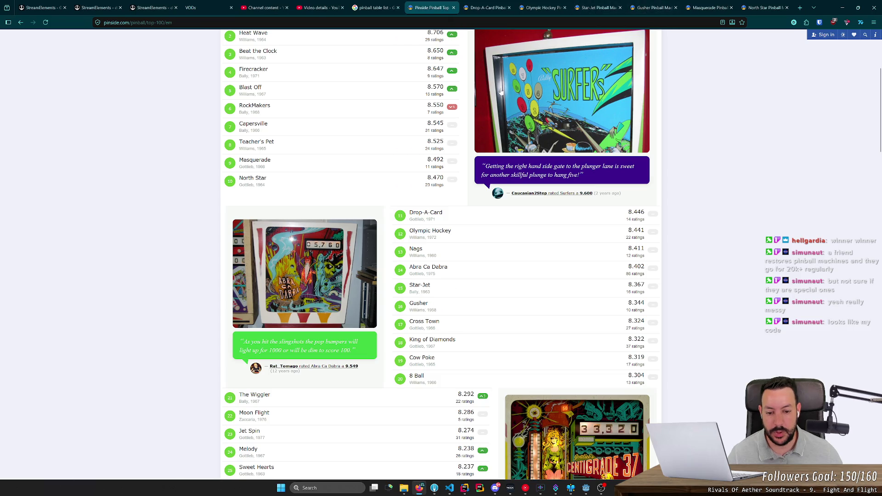
# Look over the Drop-A-Card page and its enlarged flyer, then close that page
pyautogui.click(487, 7)
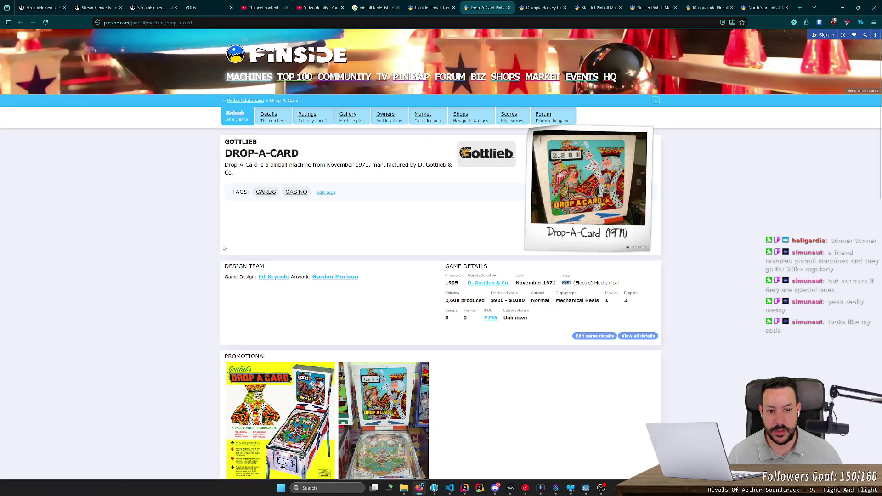
pyautogui.scroll(-5, 223, 248)
pyautogui.click(390, 185)
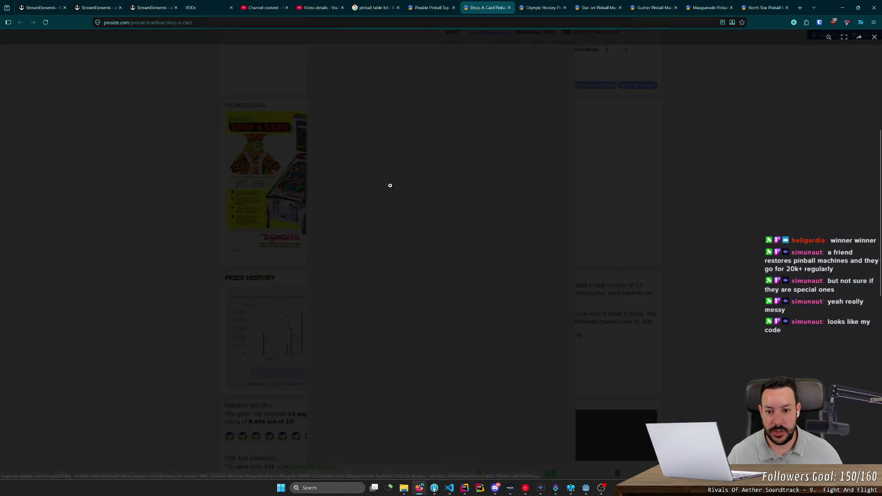
pyautogui.click(251, 248)
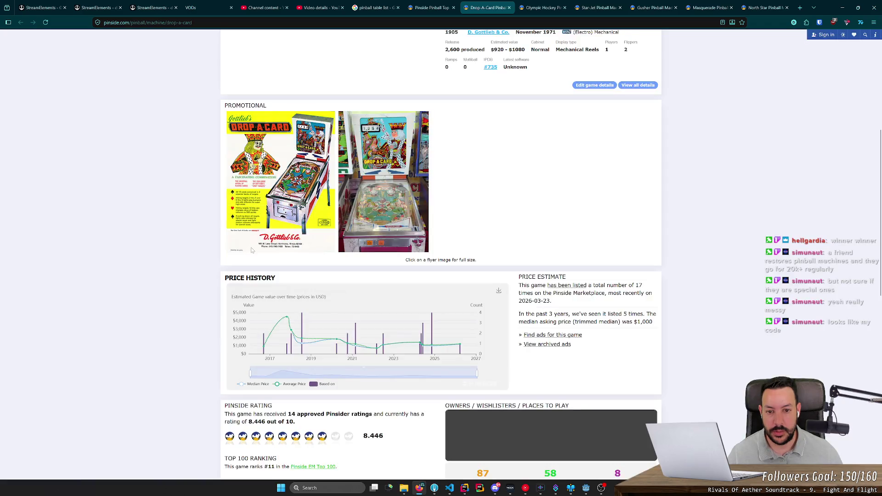
pyautogui.scroll(-9, 409, 191)
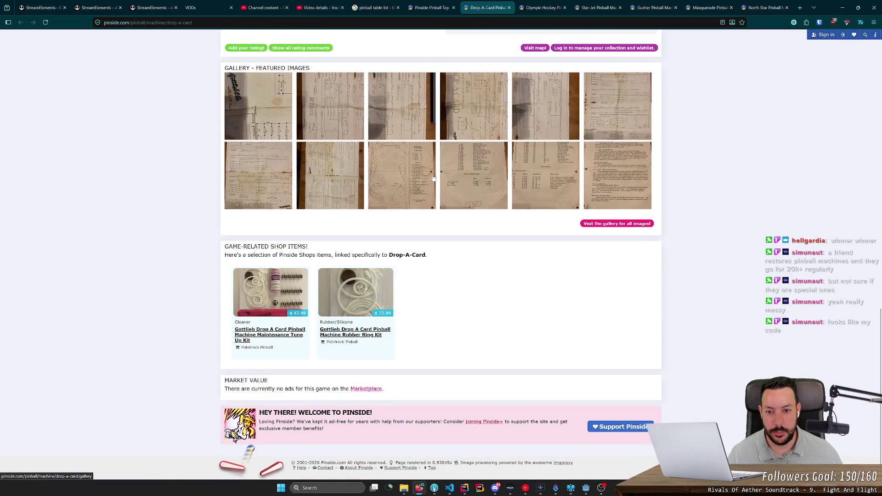
pyautogui.click(509, 7)
pyautogui.scroll(-6, 440, 253)
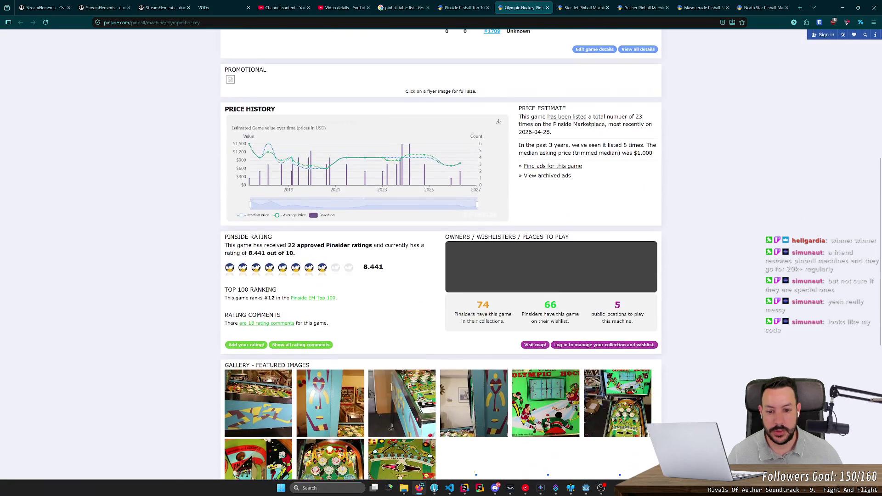
# Open the Olympic Hockey wiring photo and browse the cabinet, side art, backglass and full-machine photos
pyautogui.scroll(-4, 360, 227)
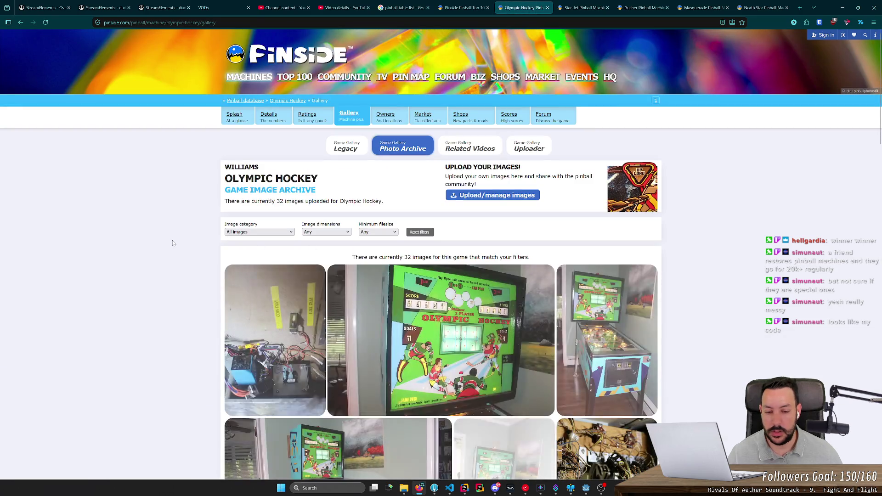
pyautogui.scroll(-6, 176, 247)
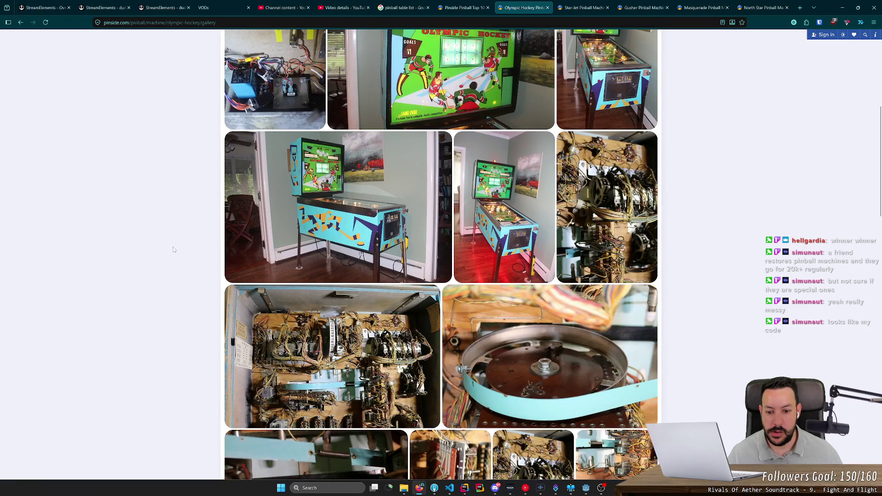
pyautogui.scroll(-4, 173, 250)
pyautogui.click(288, 209)
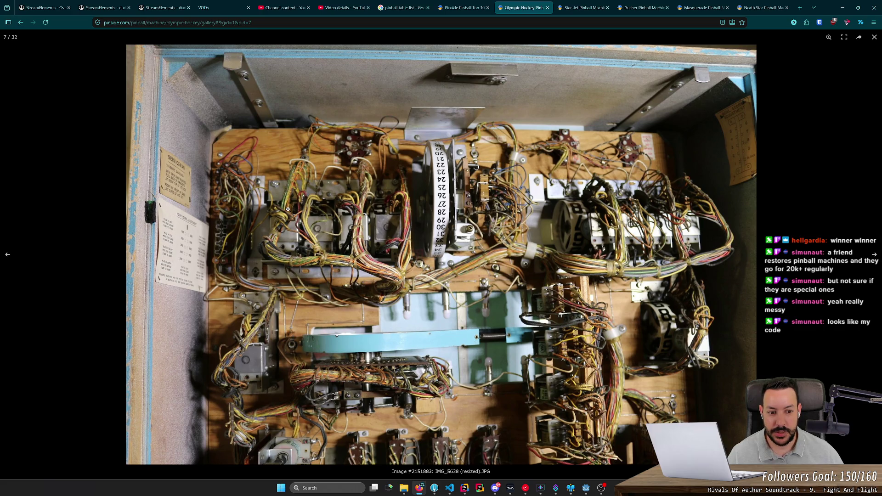
pyautogui.press('Right')
pyautogui.press('Left')
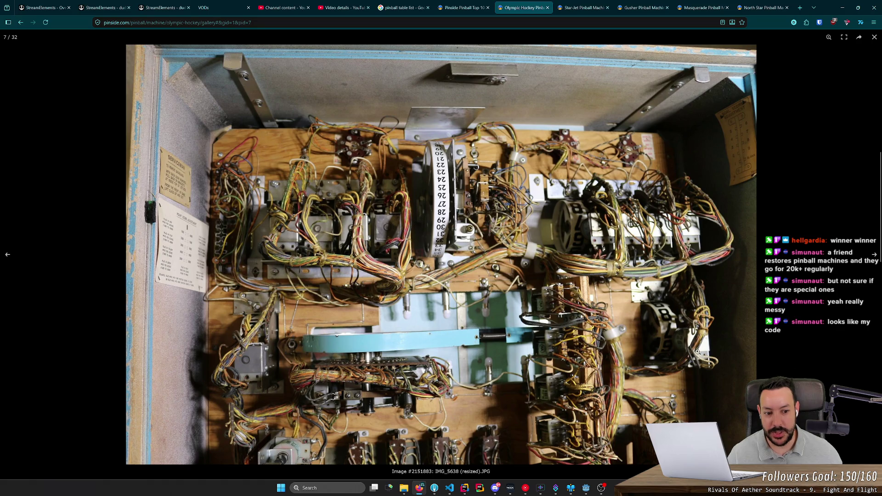
pyautogui.press('Left')
pyautogui.press('Left')
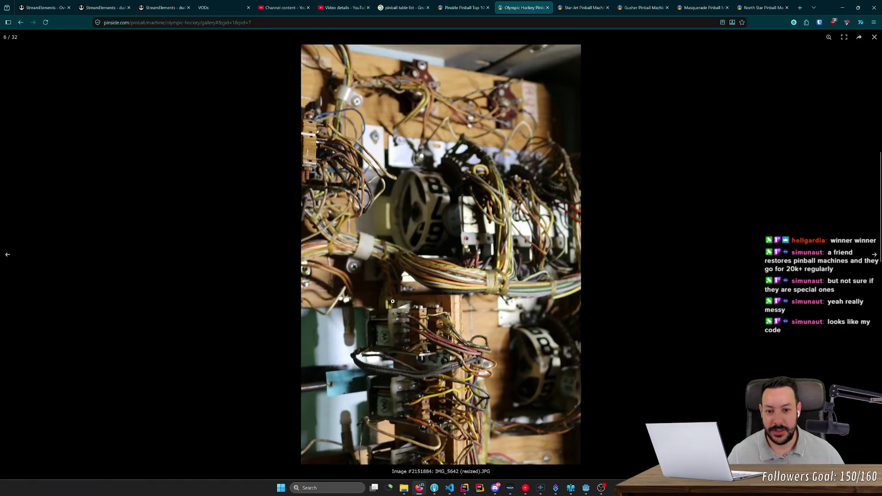
pyautogui.press('Right')
pyautogui.press('Right')
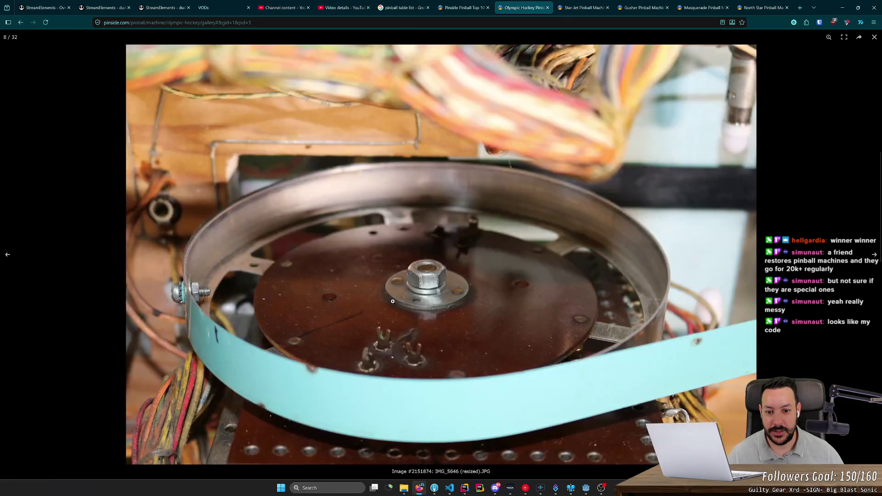
pyautogui.press('Right')
pyautogui.press('Right')
pyautogui.press('Right')
pyautogui.press('Right')
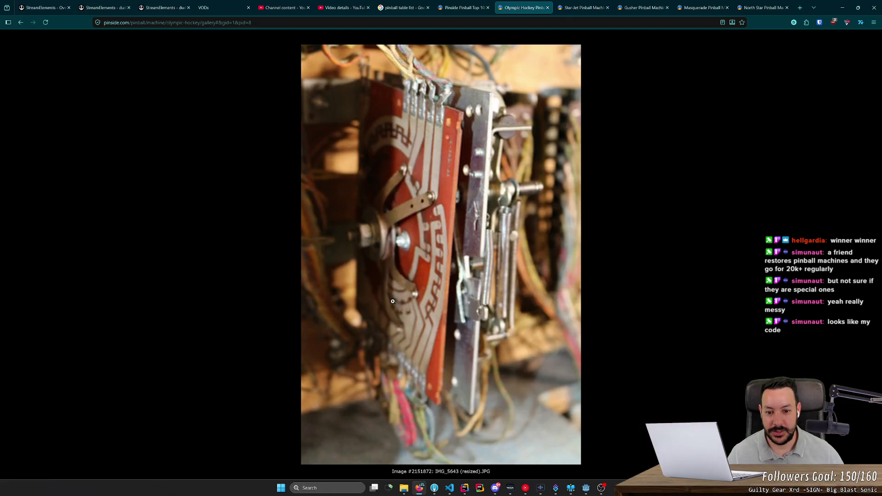
pyautogui.press('Left')
pyautogui.press('Left')
pyautogui.press('Left')
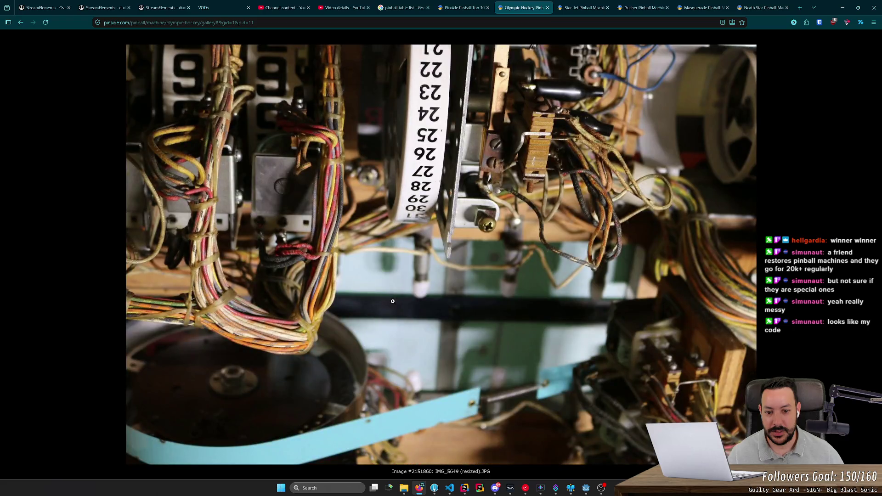
pyautogui.press('Left')
pyautogui.press('Left')
pyautogui.press('Left')
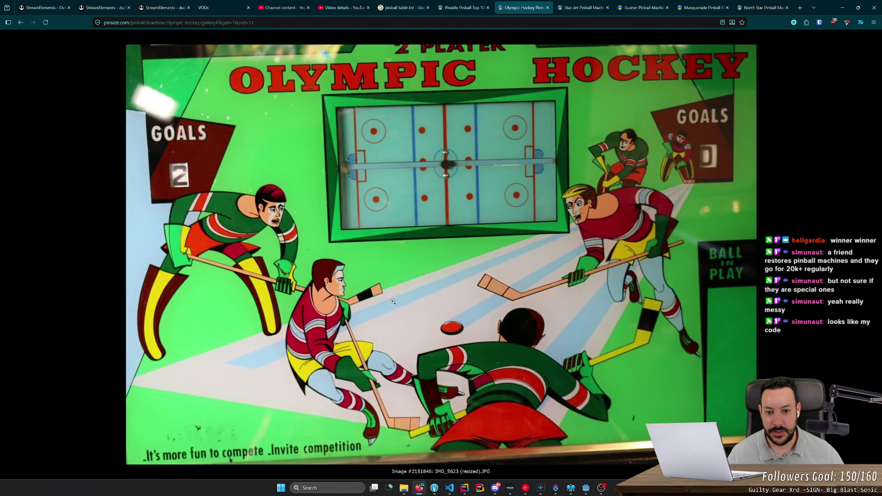
pyautogui.press('Left')
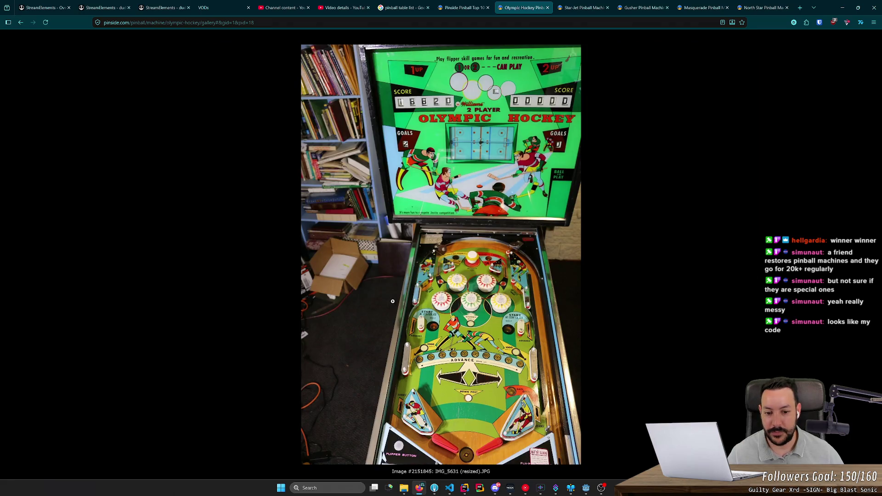
# Step through the Olympic Hockey playfield photos to the flyer, then close the page
pyautogui.press('Right')
pyautogui.press('Right')
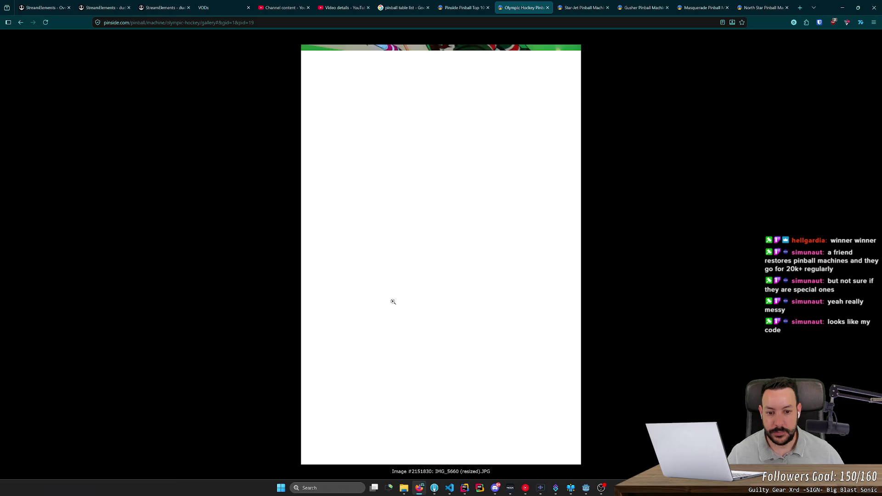
pyautogui.press('Right')
pyautogui.press('Right')
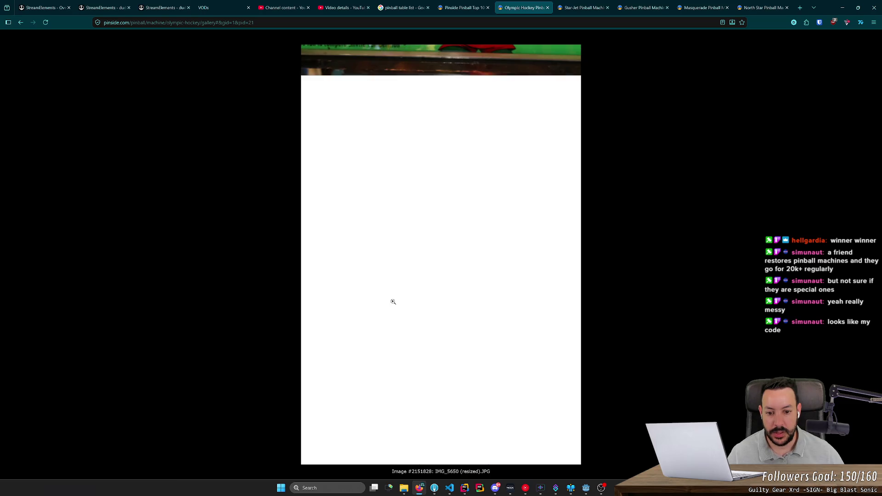
pyautogui.press('Right')
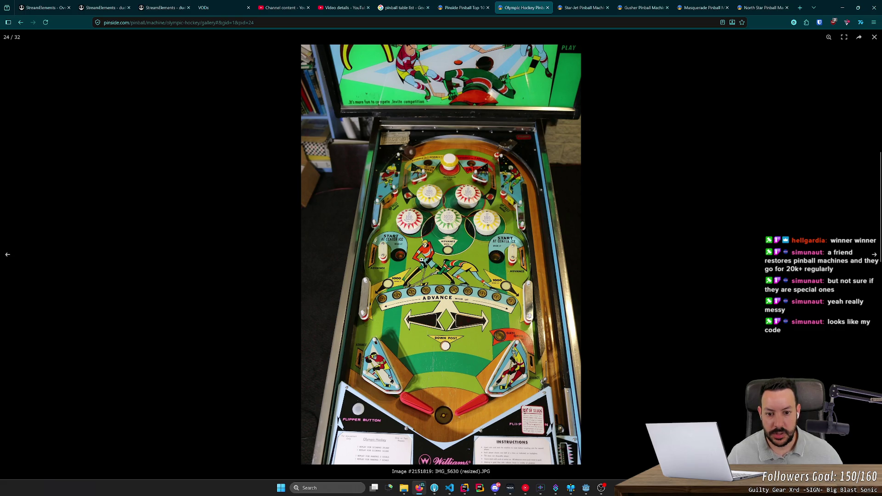
pyautogui.press('Right')
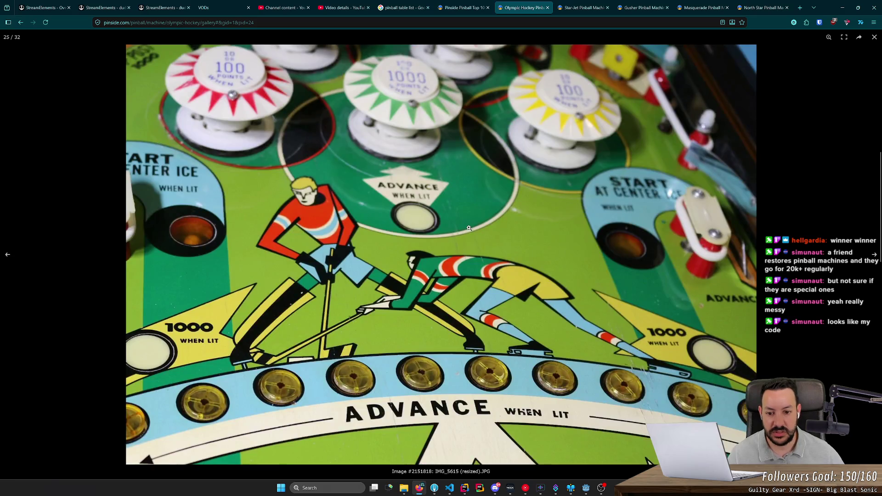
pyautogui.press('Right')
pyautogui.press('Right')
pyautogui.press('Right')
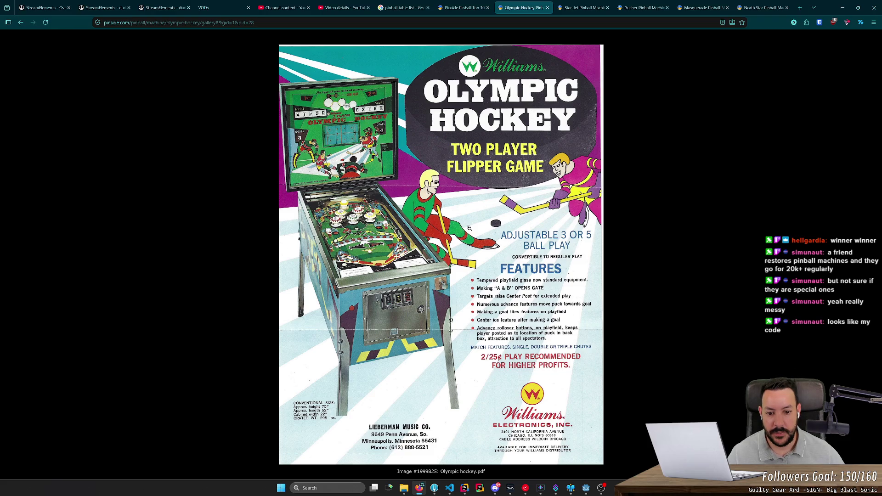
pyautogui.press('Left')
pyautogui.press('Right')
pyautogui.press('Right')
pyautogui.press('Right')
pyautogui.press('Right')
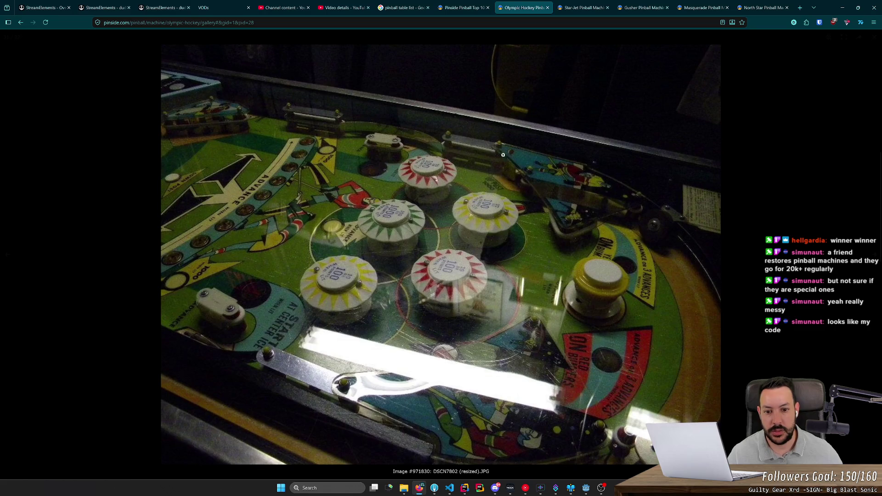
pyautogui.hotkey('ctrl', 'w')
pyautogui.scroll(-8, 471, 272)
pyautogui.scroll(-2, 471, 272)
# Open the Star-Jet photo archive and view its second photo full size
pyautogui.click(323, 180)
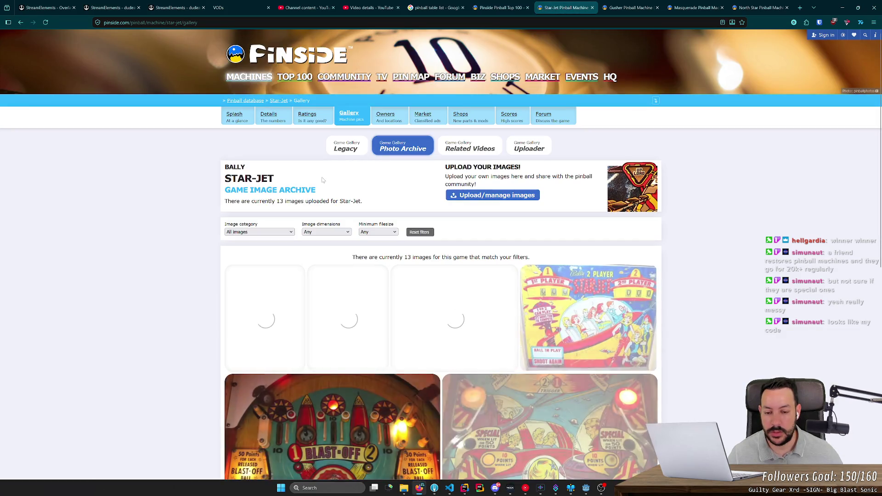
pyautogui.scroll(-4, 323, 180)
pyautogui.scroll(-2, 315, 206)
pyautogui.scroll(1, 331, 179)
pyautogui.click(344, 83)
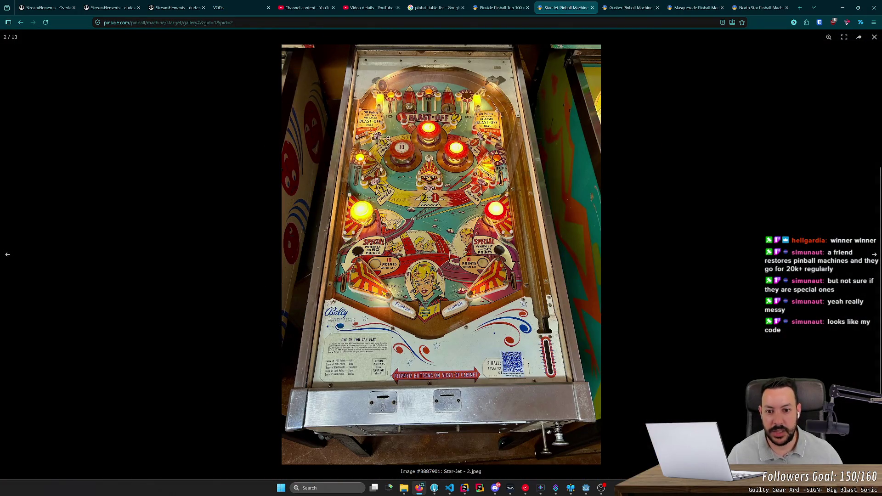
# Zoom in and pan around the Star-Jet playfield photo, then go to the North Star gallery
pyautogui.click(434, 195)
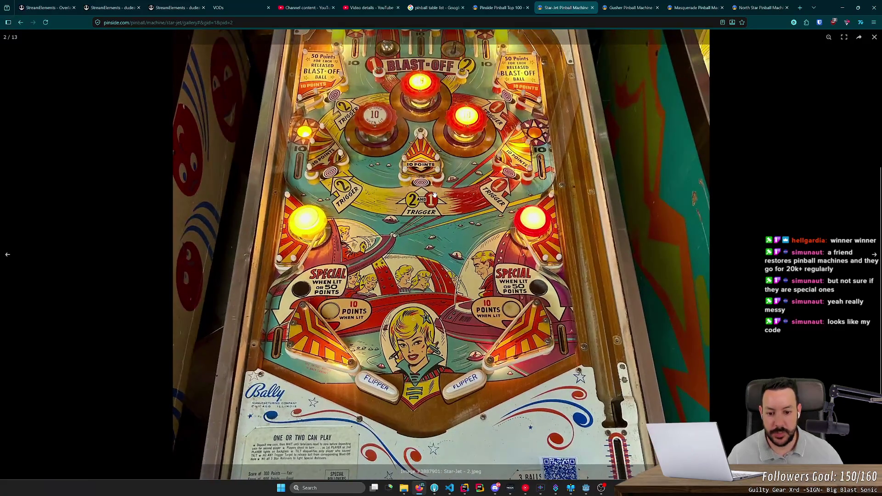
pyautogui.scroll(1, 434, 194)
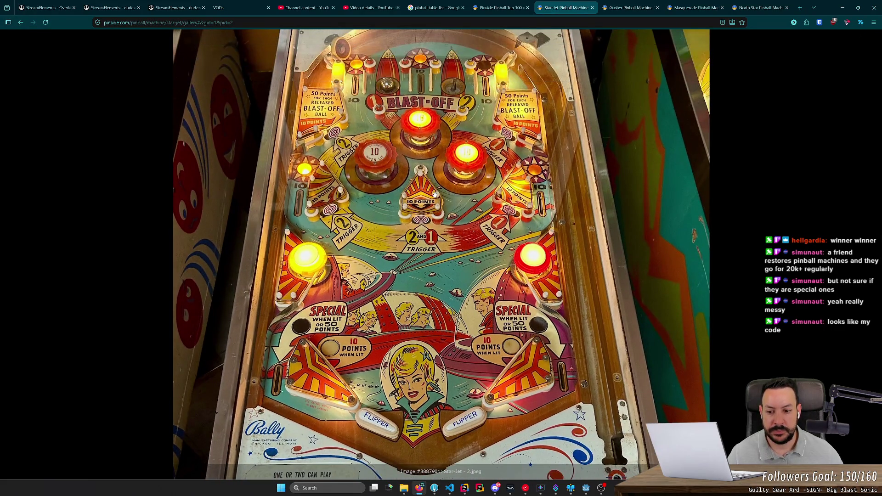
pyautogui.scroll(1, 434, 195)
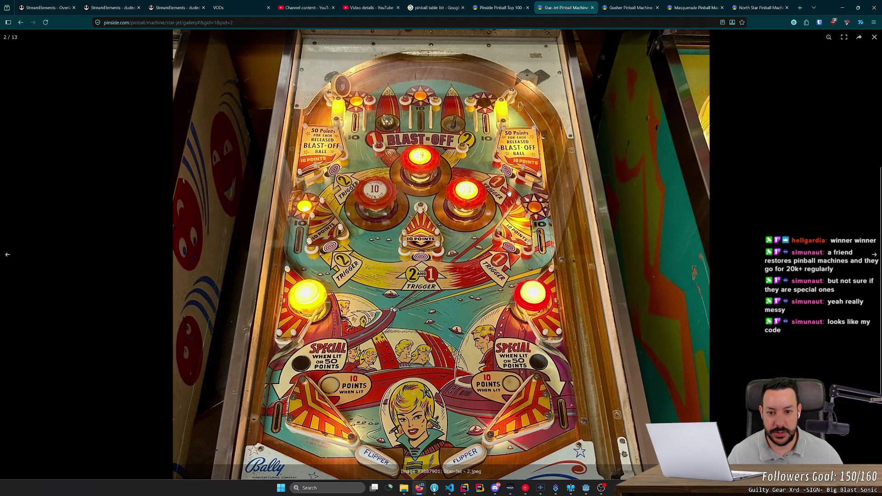
pyautogui.scroll(-2, 508, 193)
pyautogui.scroll(1, 393, 145)
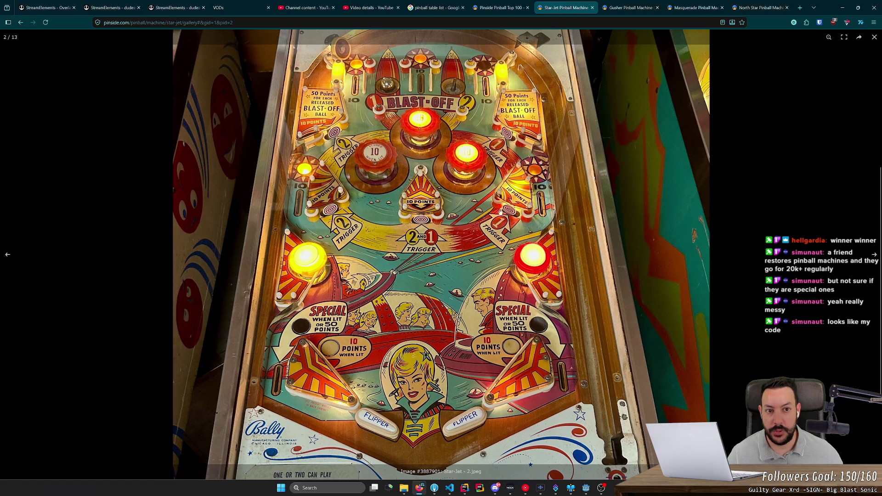
pyautogui.click(760, 7)
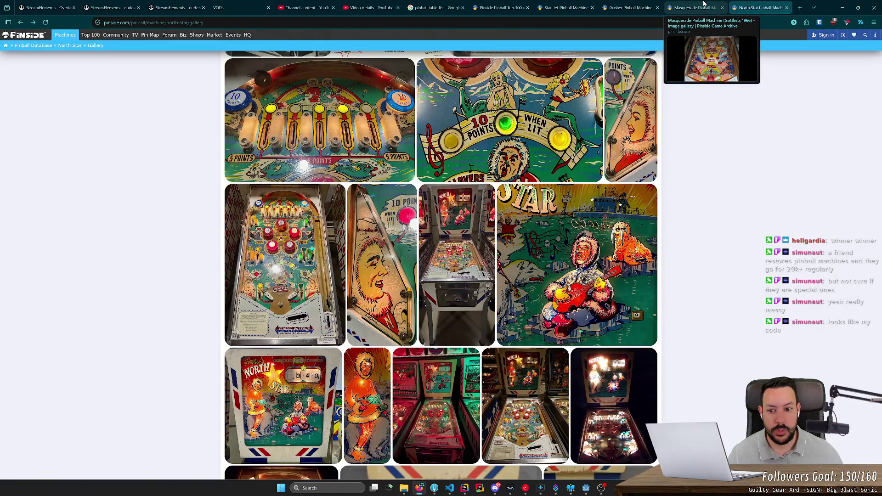
# Close the Masquerade page, enlarge the North Star playfield photo, then close North Star
pyautogui.click(696, 7)
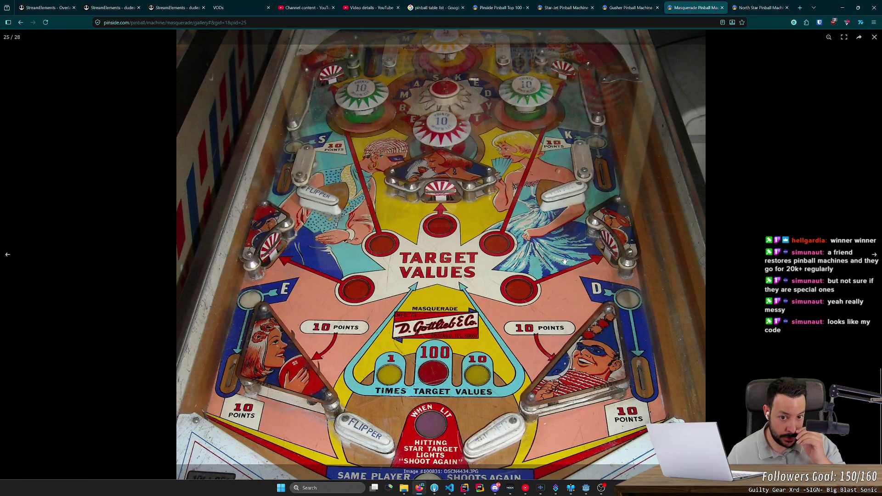
pyautogui.middleClick(707, 6)
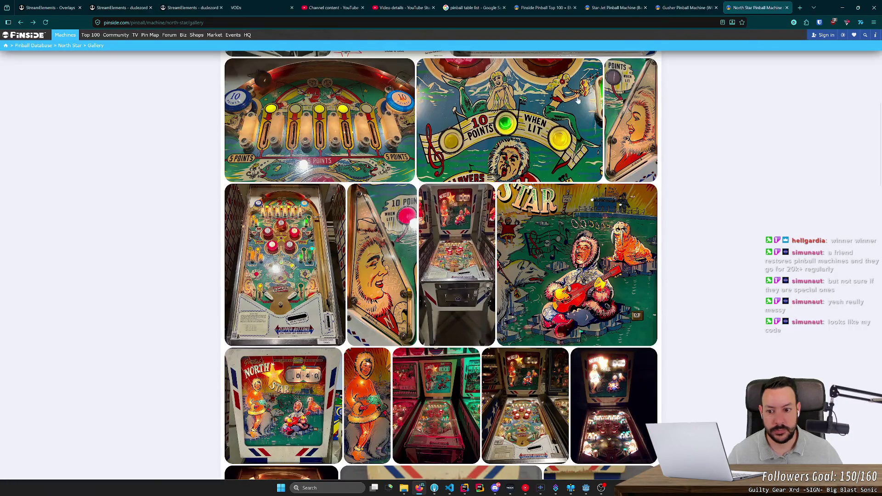
pyautogui.click(285, 265)
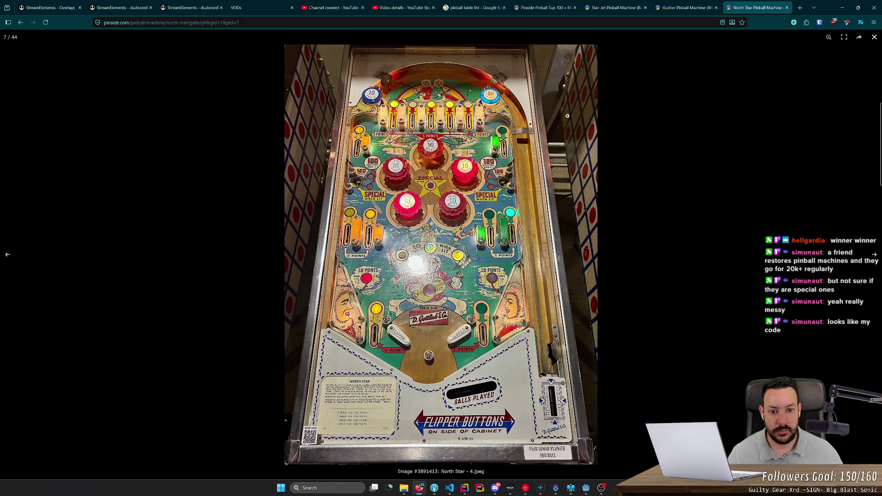
pyautogui.middleClick(758, 8)
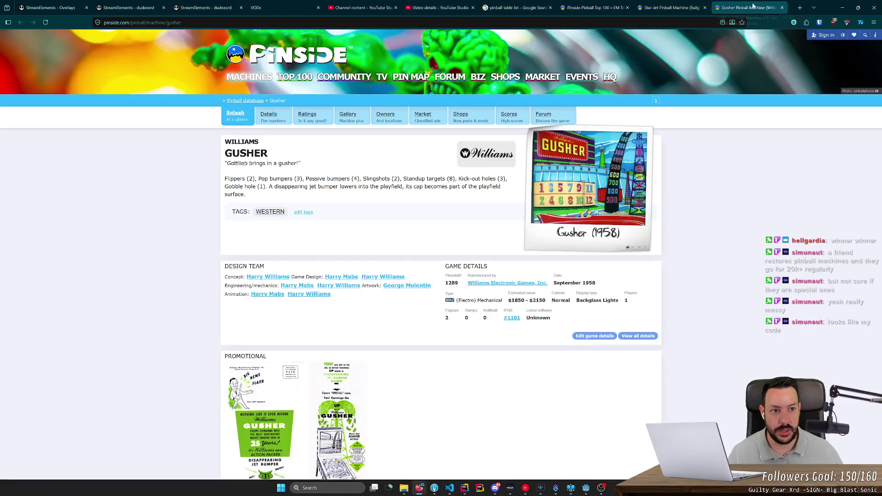
# Enlarge the Gusher playfield photo, then close the Gusher and Star-Jet pages
pyautogui.scroll(-9, 358, 272)
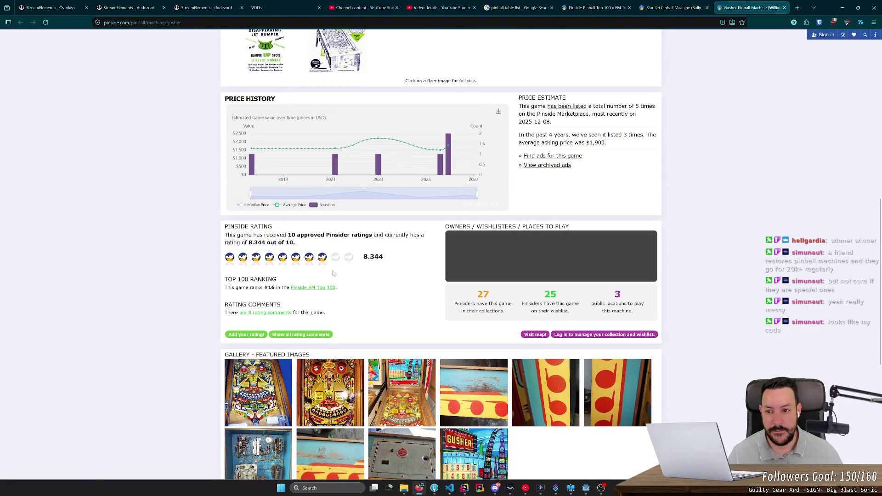
pyautogui.scroll(-6, 333, 272)
pyautogui.scroll(2, 333, 273)
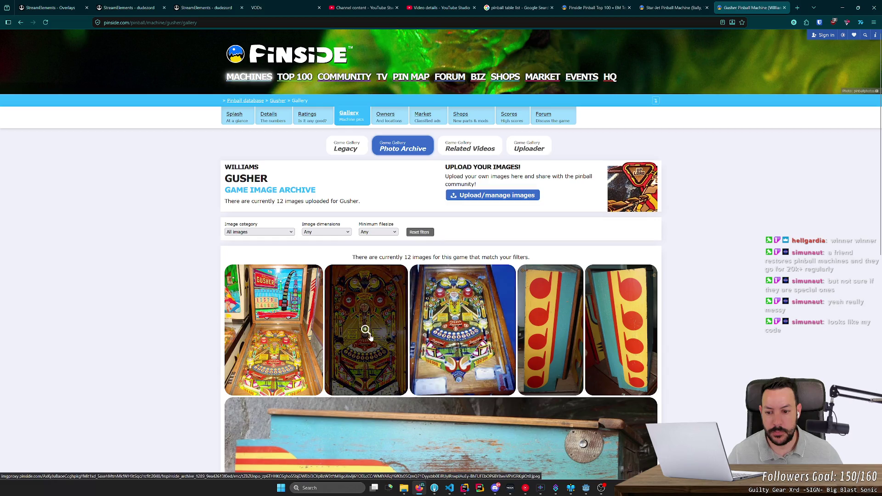
pyautogui.click(364, 331)
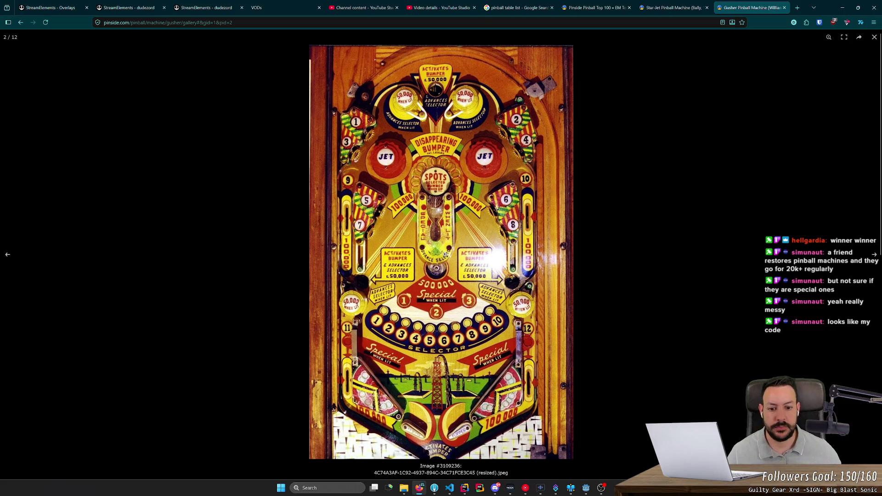
pyautogui.middleClick(773, 4)
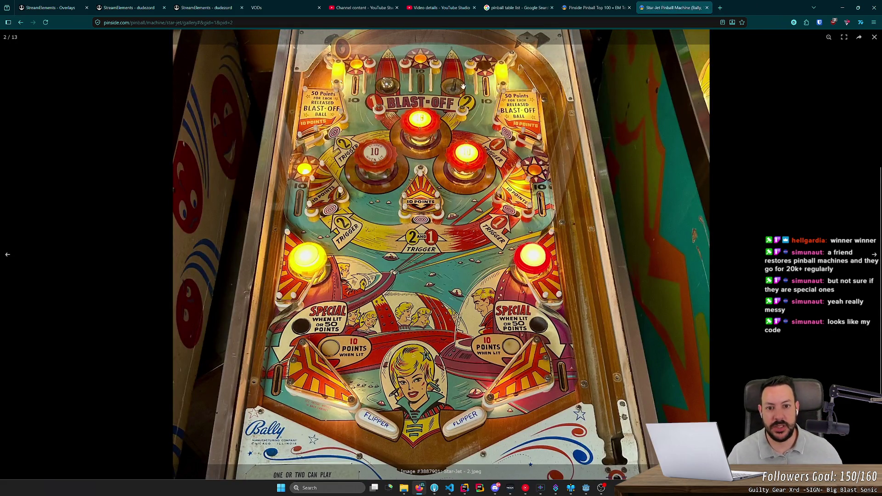
pyautogui.middleClick(666, 7)
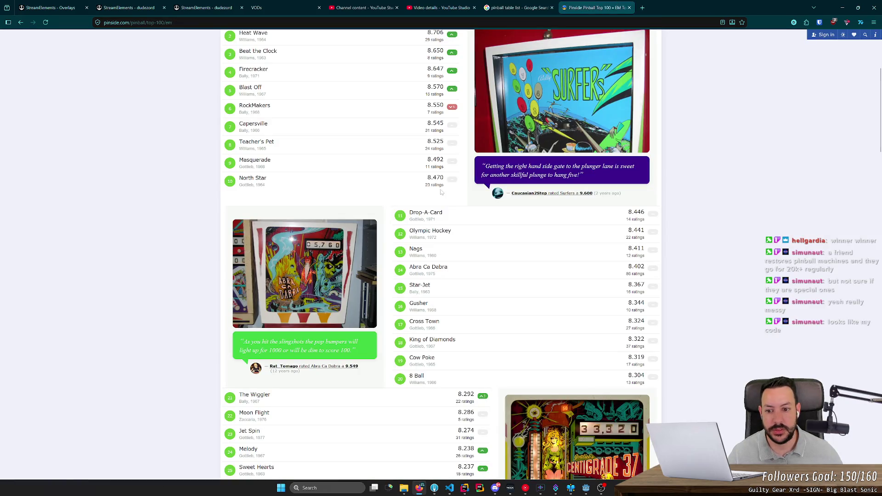
pyautogui.scroll(-5, 438, 192)
pyautogui.scroll(-5, 439, 193)
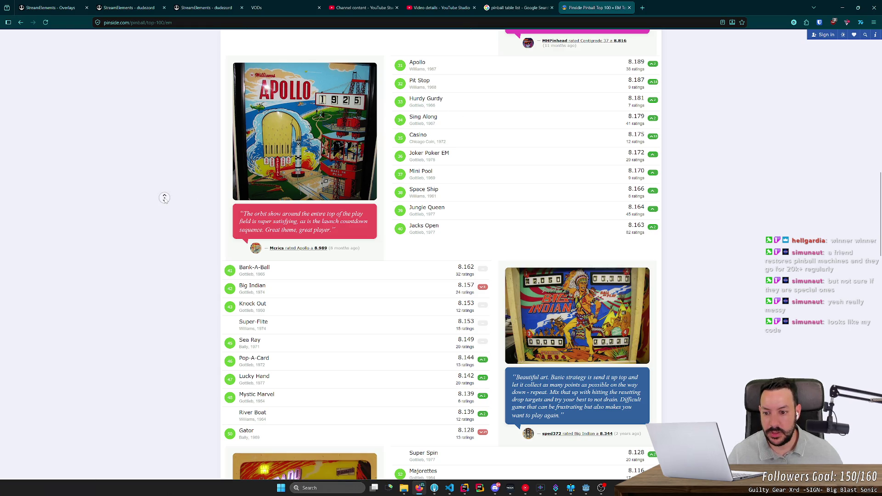
pyautogui.middleClick(252, 304)
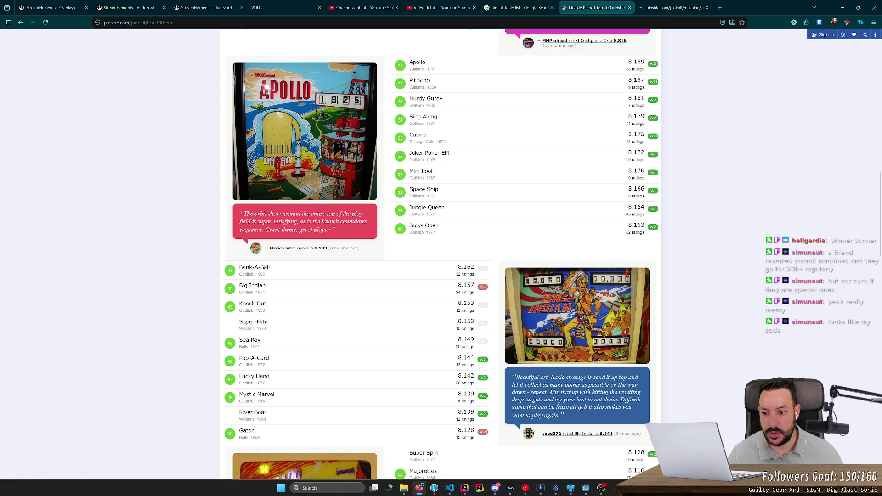
pyautogui.click(671, 8)
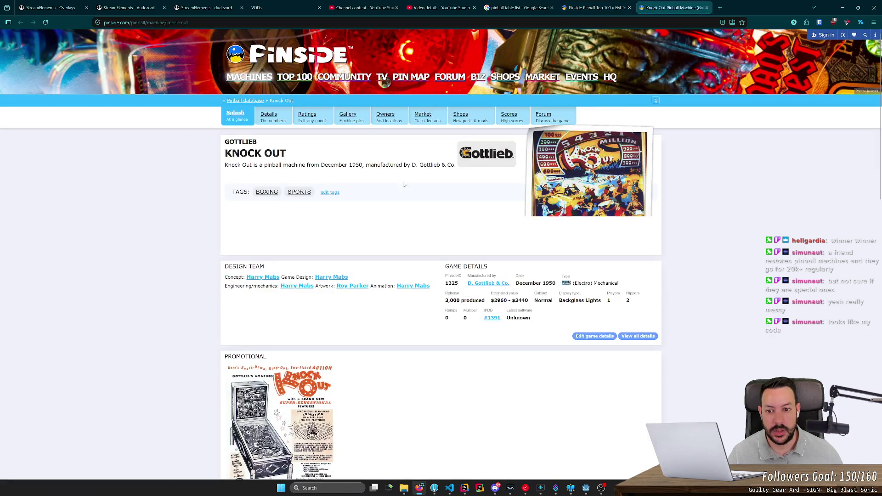
pyautogui.scroll(-8, 321, 230)
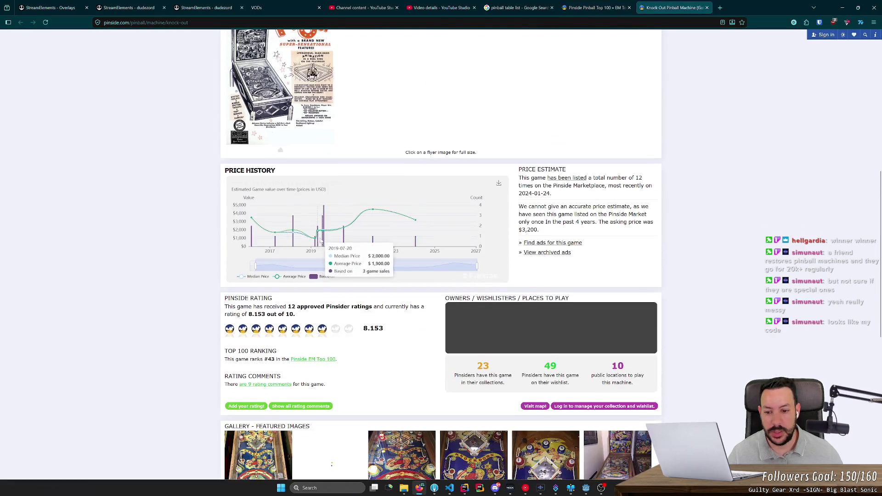
pyautogui.scroll(-5, 321, 240)
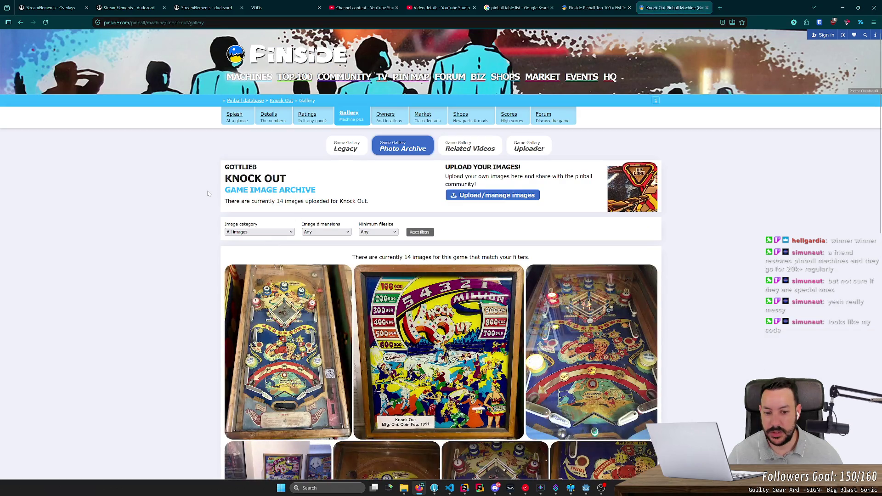
pyautogui.scroll(-5, 492, 258)
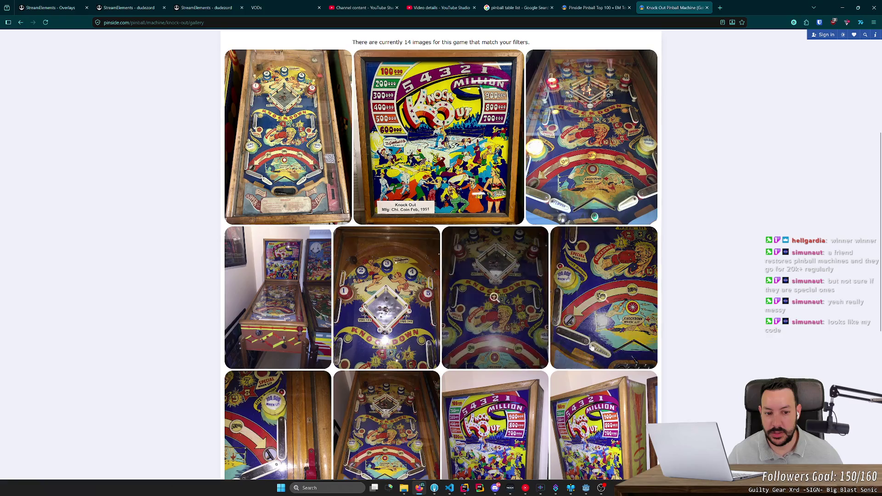
pyautogui.scroll(-3, 492, 258)
pyautogui.click(412, 294)
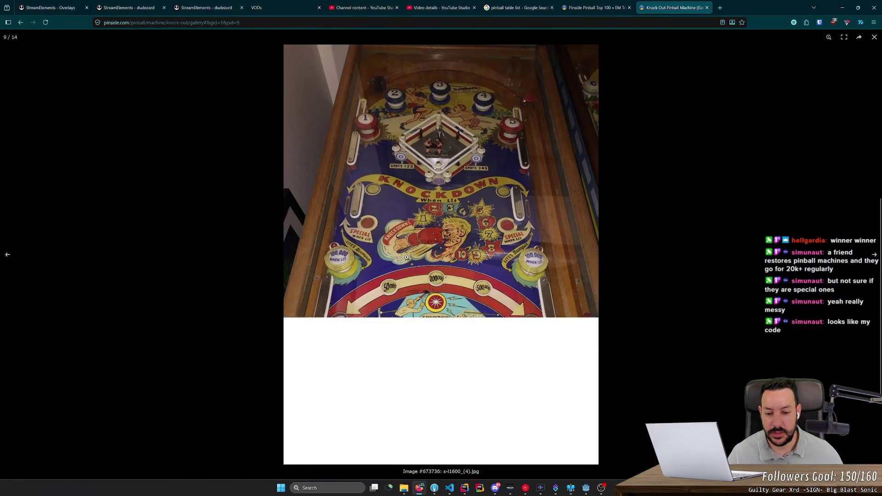
pyautogui.click(412, 255)
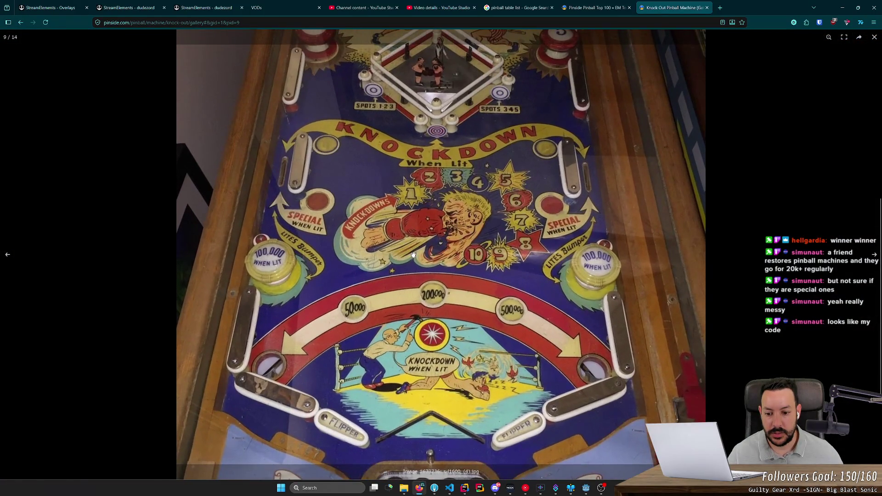
pyautogui.scroll(-1, 501, 386)
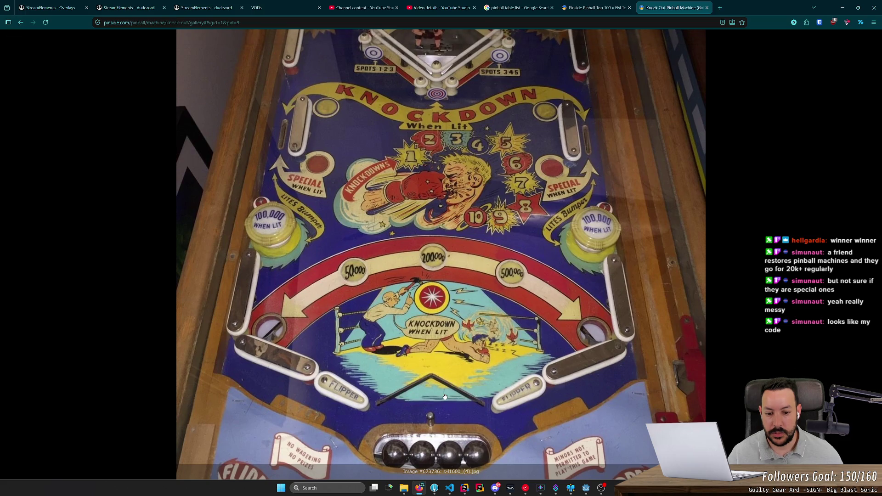
pyautogui.scroll(1, 441, 395)
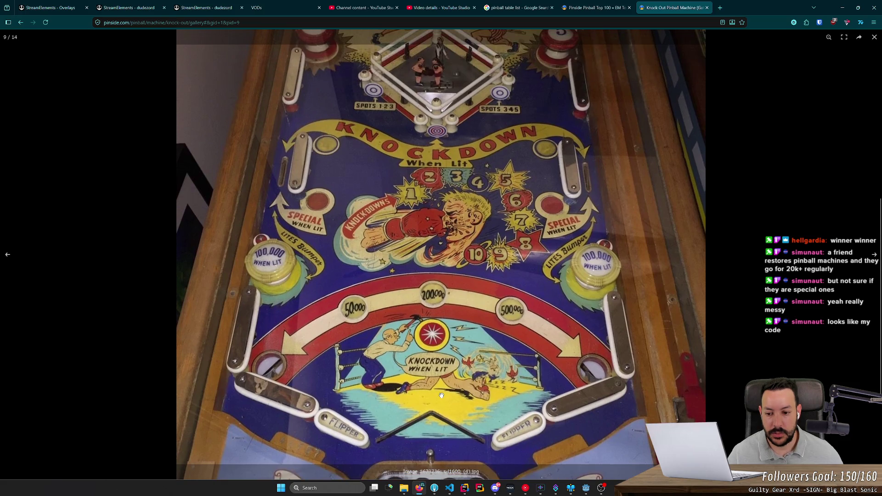
pyautogui.scroll(2, 572, 371)
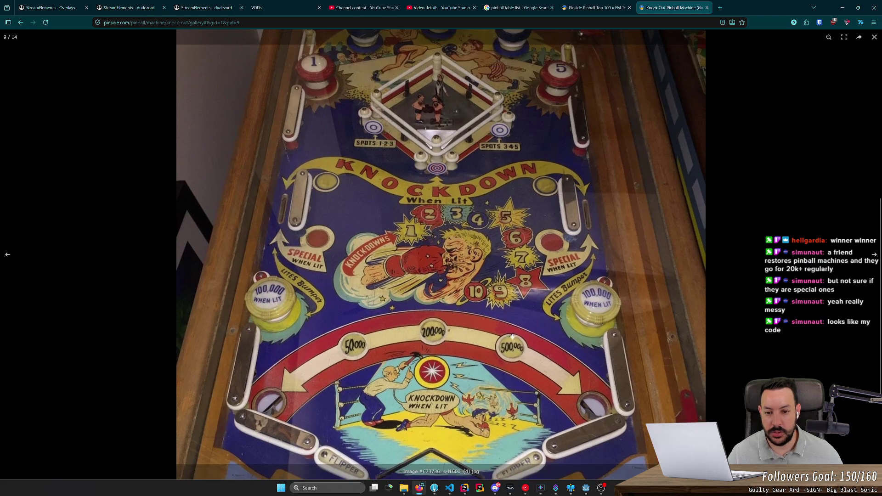
pyautogui.click(706, 8)
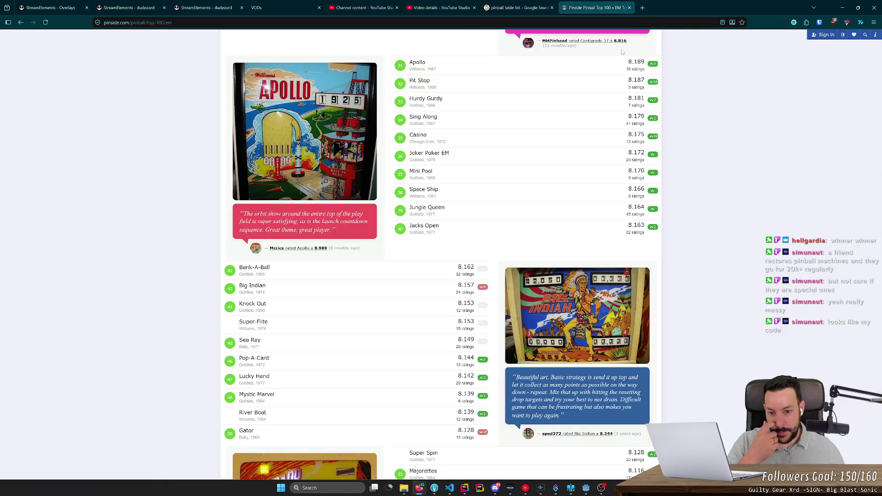
pyautogui.scroll(15, 368, 222)
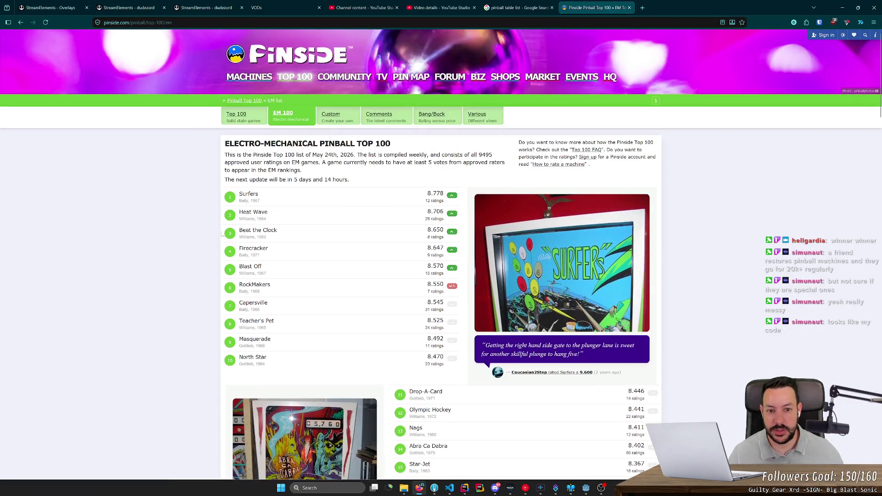
pyautogui.middleClick(186, 242)
pyautogui.middleClick(251, 194)
pyautogui.hotkey('ctrl', 'Tab')
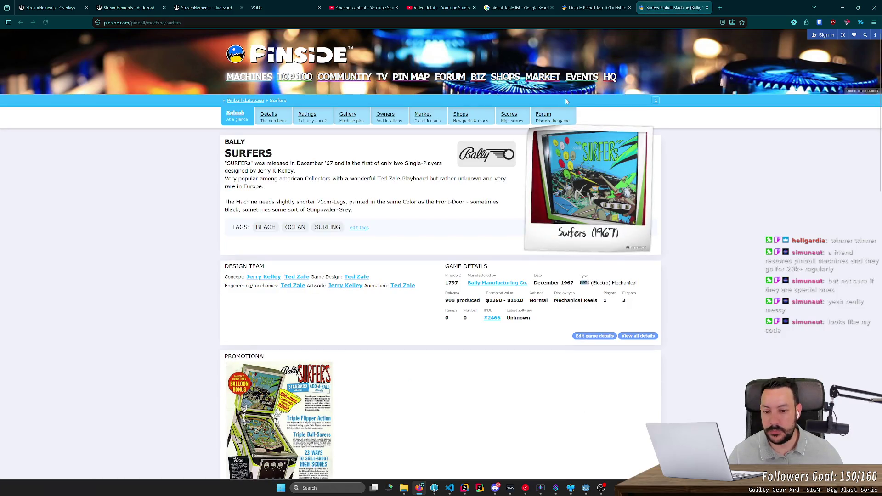
pyautogui.scroll(-12, 401, 286)
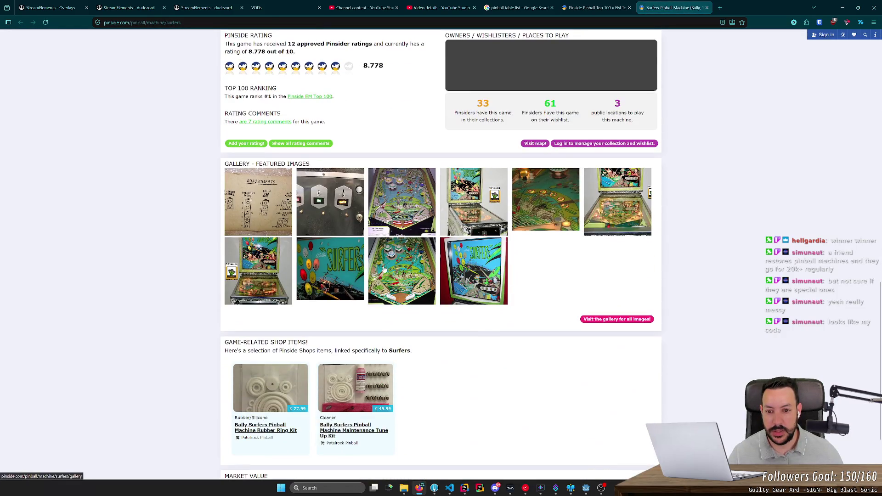
pyautogui.click(399, 275)
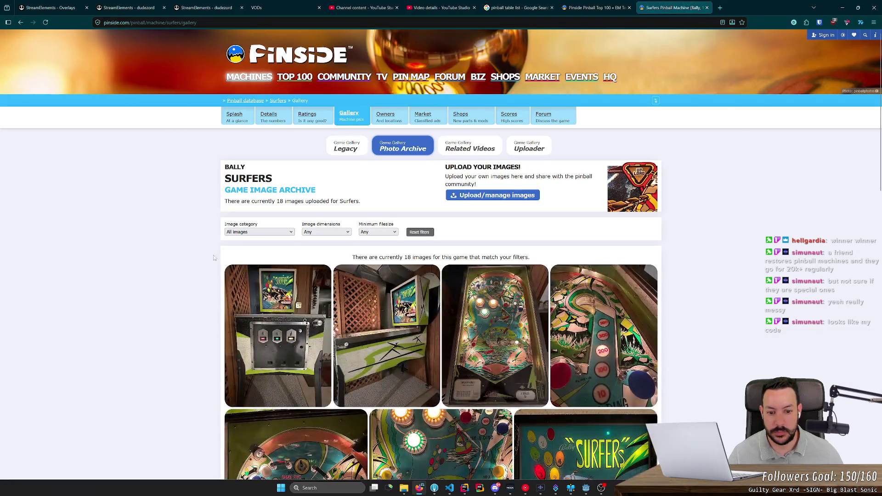
pyautogui.scroll(-4, 473, 300)
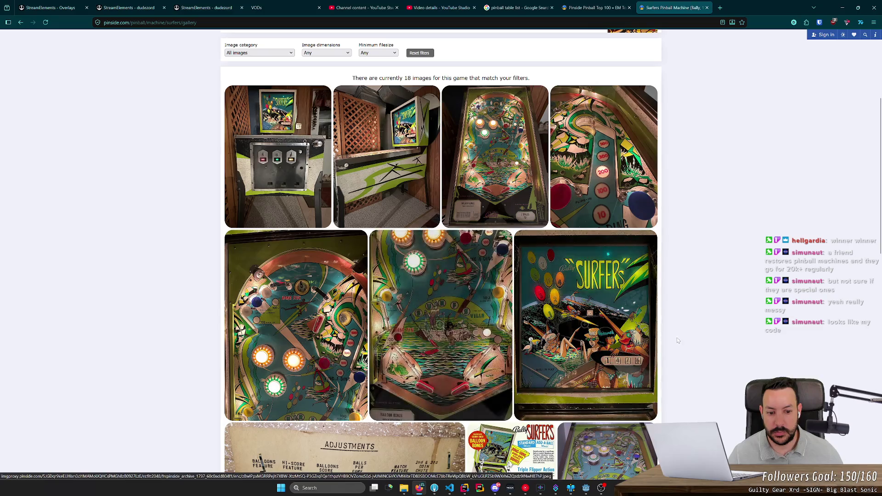
pyautogui.scroll(-2, 713, 348)
pyautogui.scroll(-4, 714, 347)
pyautogui.middleClick(606, 194)
pyautogui.scroll(5, 562, 242)
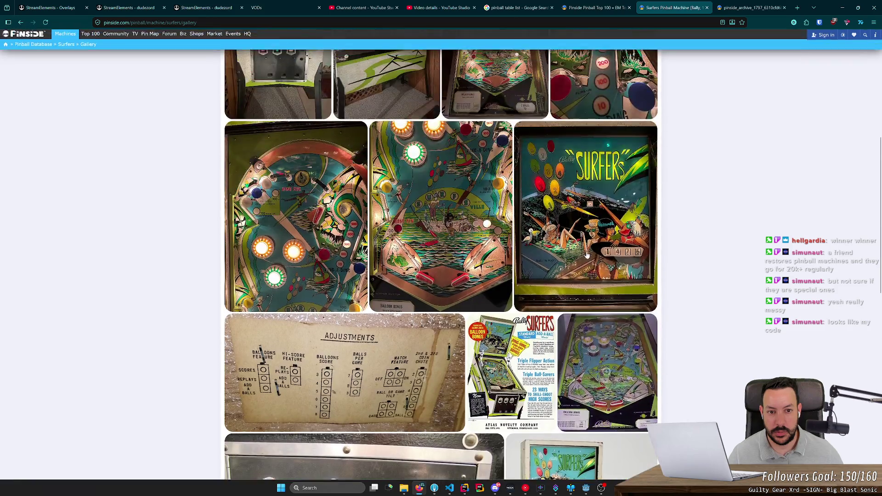
pyautogui.scroll(2, 561, 242)
pyautogui.hotkey('ctrl', 'Tab')
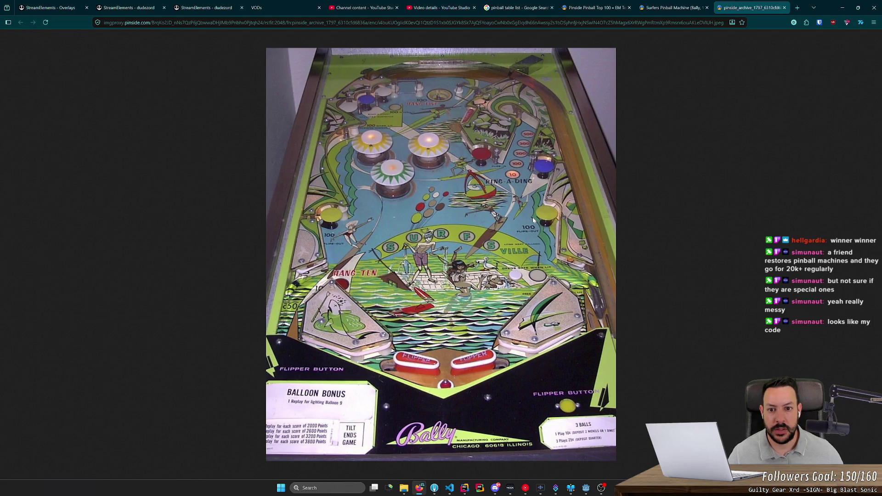
pyautogui.click(687, 5)
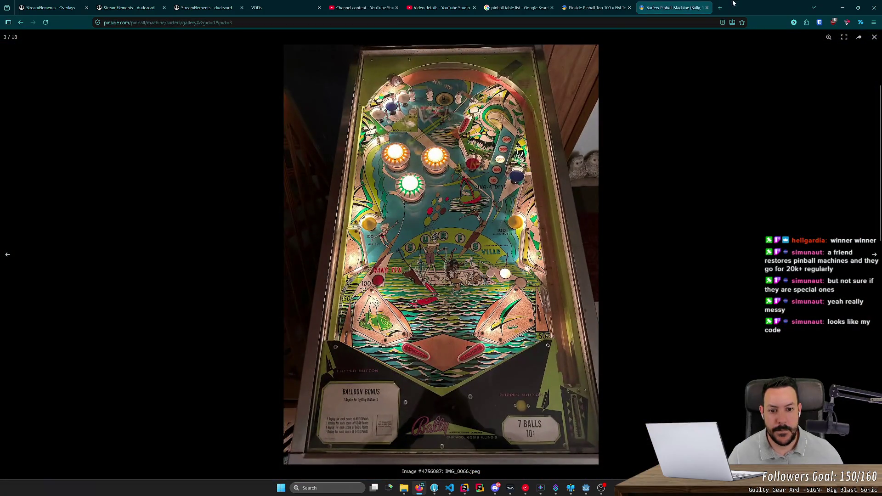
pyautogui.click(524, 177)
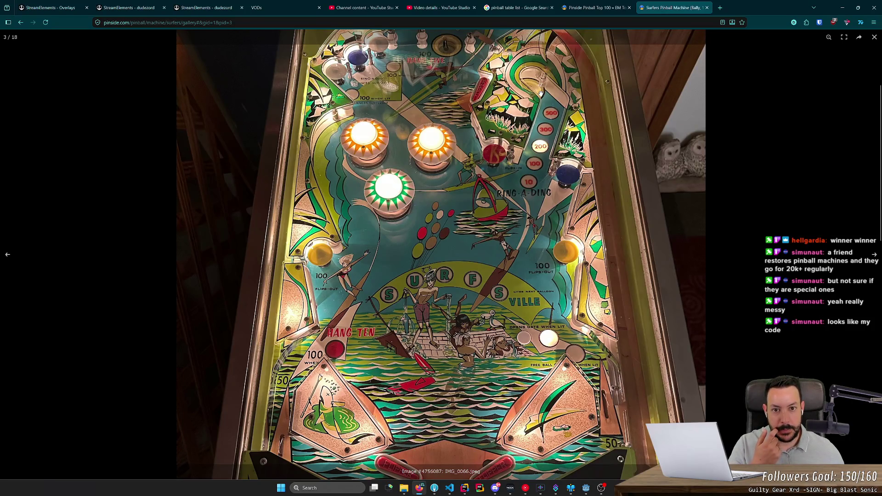
pyautogui.middleClick(654, 4)
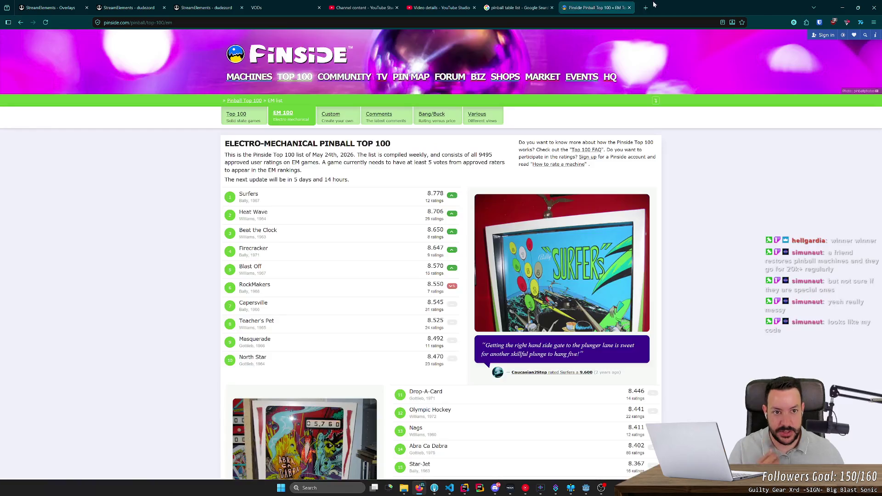
# Open Heat Wave, Beat the Clock, Firecracker, Blast Off, RockMakers, Capersville, Teacher's Pet, Masquerade and North Star in background tabs
pyautogui.middleClick(258, 214)
pyautogui.middleClick(258, 231)
pyautogui.middleClick(253, 249)
pyautogui.middleClick(251, 267)
pyautogui.middleClick(255, 285)
pyautogui.middleClick(253, 303)
pyautogui.middleClick(256, 321)
pyautogui.middleClick(253, 340)
pyautogui.middleClick(251, 359)
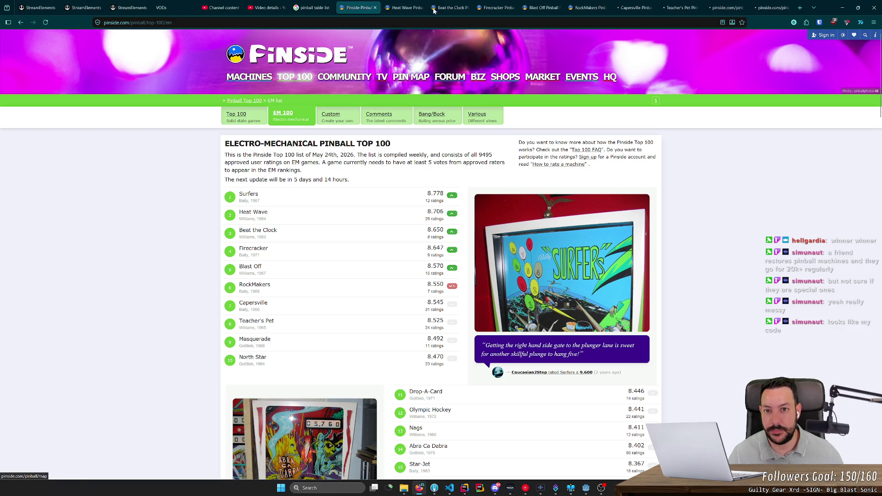
# Go to the Heat Wave page and open its image gallery
pyautogui.click(400, 5)
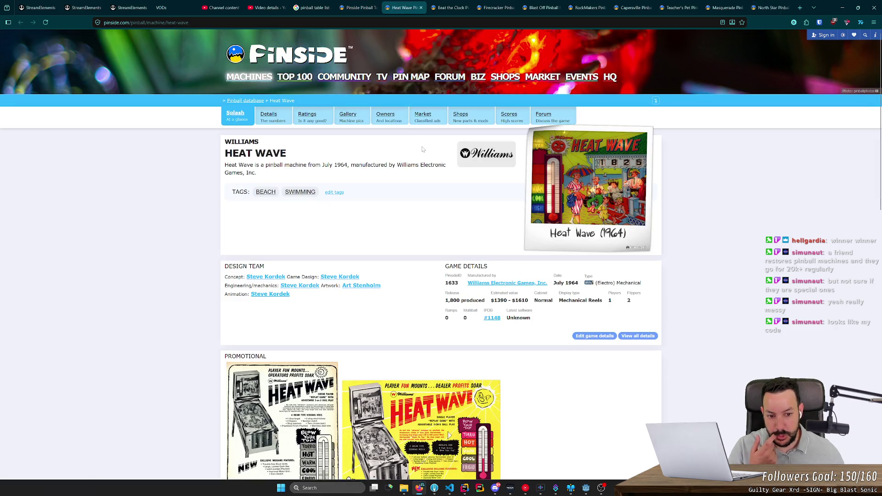
pyautogui.scroll(-4, 422, 151)
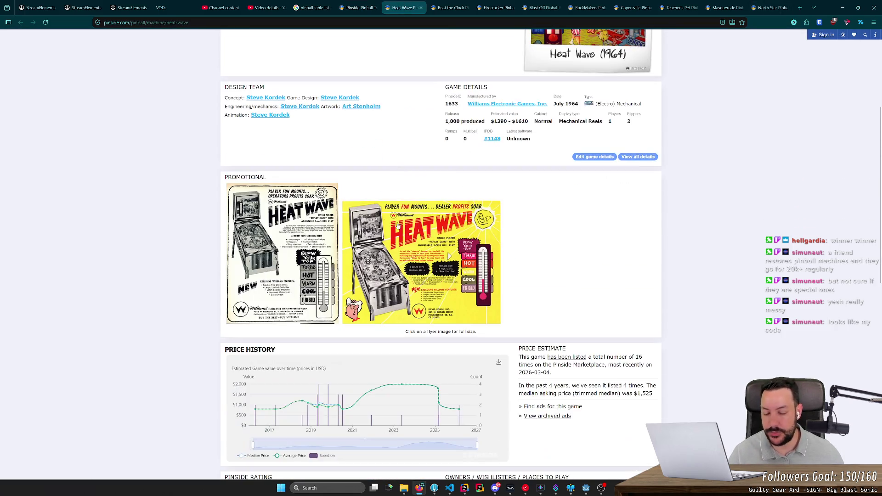
pyautogui.scroll(-9, 312, 184)
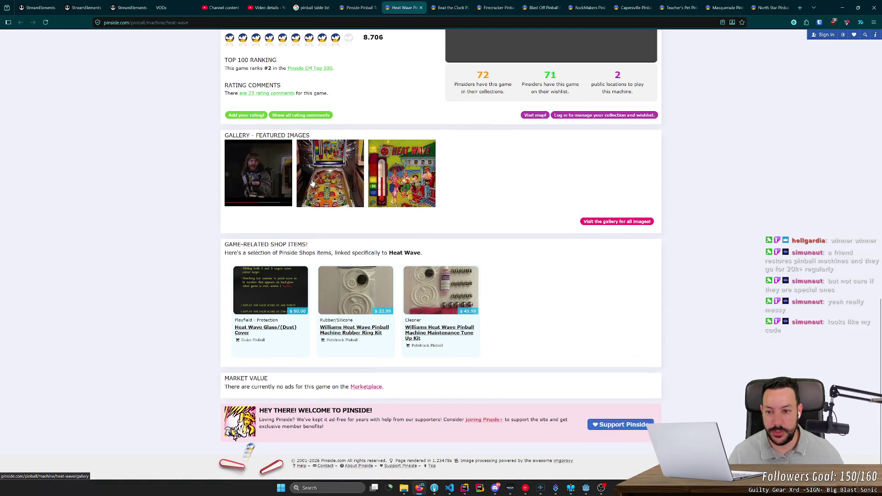
pyautogui.scroll(2, 428, 276)
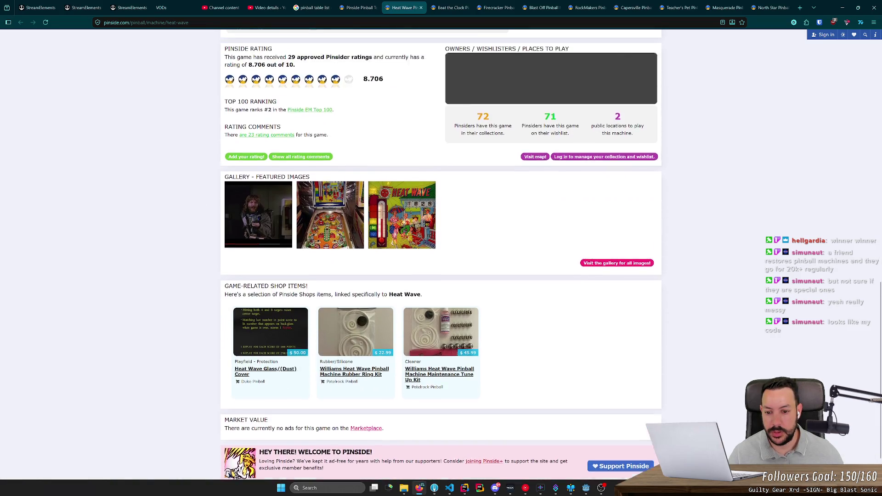
pyautogui.scroll(8, 428, 276)
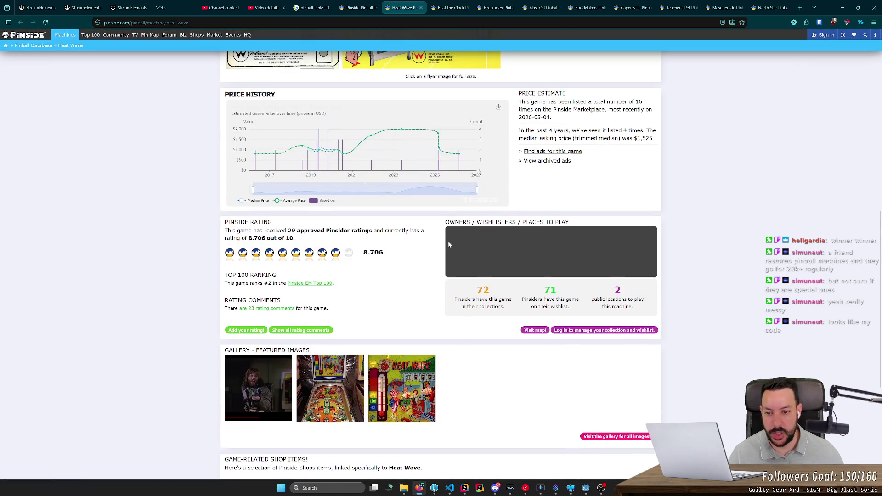
pyautogui.scroll(5, 381, 200)
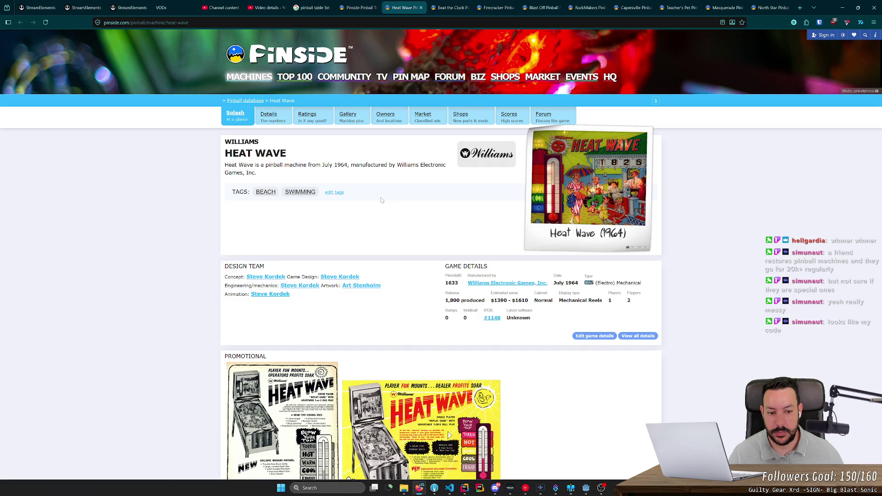
pyautogui.scroll(-2, 381, 200)
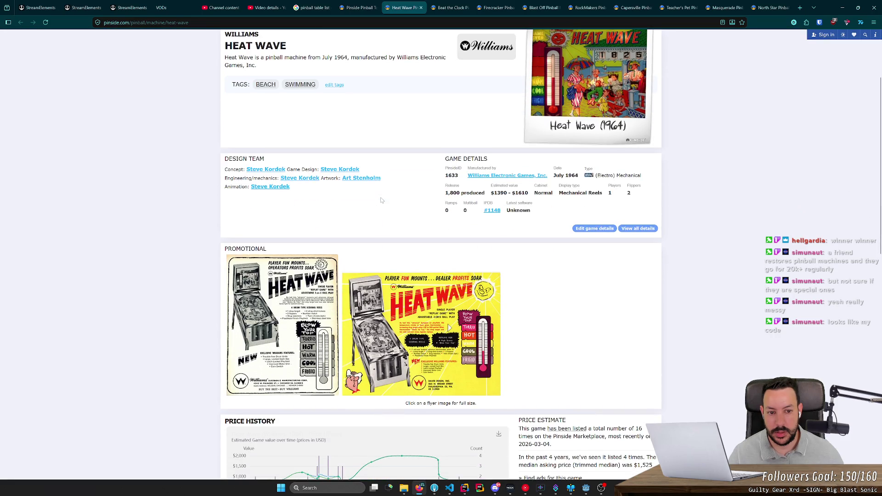
pyautogui.scroll(-8, 381, 199)
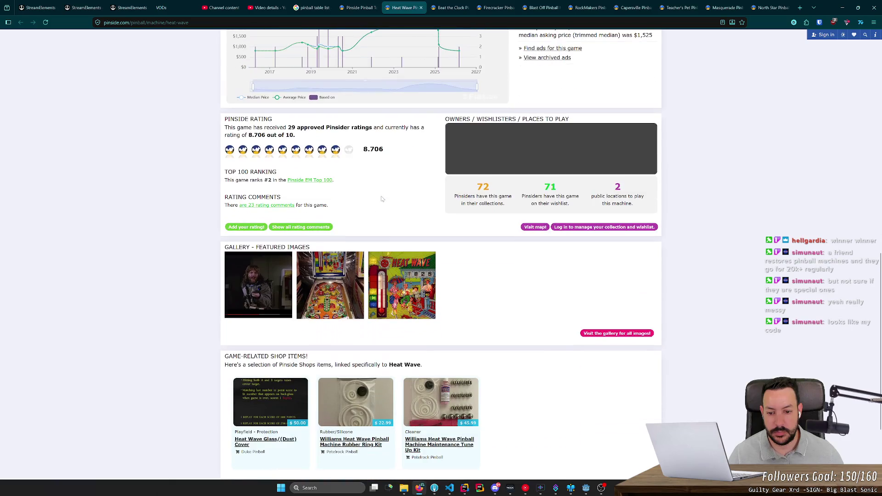
pyautogui.click(342, 281)
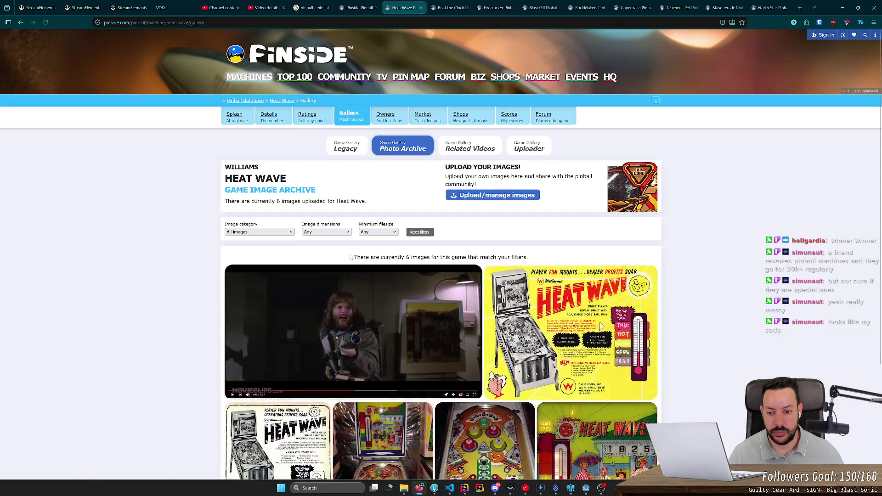
# View the Heat Wave playfield photo full size, then bring Godot to the front
pyautogui.scroll(-3, 378, 286)
pyautogui.click(477, 322)
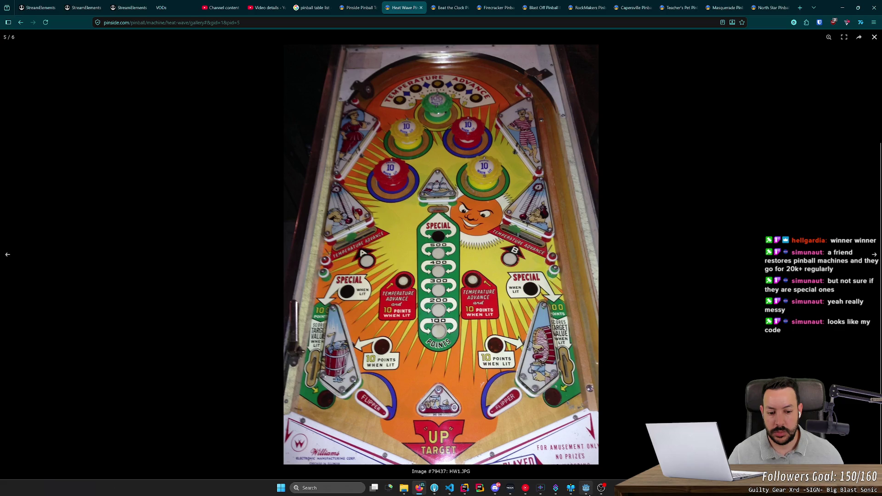
pyautogui.moveTo(571, 492)
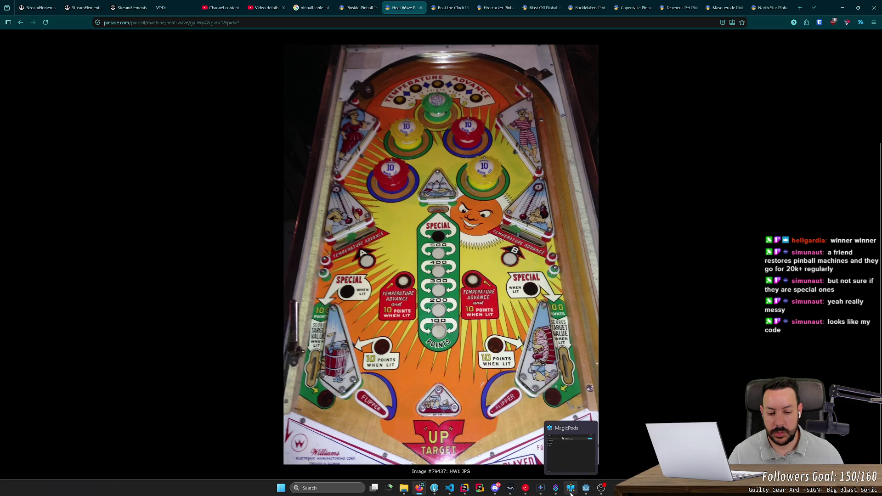
pyautogui.click(586, 493)
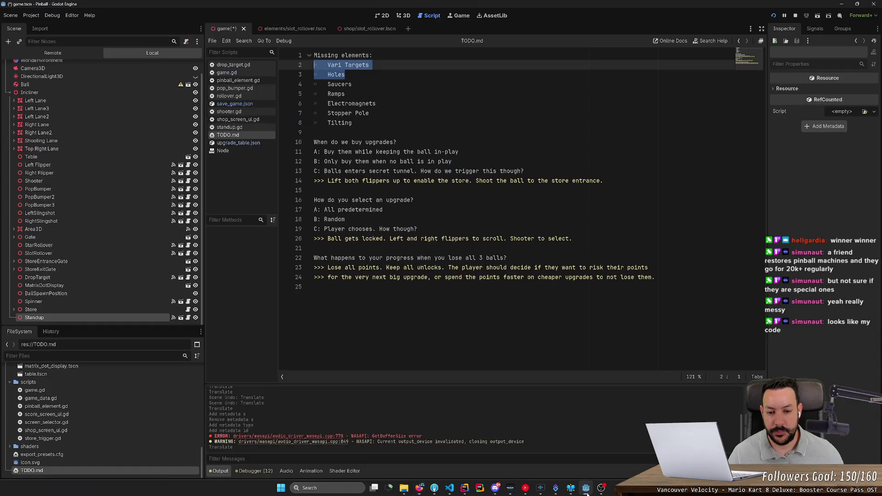
# Save the game scene, glance at slot_rollover, and view the game table from above
pyautogui.hotkey('ctrl', 's')
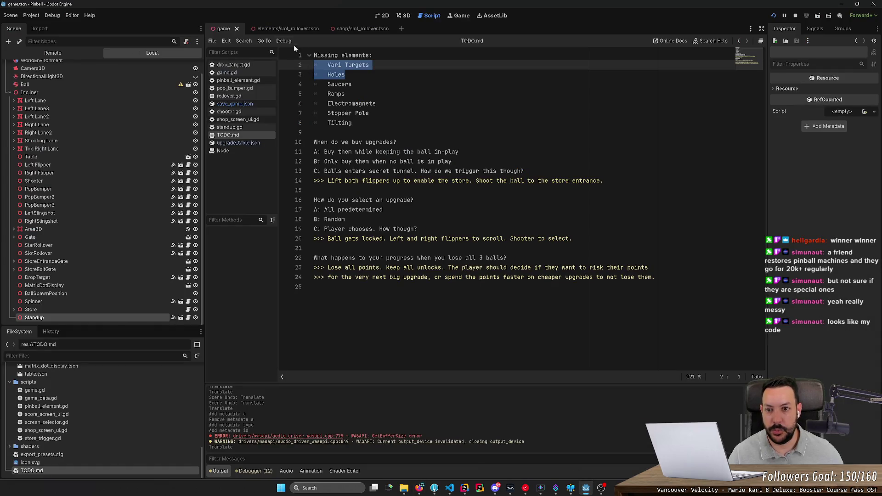
pyautogui.click(351, 29)
pyautogui.click(403, 15)
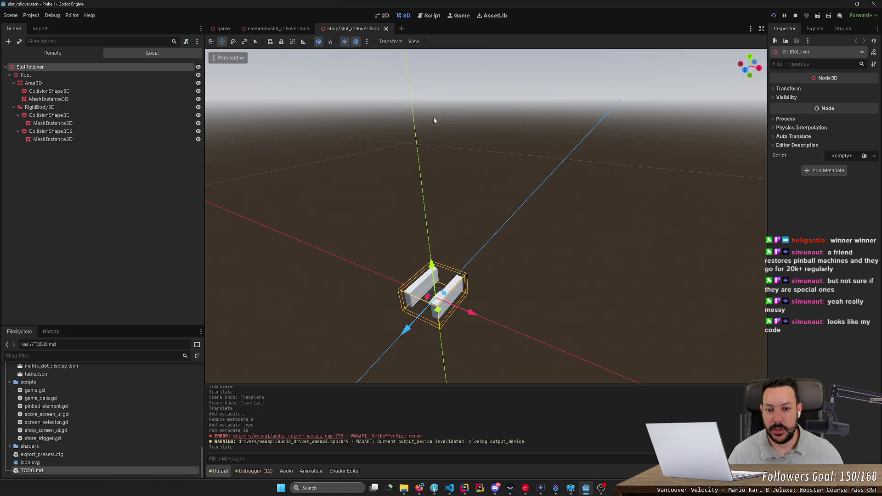
pyautogui.click(223, 29)
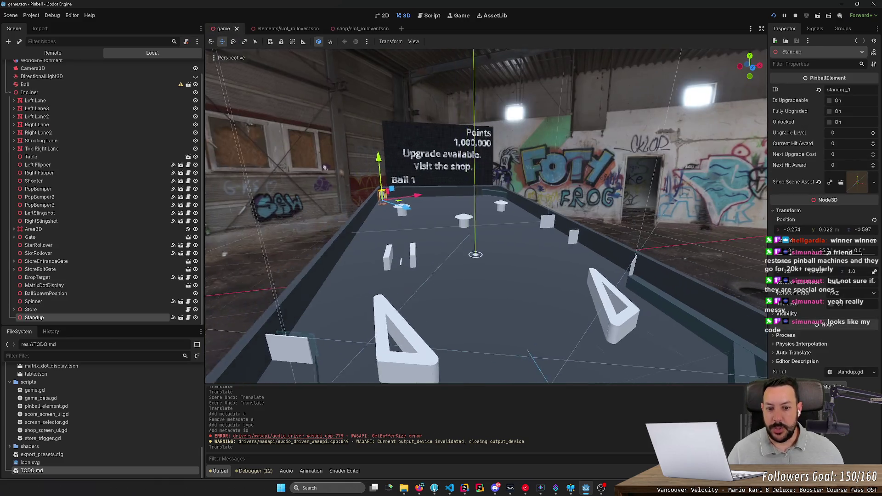
pyautogui.scroll(5, 325, 167)
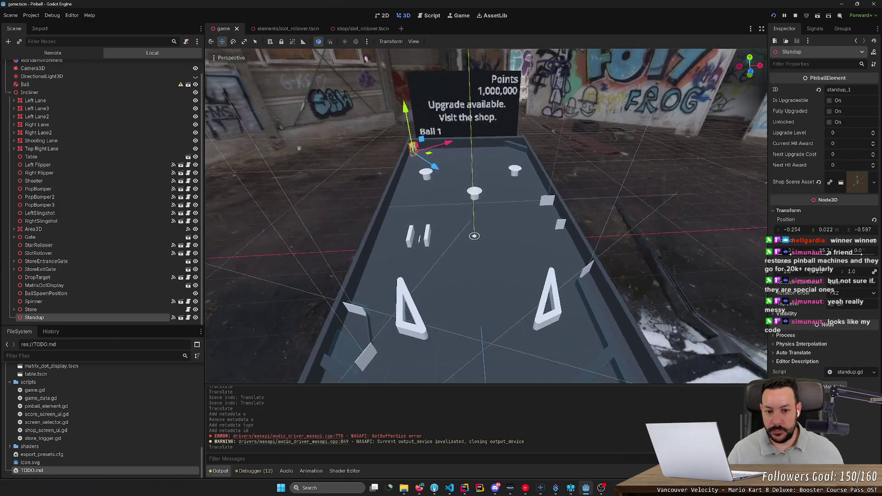
pyautogui.moveTo(366, 58); pyautogui.dragTo(431, 170)
# Launch Paint, then return to the Heat Wave playfield photo (image 5 of 6) and zoom in
pyautogui.press('super')
pyautogui.write('paint')
pyautogui.press('Return')
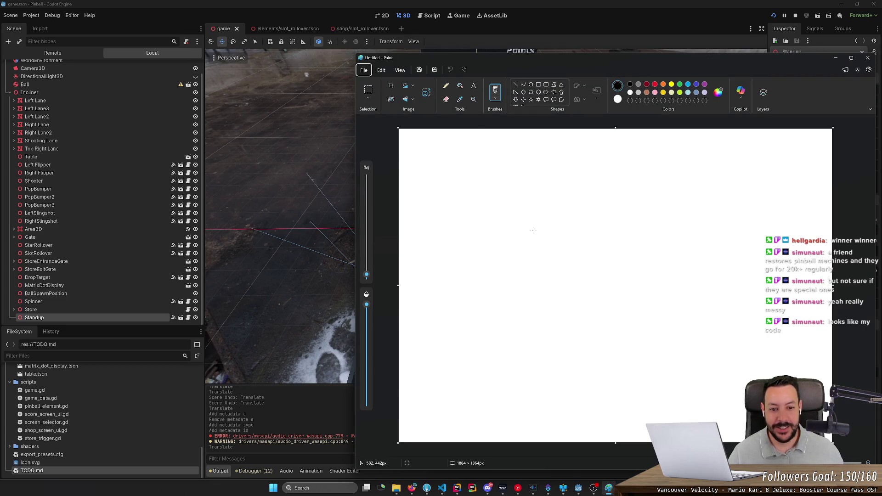
pyautogui.hotkey('alt', 'Tab')
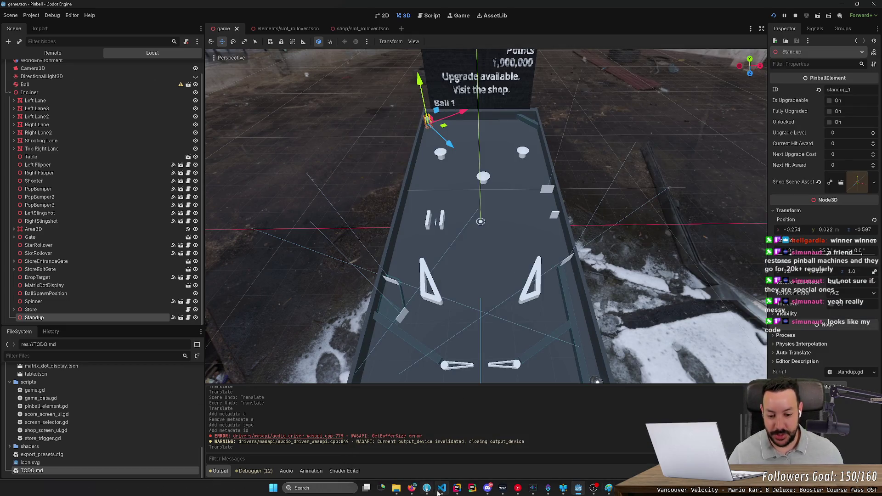
pyautogui.click(412, 487)
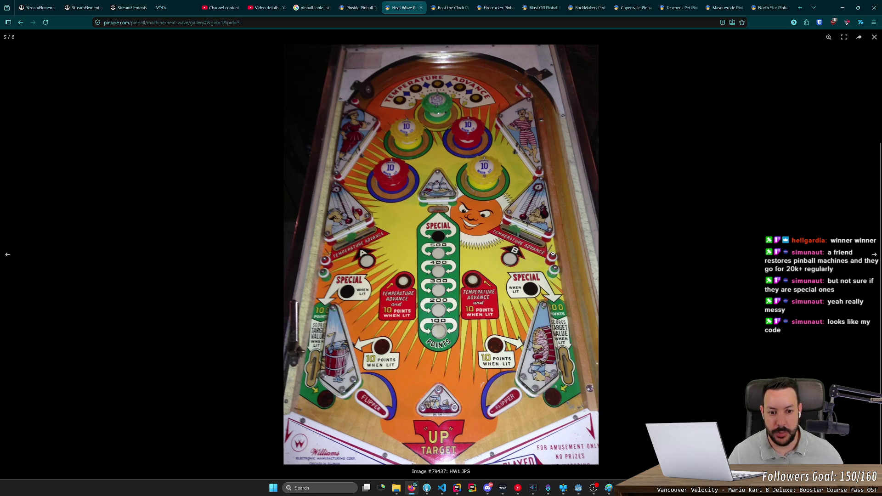
pyautogui.click(518, 234)
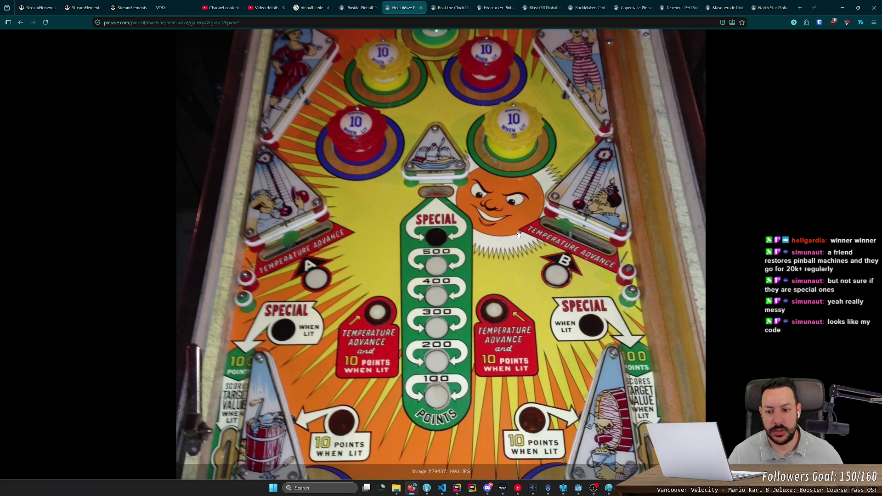
# Pan over the lower Heat Wave playfield in the zoomed photo, then switch back to Godot
pyautogui.scroll(-2, 518, 234)
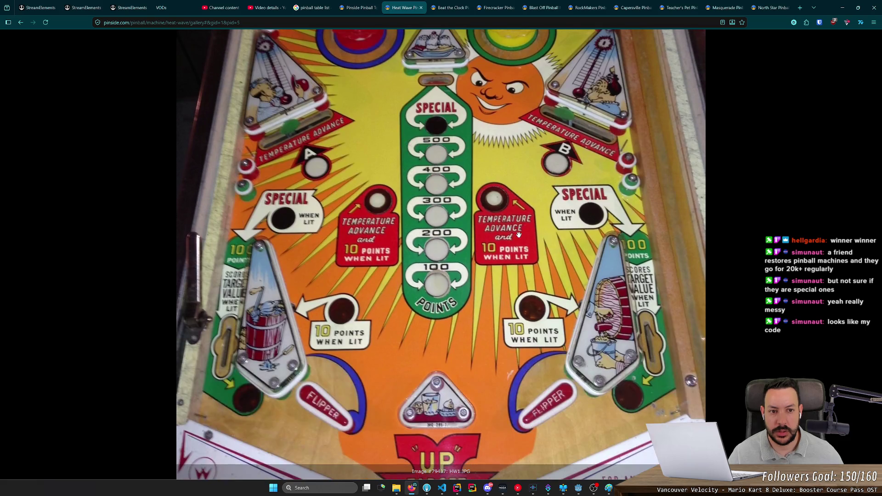
pyautogui.scroll(-5, 518, 235)
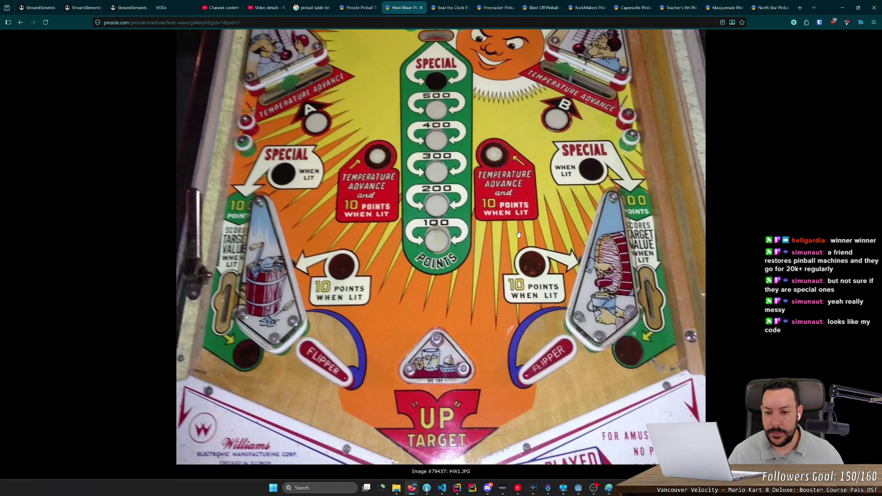
pyautogui.scroll(10, 518, 234)
pyautogui.scroll(3, 518, 235)
pyautogui.hotkey('alt', 'Tab')
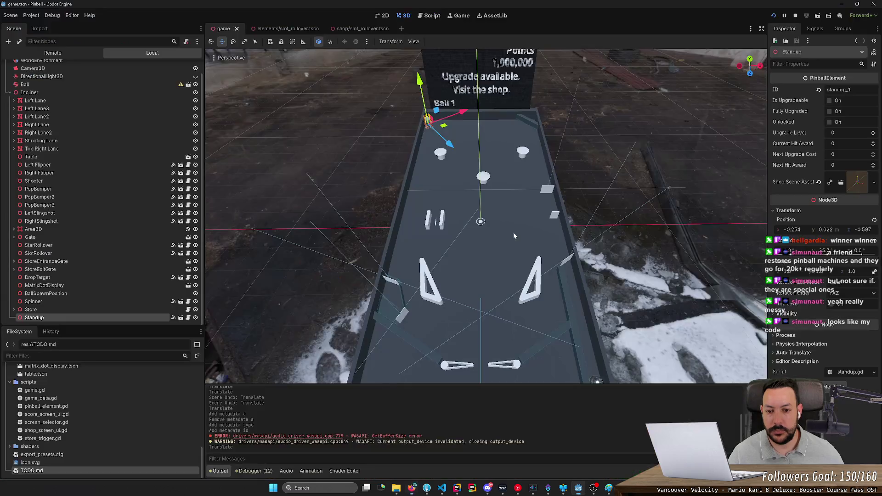
# Close Paint and select game.tscn in the FileSystem scenes folder
pyautogui.rightClick(608, 488)
pyautogui.click(592, 458)
pyautogui.scroll(5, 434, 125)
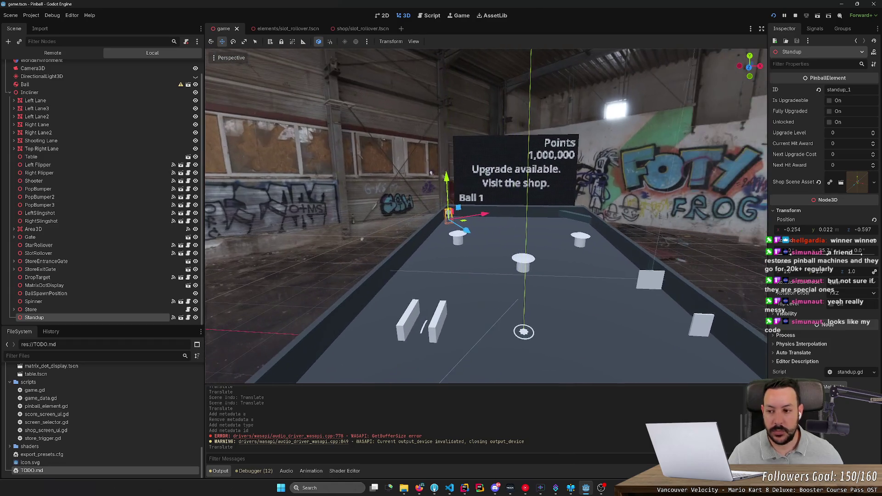
pyautogui.scroll(10, 92, 431)
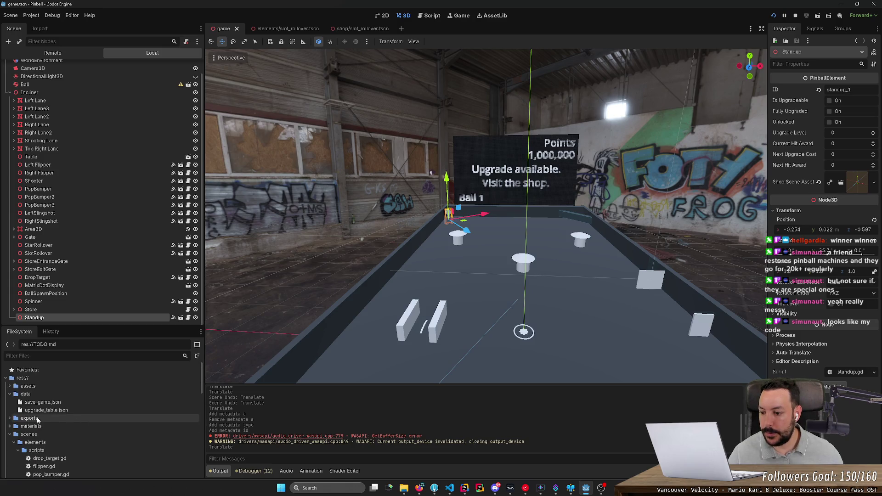
pyautogui.click(9, 434)
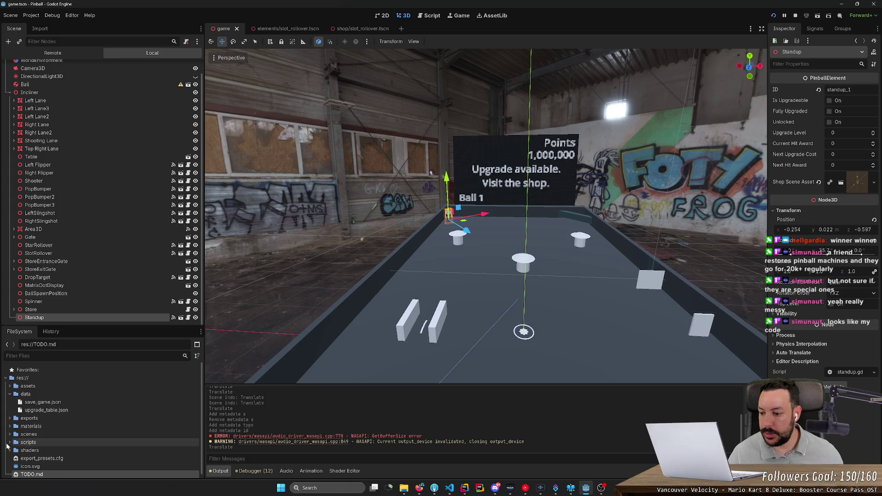
pyautogui.scroll(-1, 7, 446)
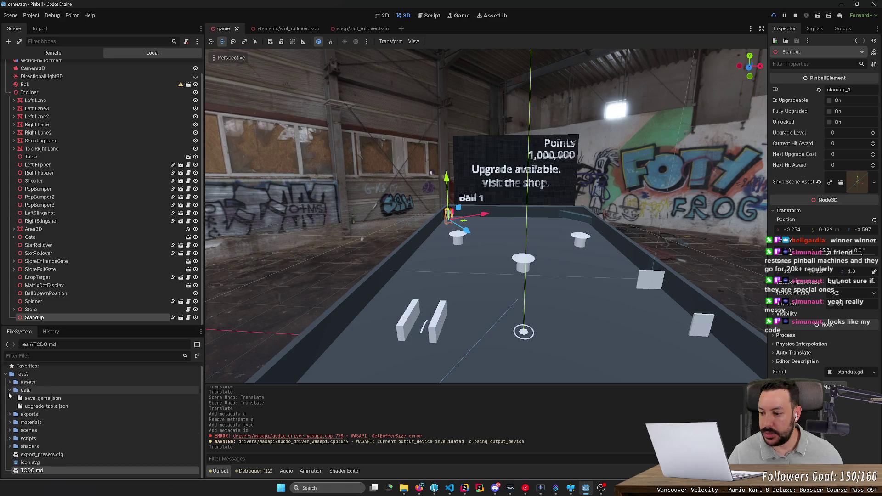
pyautogui.click(10, 391)
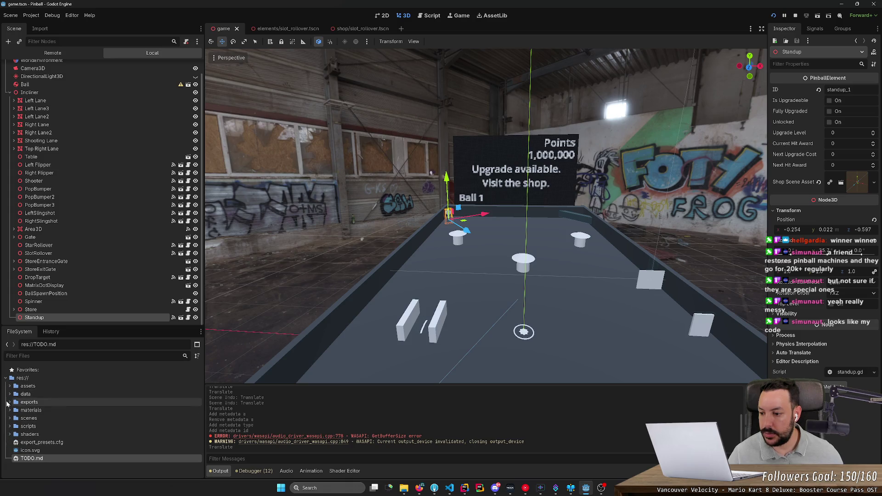
pyautogui.click(10, 418)
pyautogui.click(14, 426)
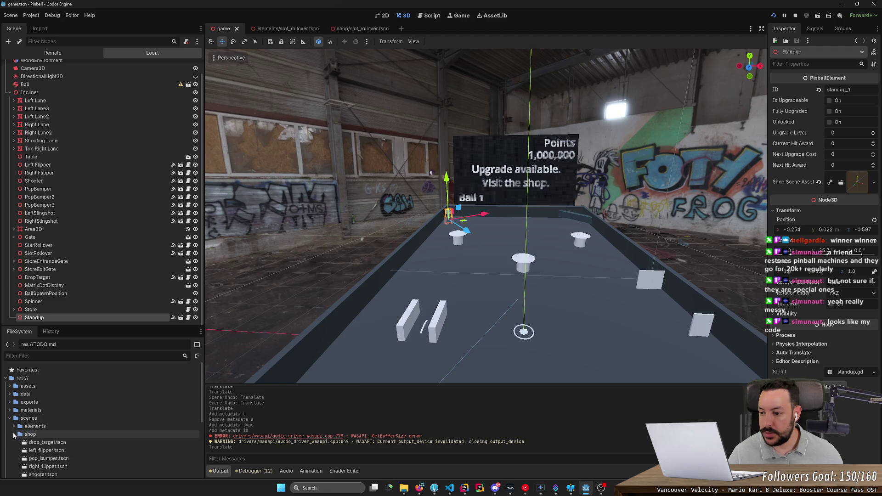
pyautogui.click(81, 442)
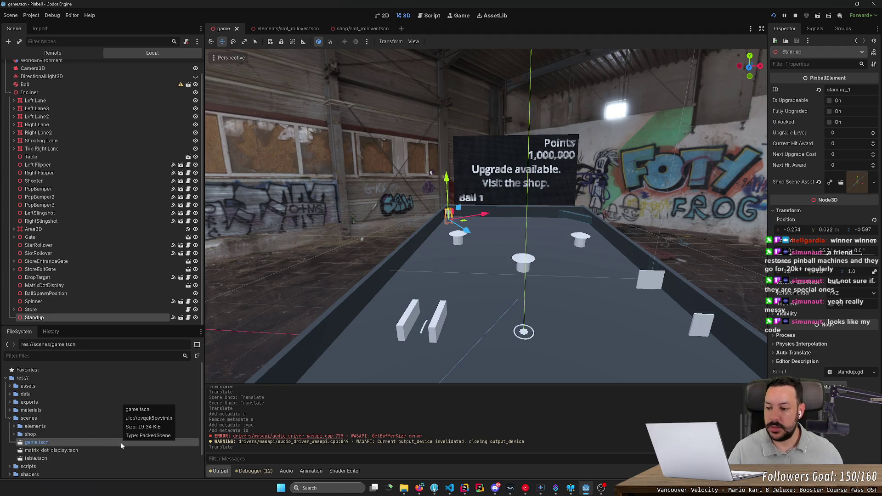
# Rename game.tscn to sample.tscn
pyautogui.press('F2')
pyautogui.press('BackSpace')
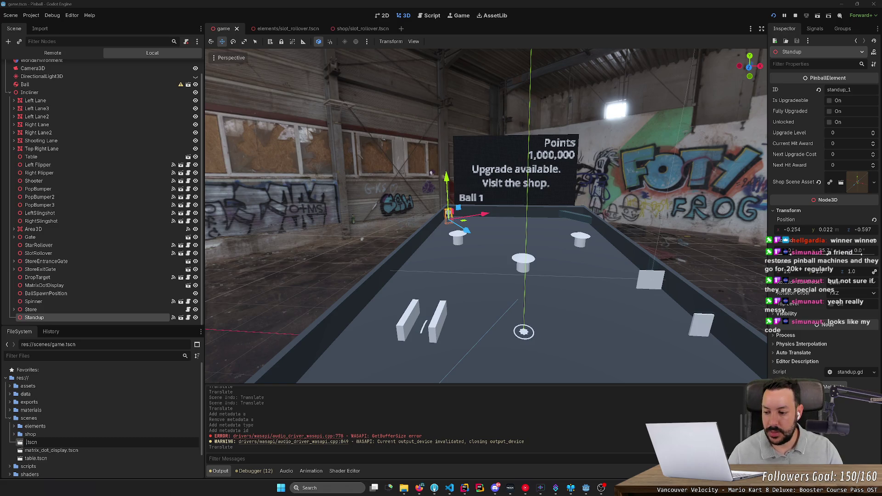
pyautogui.write('arena')
pyautogui.press('BackSpace')
pyautogui.press('BackSpace')
pyautogui.press('BackSpace')
pyautogui.write('sample')
pyautogui.press('Return')
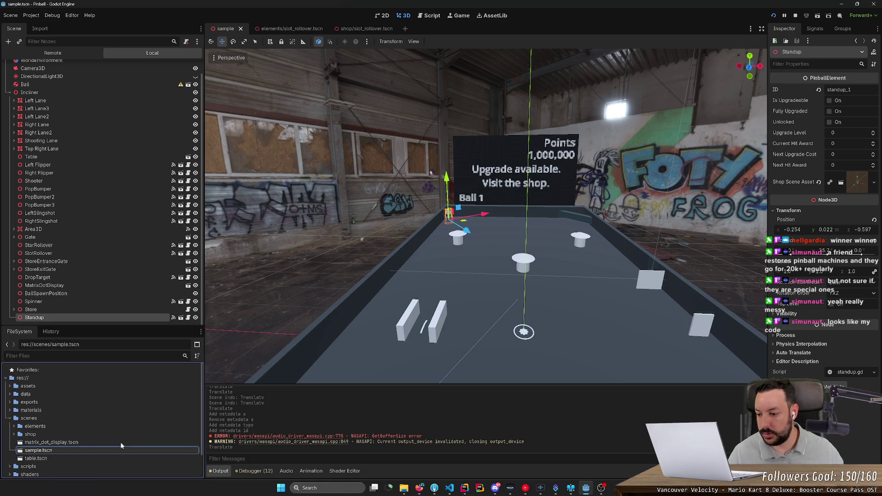
pyautogui.hotkey('ctrl', 'shift', 'v')
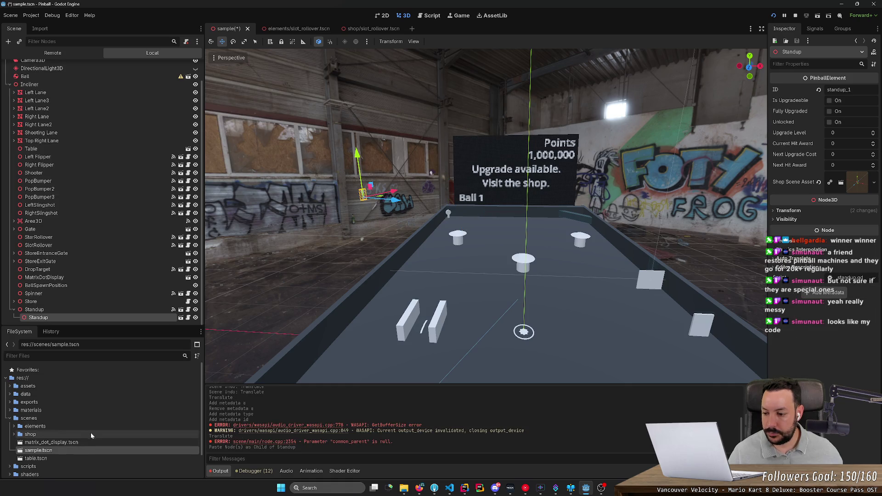
pyautogui.hotkey('ctrl', 'z')
# Duplicate sample.tscn as table_1.tscn and open the new scene
pyautogui.click(65, 449)
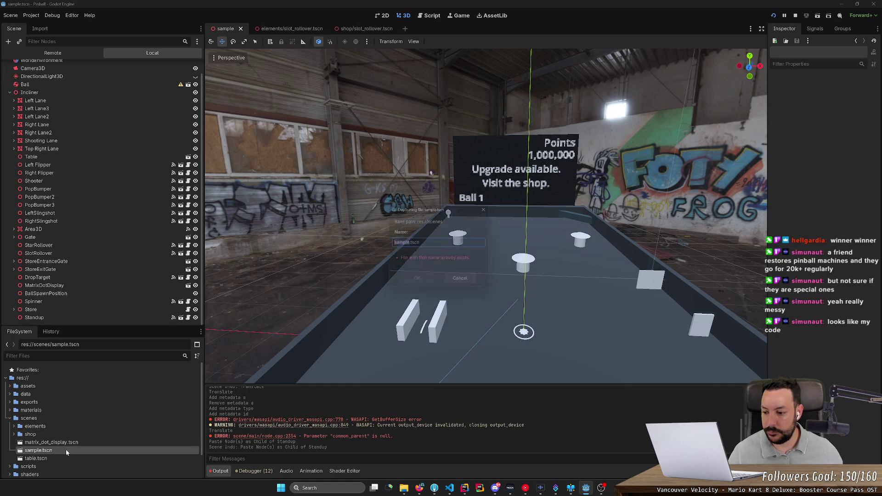
pyautogui.hotkey('ctrl', 'd')
pyautogui.write('game')
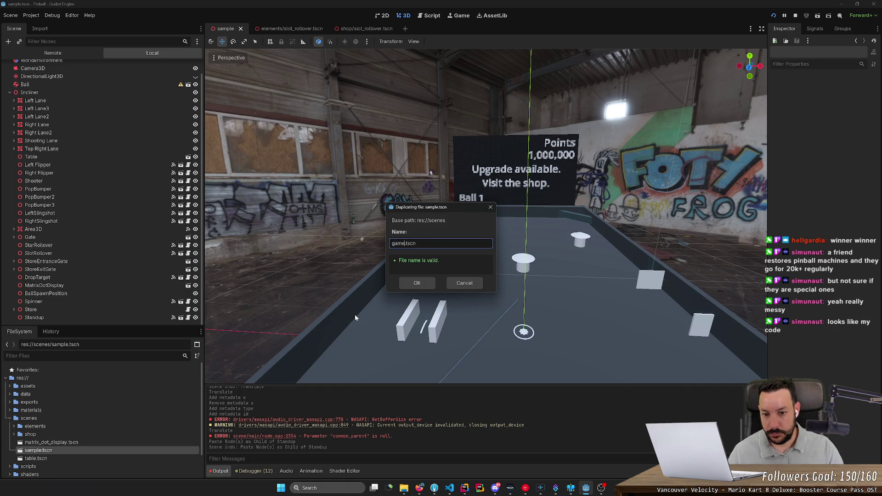
pyautogui.press('BackSpace')
pyautogui.press('BackSpace')
pyautogui.press('BackSpace')
pyautogui.write('tabl')
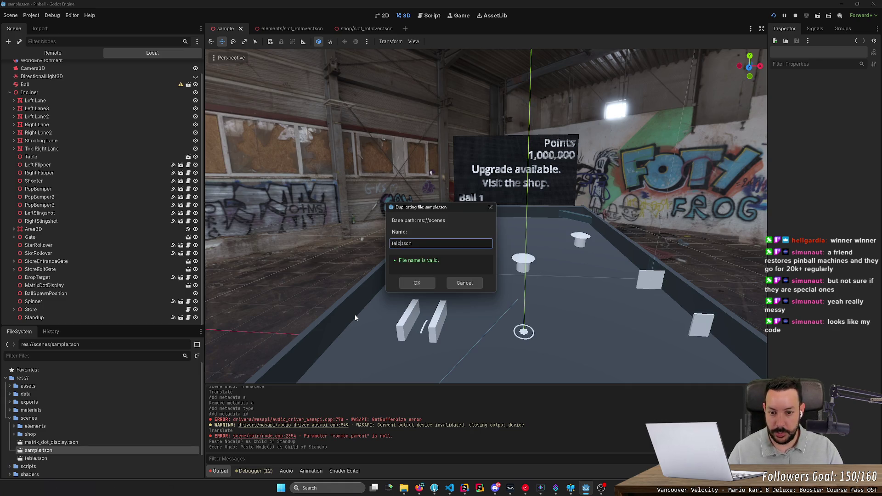
pyautogui.write('e_1')
pyautogui.press('Return')
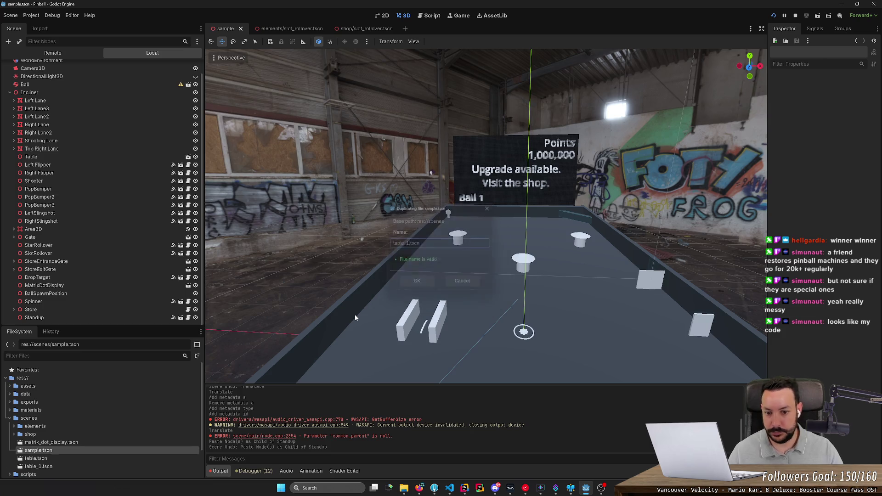
pyautogui.doubleClick(97, 458)
pyautogui.doubleClick(93, 465)
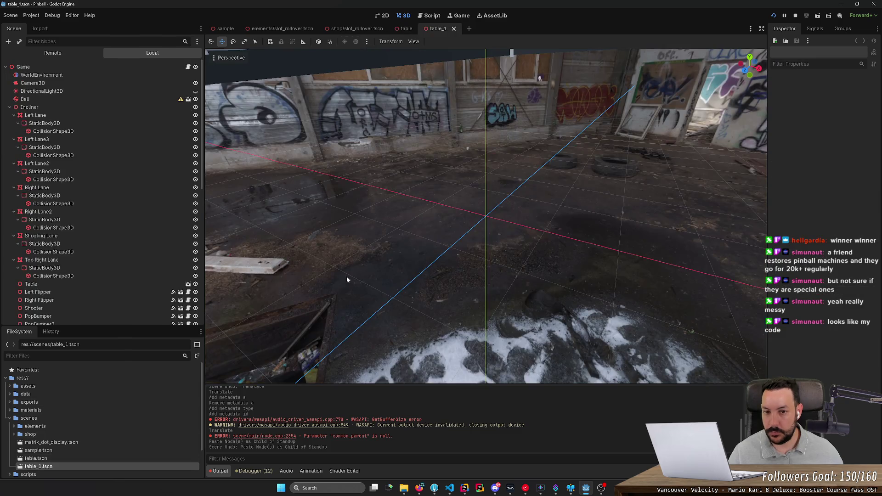
# Close the other open scene tabs so only table_1 remains
pyautogui.scroll(3, 322, 289)
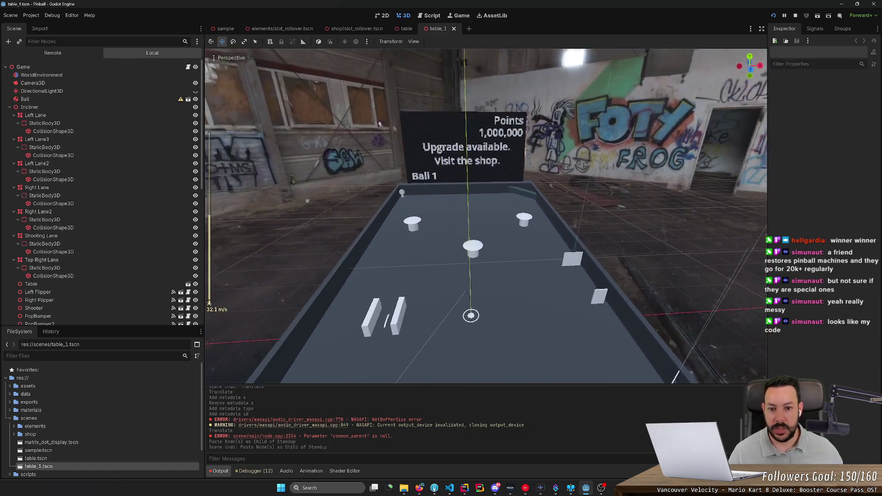
pyautogui.middleClick(221, 30)
pyautogui.middleClick(220, 30)
pyautogui.middleClick(220, 29)
pyautogui.middleClick(219, 30)
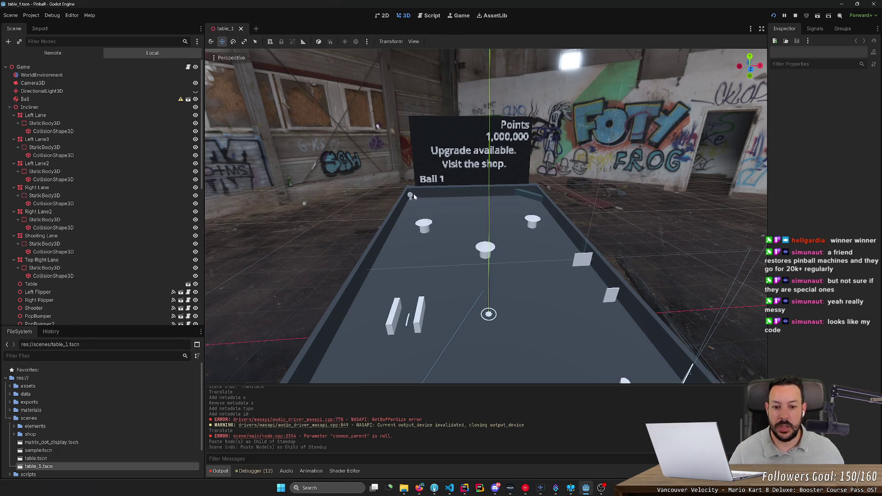
# Select the Incliner node and frame it in the viewport
pyautogui.press('w')
pyautogui.press('s')
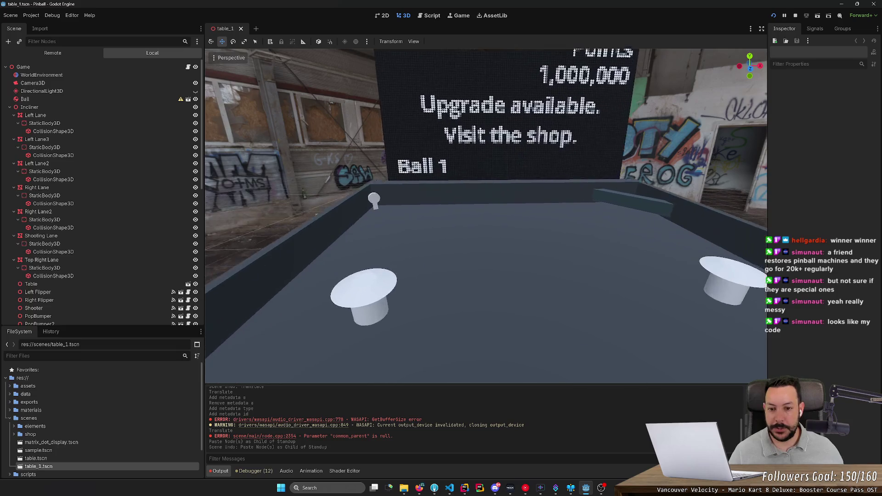
pyautogui.press('w')
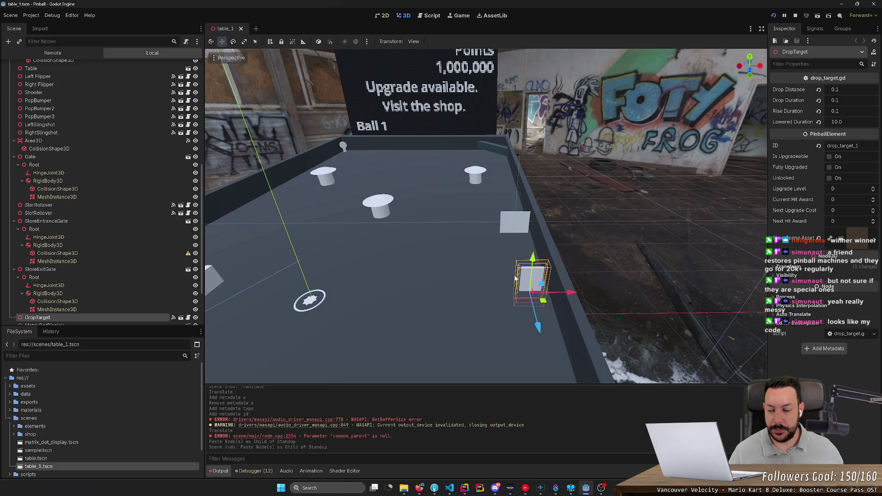
pyautogui.scroll(-4, 410, 248)
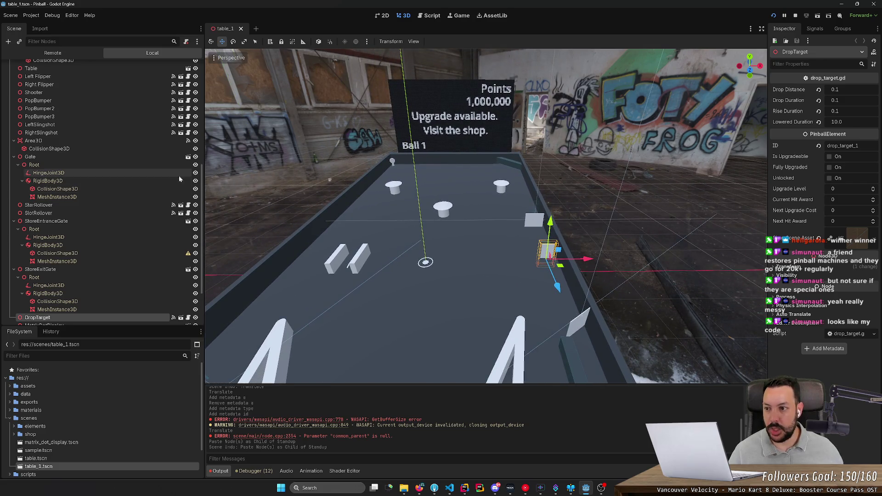
pyautogui.scroll(5, 94, 92)
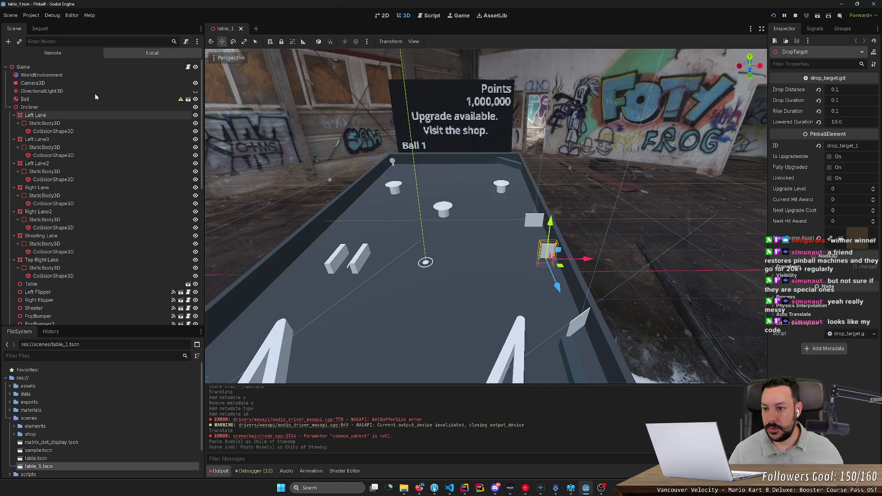
pyautogui.click(78, 107)
pyautogui.doubleClick(10, 109)
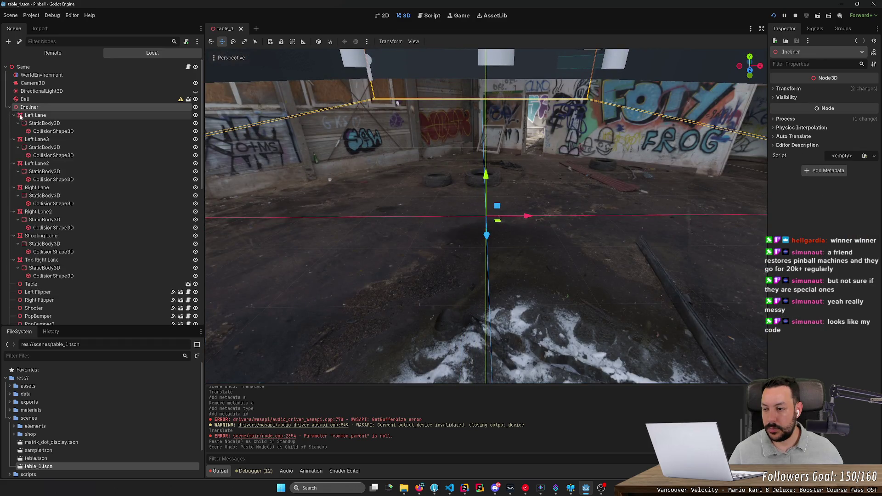
# Collapse the child nodes of Left Lane, the other lanes, Area3D and Gate in the scene tree
pyautogui.click(17, 118)
pyautogui.click(13, 115)
pyautogui.press('Down')
pyautogui.press('Left')
pyautogui.press('Down')
pyautogui.press('Left')
pyautogui.press('Down')
pyautogui.press('Left')
pyautogui.press('Down')
pyautogui.press('Left')
pyautogui.press('Down')
pyautogui.press('Left')
pyautogui.press('Down')
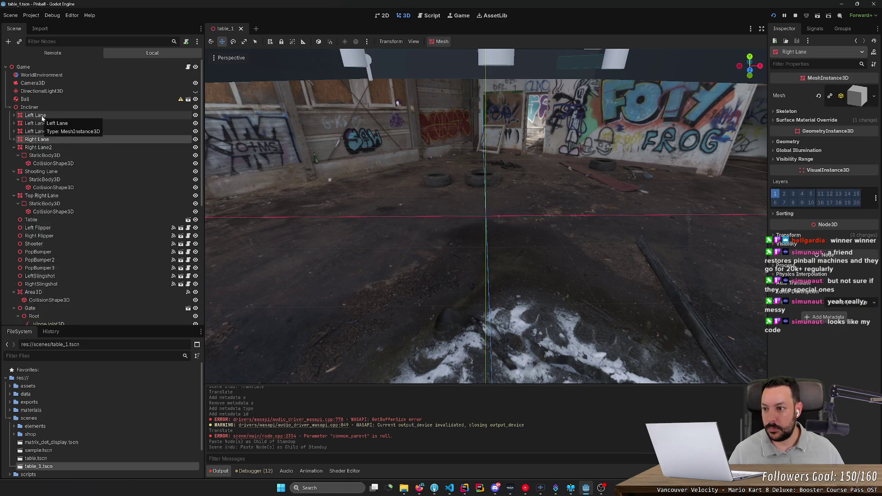
pyautogui.press('Left')
pyautogui.press('Down')
pyautogui.press('Down')
pyautogui.press('Down')
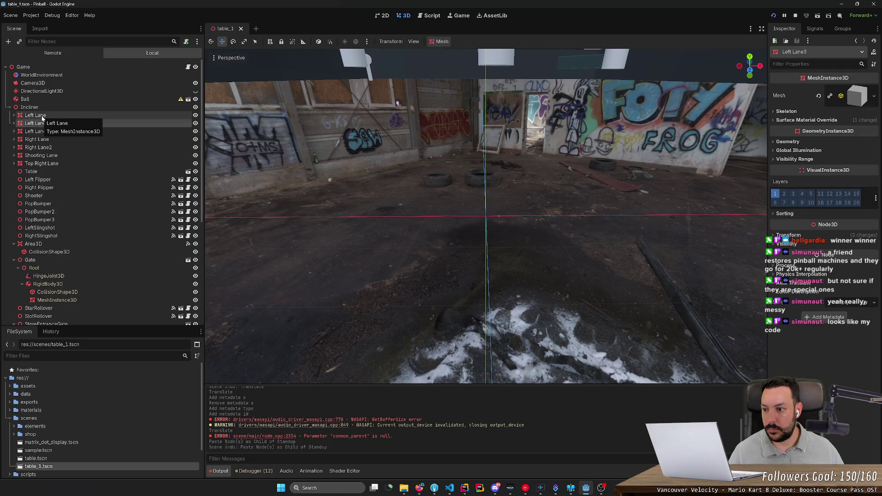
pyautogui.press('Left')
pyautogui.press('Down')
pyautogui.press('Left')
pyautogui.press('Down')
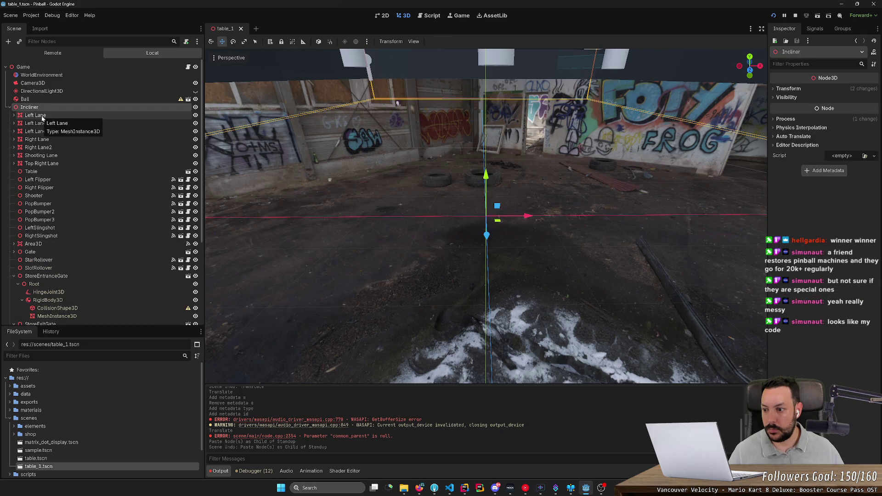
# Collapse the StoreEntranceGate and Store children down past MatrixDotDisplay
pyautogui.click(42, 118)
pyautogui.press('Down')
pyautogui.press('Left')
pyautogui.press('Left')
pyautogui.press('Left')
pyautogui.press('Down')
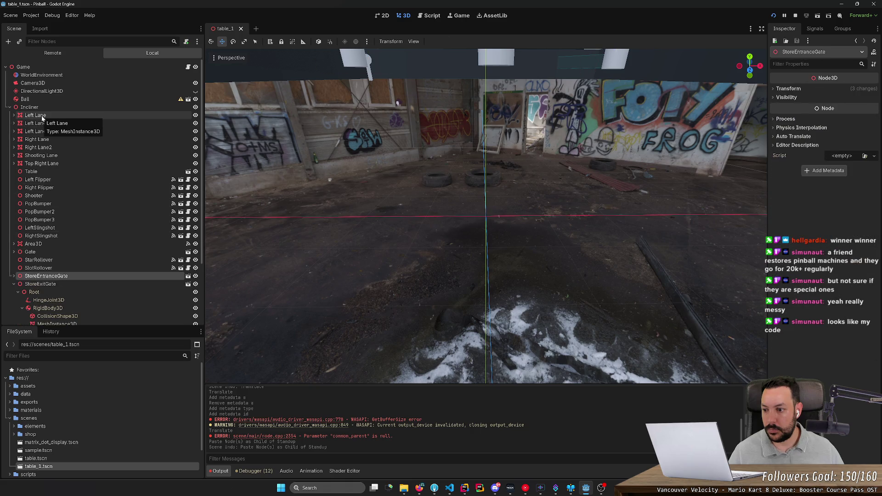
pyautogui.press('Down')
pyautogui.press('Down')
pyautogui.scroll(-2, 49, 270)
pyautogui.press('Down')
pyautogui.press('Down')
pyautogui.press('Down')
pyautogui.press('Left')
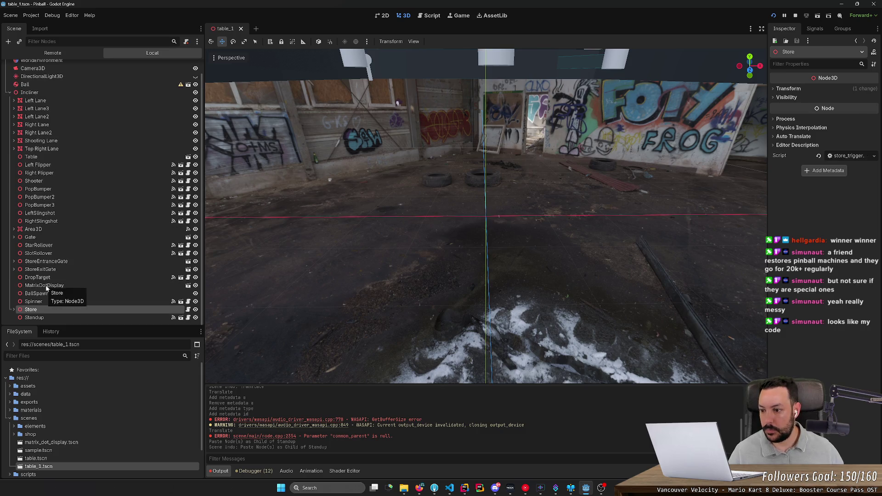
# Select every node from Left Lane to Standup, frame them, and deselect Shooter
pyautogui.click(74, 318)
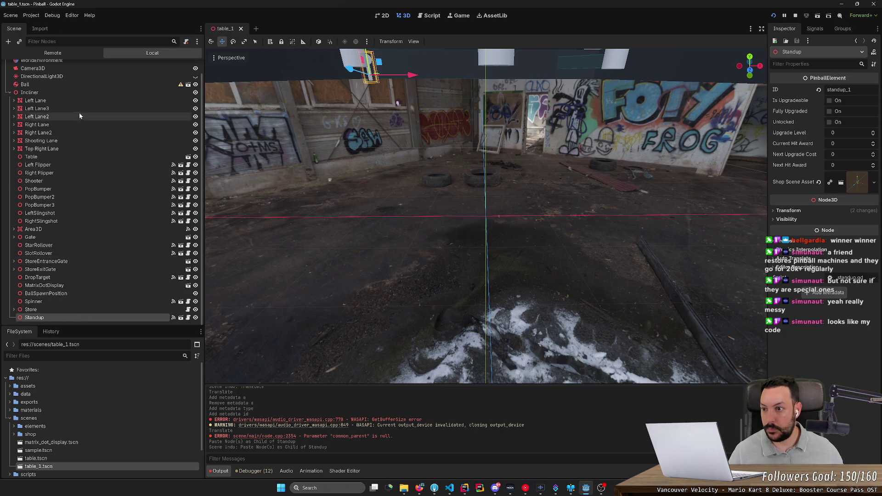
pyautogui.keyDown('ctrl'); pyautogui.click(83, 102); pyautogui.keyUp('ctrl')
pyautogui.click(76, 316)
pyautogui.keyDown('shift'); pyautogui.click(82, 101); pyautogui.keyUp('shift')
pyautogui.press('f')
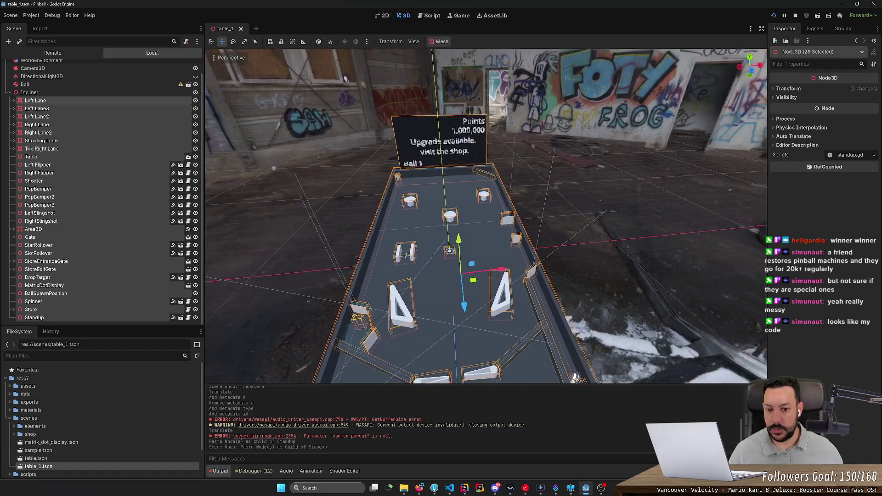
pyautogui.scroll(3, 482, 216)
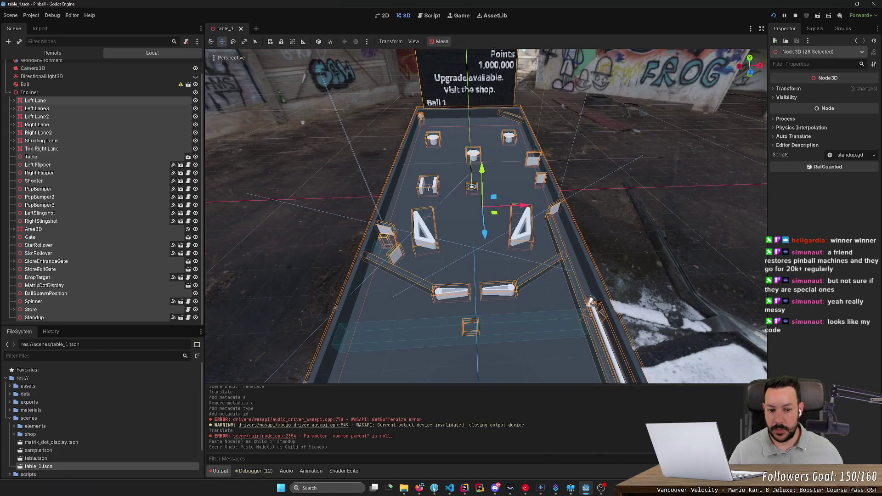
pyautogui.scroll(2, 482, 216)
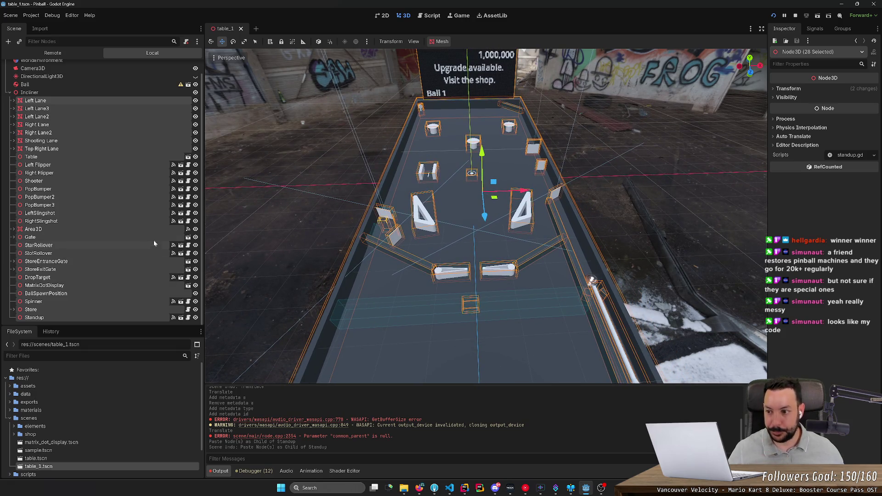
pyautogui.keyDown('ctrl'); pyautogui.click(123, 182); pyautogui.keyUp('ctrl')
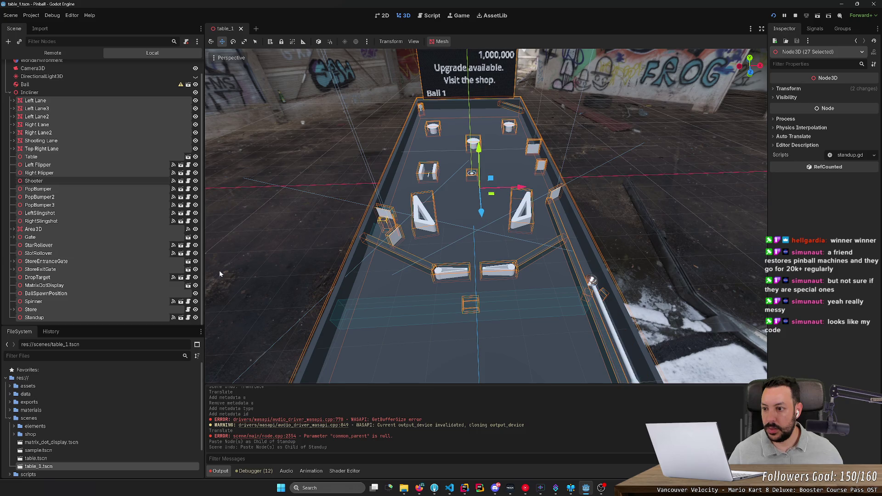
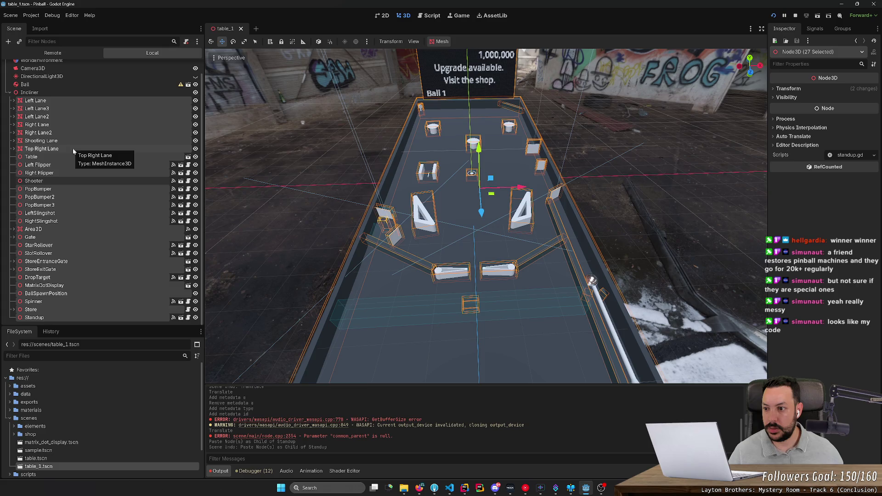
# Remove the flippers from the selection, test-slide the group sideways, then undo
pyautogui.keyDown('ctrl'); pyautogui.click(69, 164); pyautogui.keyUp('ctrl')
pyautogui.keyDown('ctrl'); pyautogui.click(69, 173); pyautogui.keyUp('ctrl')
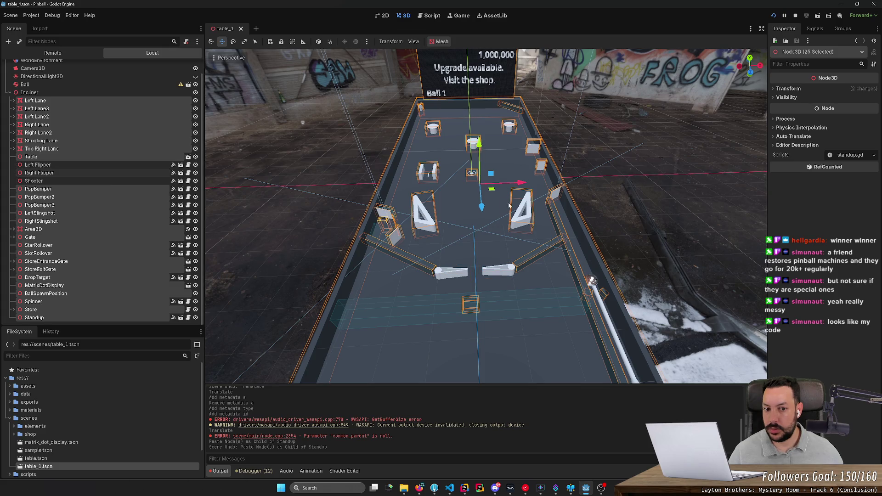
pyautogui.moveTo(514, 183)
pyautogui.mouseDown()
pyautogui.moveTo(432, 186)
pyautogui.moveTo(440, 192)
pyautogui.mouseUp()
pyautogui.hotkey('ctrl', 'z')
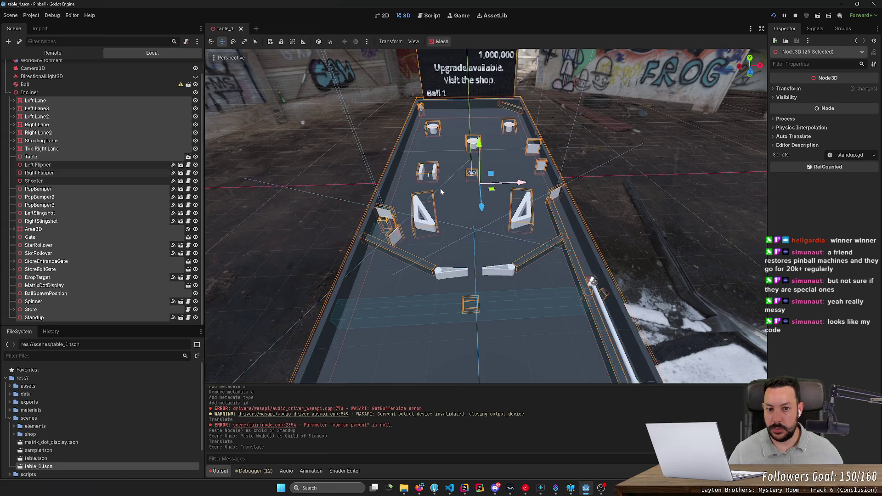
# Drop the Table and one more part from the group, trying and undoing two moves
pyautogui.keyDown('ctrl'); pyautogui.click(61, 158); pyautogui.keyUp('ctrl')
pyautogui.moveTo(518, 184); pyautogui.dragTo(285, 190)
pyautogui.hotkey('ctrl', 'z')
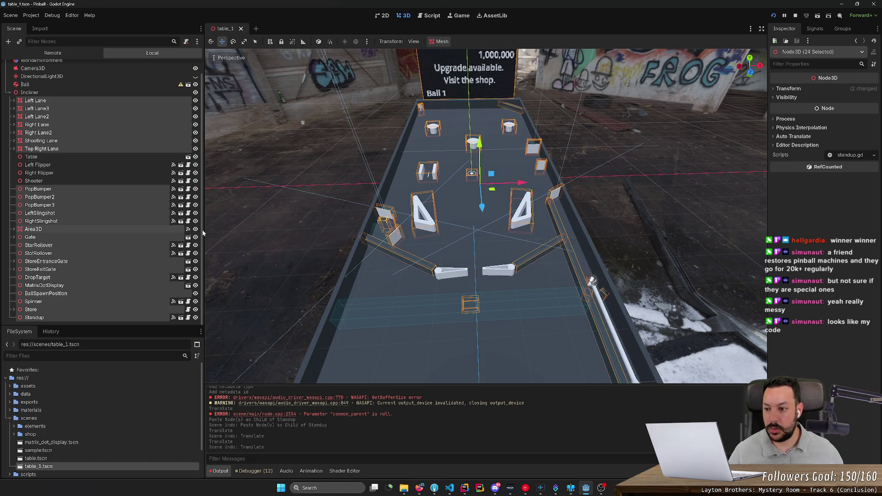
pyautogui.keyDown('ctrl'); pyautogui.click(122, 142); pyautogui.keyUp('ctrl')
pyautogui.moveTo(503, 183)
pyautogui.mouseDown()
pyautogui.moveTo(273, 195)
pyautogui.moveTo(532, 197)
pyautogui.mouseUp()
pyautogui.hotkey('ctrl', 'z')
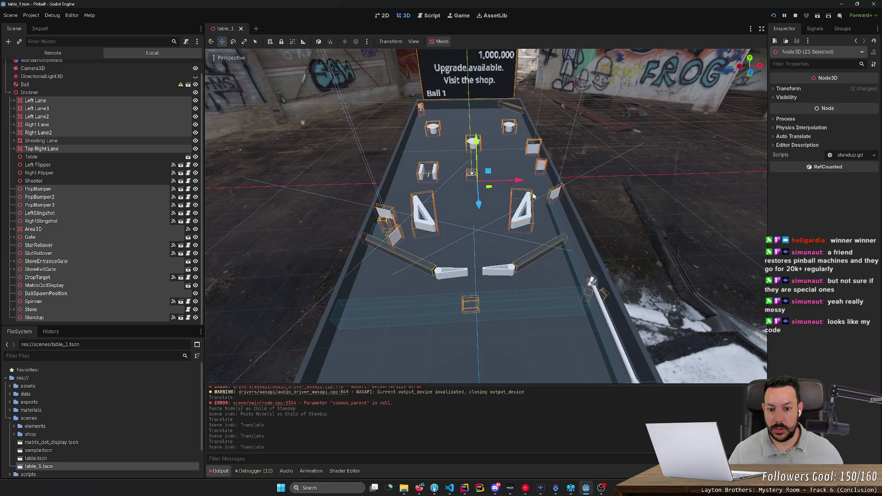
# Exclude Left Lane, Right Lane and MatrixDotDisplay, test-slide the group left, then undo
pyautogui.keyDown('ctrl'); pyautogui.click(94, 125); pyautogui.keyUp('ctrl')
pyautogui.keyDown('ctrl'); pyautogui.click(93, 101); pyautogui.keyUp('ctrl')
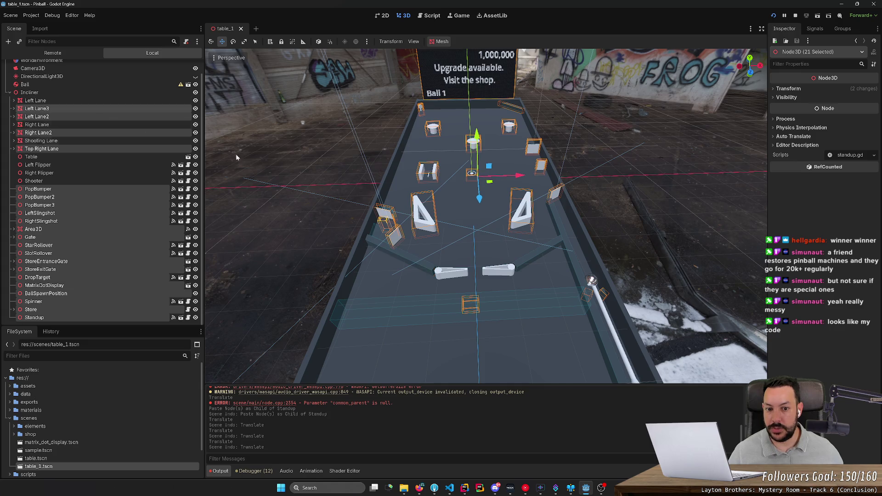
pyautogui.moveTo(519, 175)
pyautogui.mouseDown()
pyautogui.moveTo(266, 189)
pyautogui.moveTo(321, 195)
pyautogui.mouseUp()
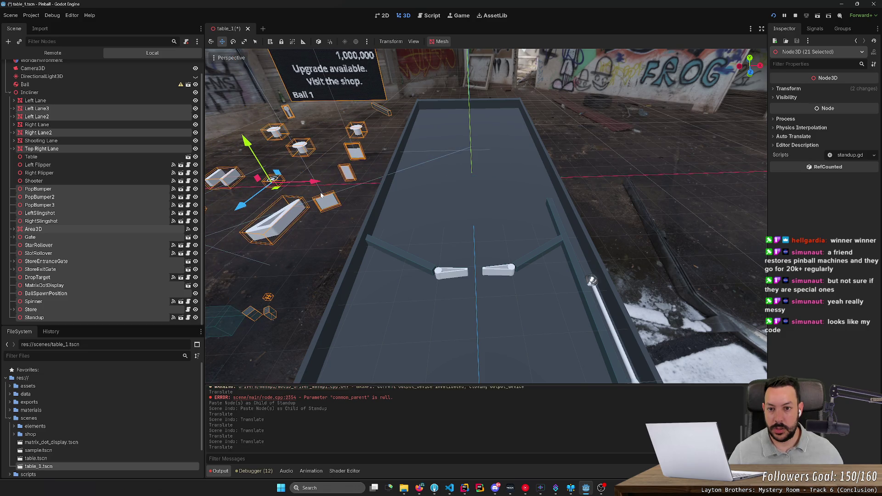
pyautogui.hotkey('ctrl', 'z')
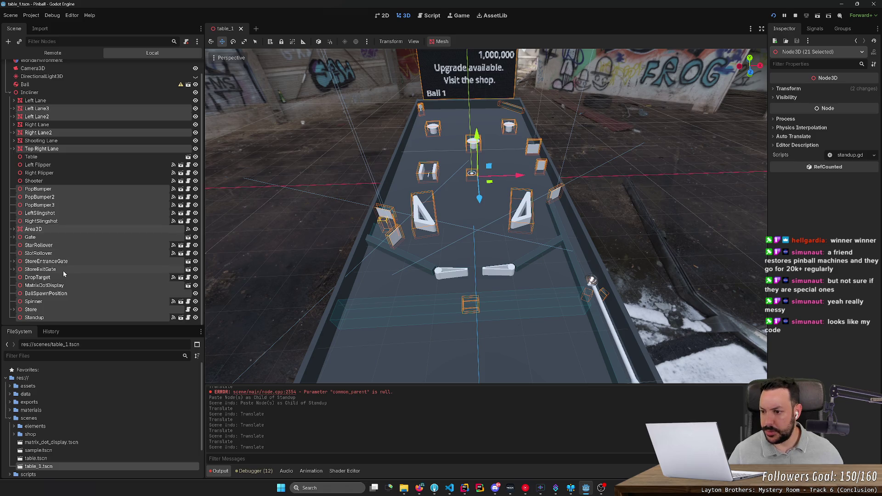
pyautogui.keyDown('ctrl'); pyautogui.click(63, 285); pyautogui.keyUp('ctrl')
pyautogui.moveTo(520, 184)
pyautogui.mouseDown()
pyautogui.moveTo(296, 192)
pyautogui.moveTo(340, 191)
pyautogui.mouseUp()
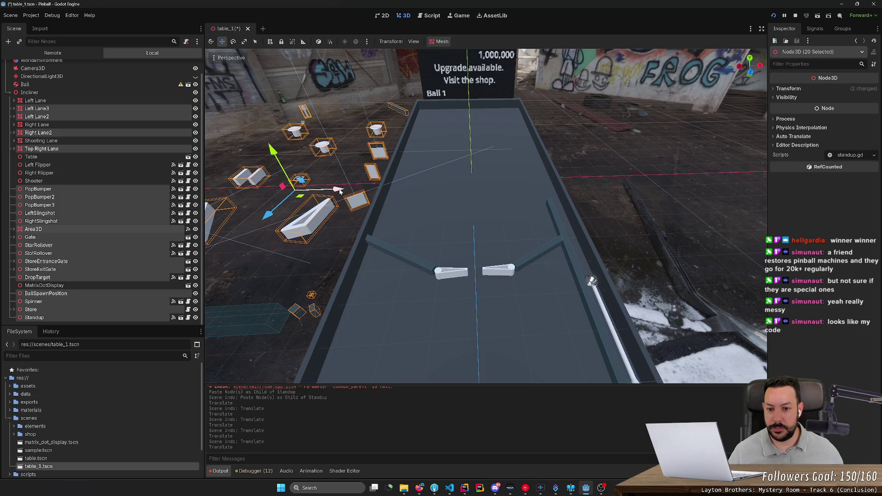
pyautogui.hotkey('ctrl', 'z')
# Select Gate and range-select every node from Left Lane through Standup
pyautogui.click(557, 196)
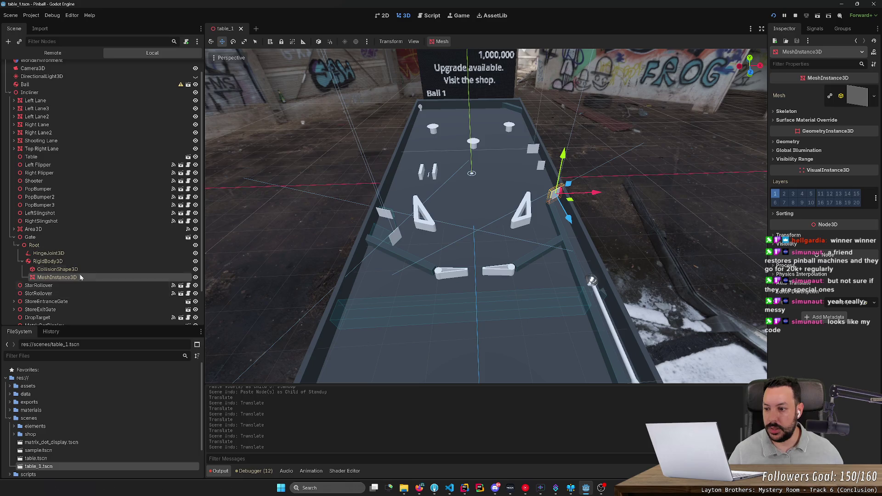
pyautogui.click(14, 237)
pyautogui.click(51, 238)
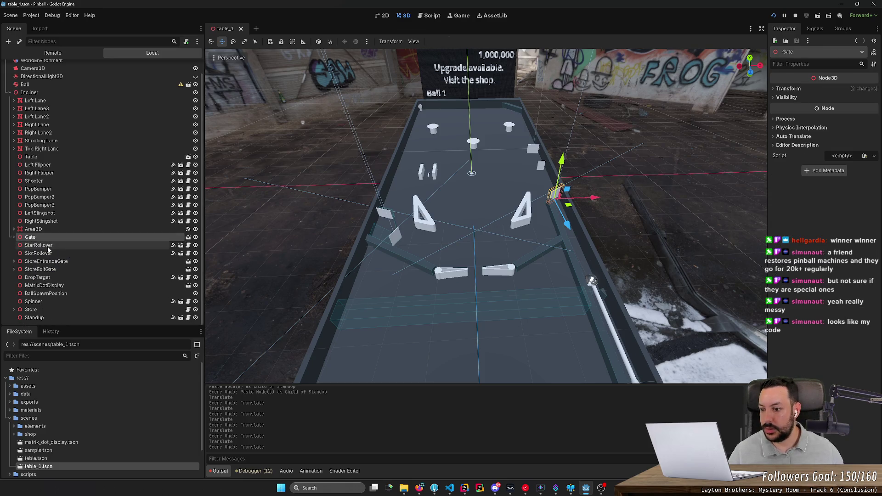
pyautogui.click(55, 317)
pyautogui.scroll(2, 68, 221)
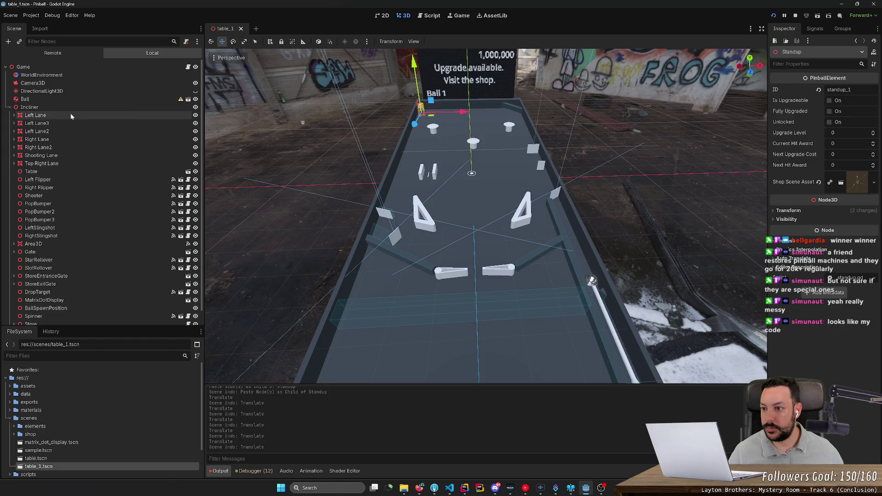
pyautogui.keyDown('shift'); pyautogui.click(71, 115); pyautogui.keyUp('shift')
# Deselect the flippers, Table, Shooting Lane, MatrixDotDisplay, BallSpawnPosition and Shooter from the group
pyautogui.keyDown('ctrl'); pyautogui.click(60, 179); pyautogui.keyUp('ctrl')
pyautogui.keyDown('ctrl'); pyautogui.click(59, 186); pyautogui.keyUp('ctrl')
pyautogui.keyDown('ctrl'); pyautogui.click(61, 171); pyautogui.keyUp('ctrl')
pyautogui.keyDown('ctrl'); pyautogui.click(66, 156); pyautogui.keyUp('ctrl')
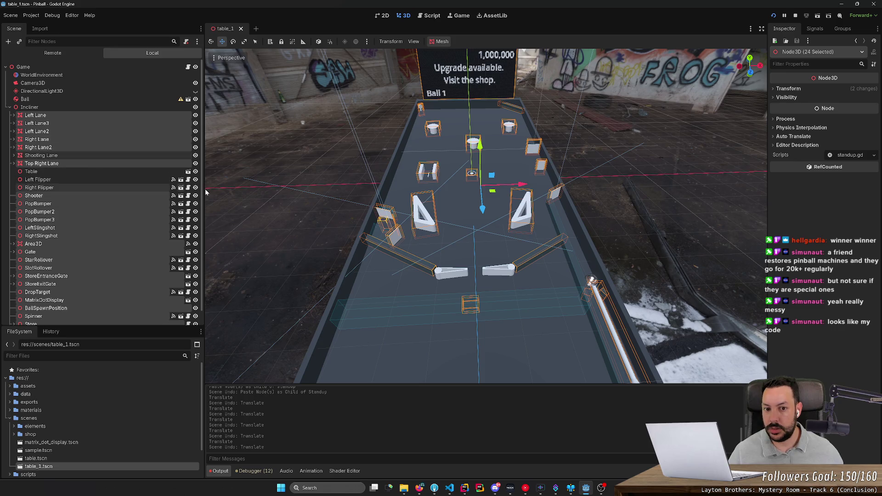
pyautogui.keyDown('ctrl'); pyautogui.click(89, 299); pyautogui.keyUp('ctrl')
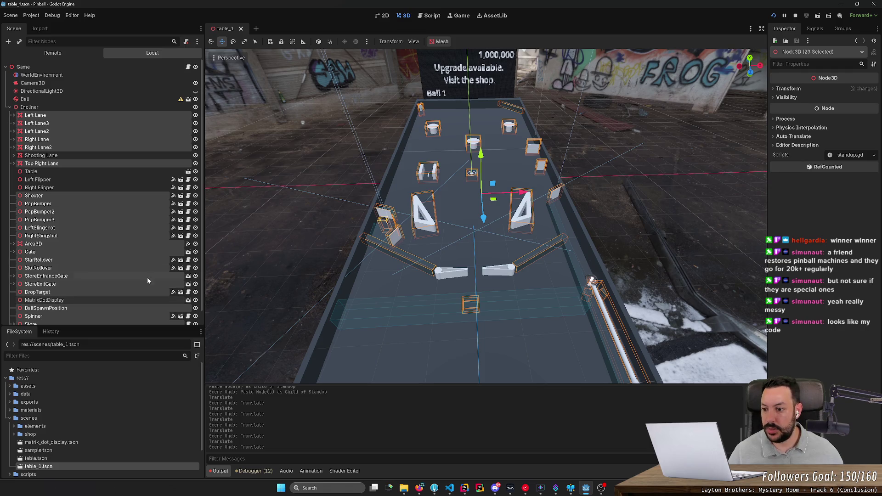
pyautogui.keyDown('ctrl'); pyautogui.click(90, 309); pyautogui.keyUp('ctrl')
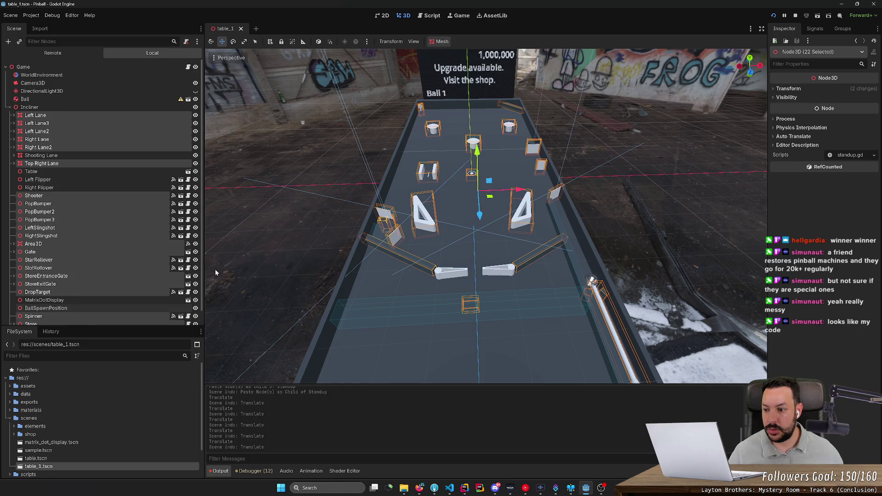
pyautogui.scroll(-1, 123, 289)
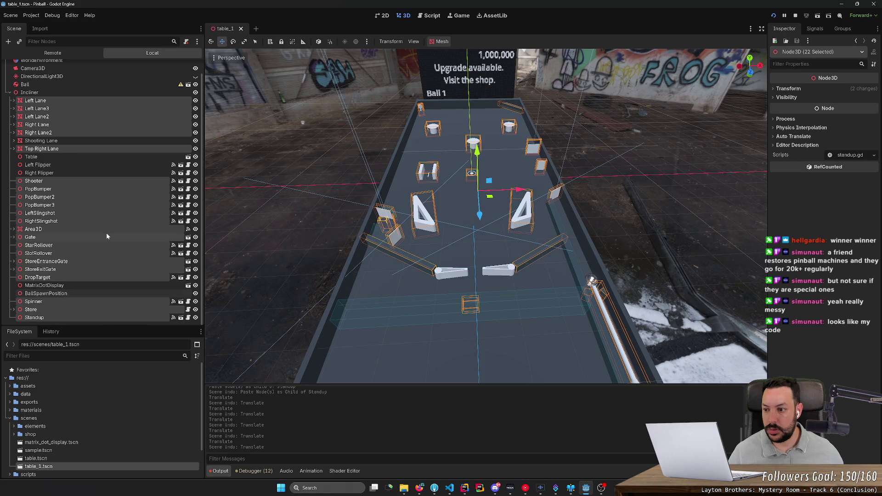
pyautogui.keyDown('ctrl'); pyautogui.click(104, 182); pyautogui.keyUp('ctrl')
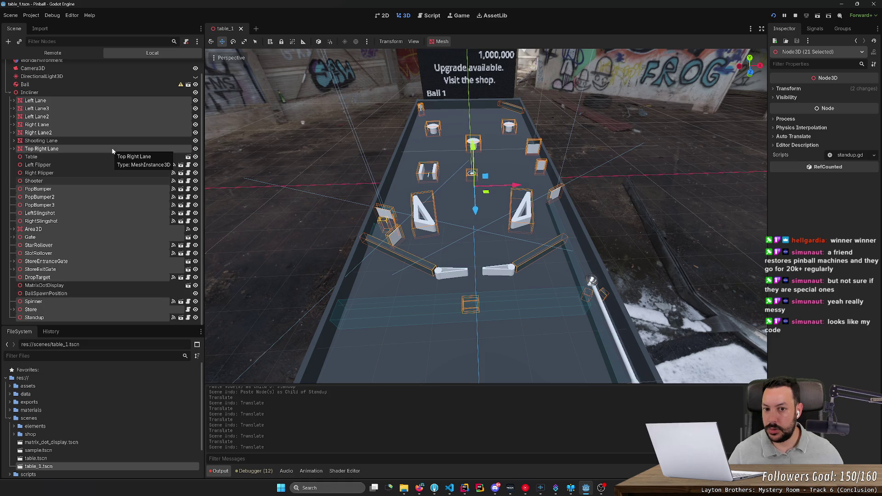
# Test-slide the group left, exclude Left Lane and Right Lane, and undo another trial move
pyautogui.moveTo(510, 185)
pyautogui.mouseDown()
pyautogui.moveTo(349, 207)
pyautogui.moveTo(445, 211)
pyautogui.mouseUp()
pyautogui.hotkey('ctrl', 'z')
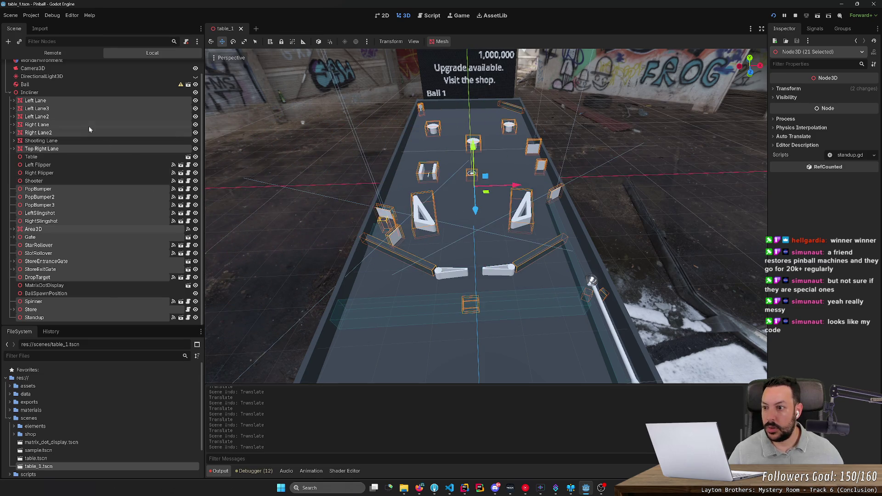
pyautogui.keyDown('ctrl'); pyautogui.click(81, 100); pyautogui.keyUp('ctrl')
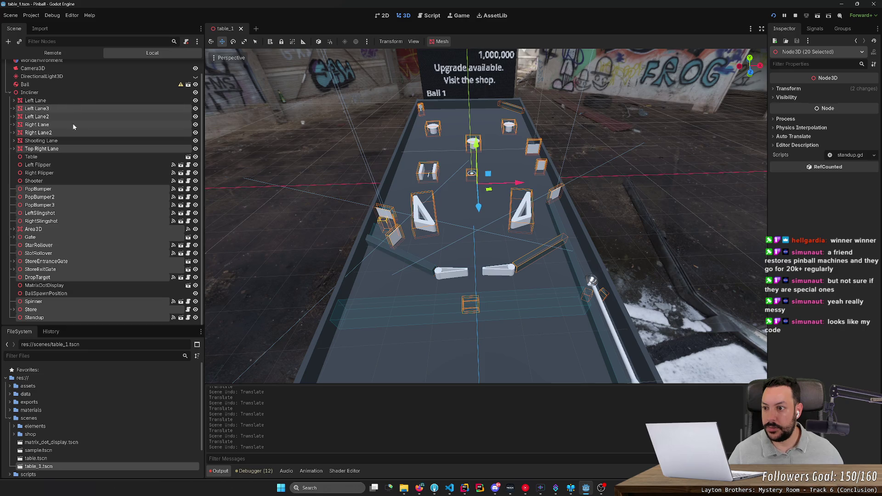
pyautogui.keyDown('ctrl'); pyautogui.click(94, 124); pyautogui.keyUp('ctrl')
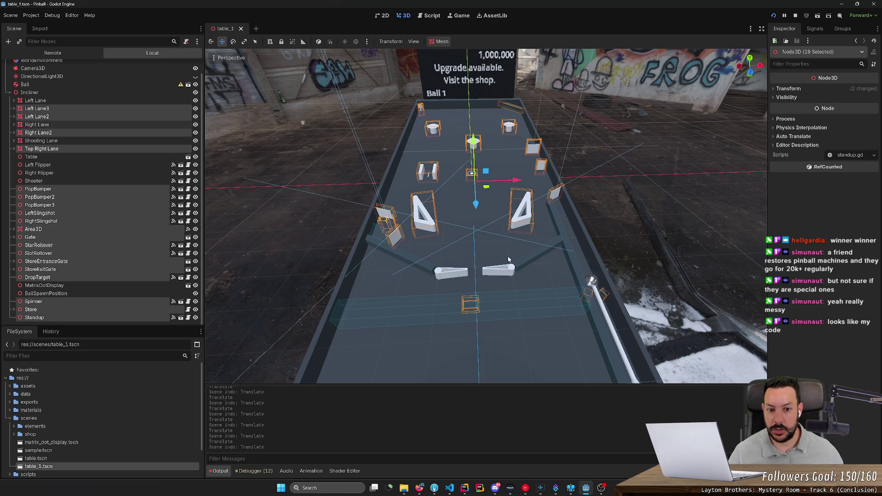
pyautogui.moveTo(519, 185); pyautogui.dragTo(449, 187)
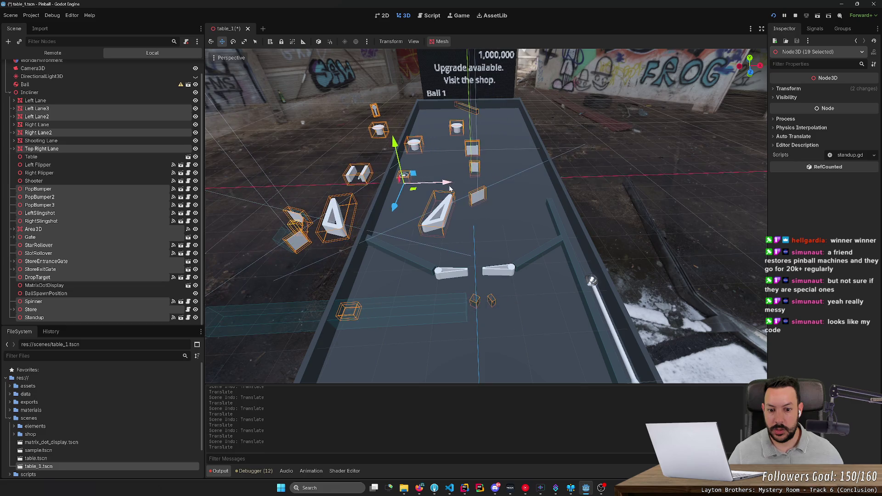
pyautogui.hotkey('ctrl', 'z')
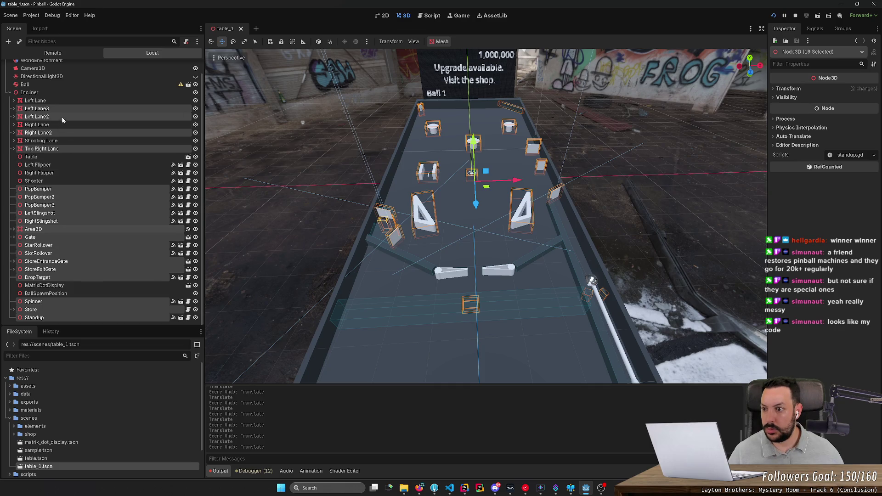
# Drop two more lanes from the group and frame Left Lane3 in the viewport
pyautogui.keyDown('ctrl'); pyautogui.click(49, 117); pyautogui.keyUp('ctrl')
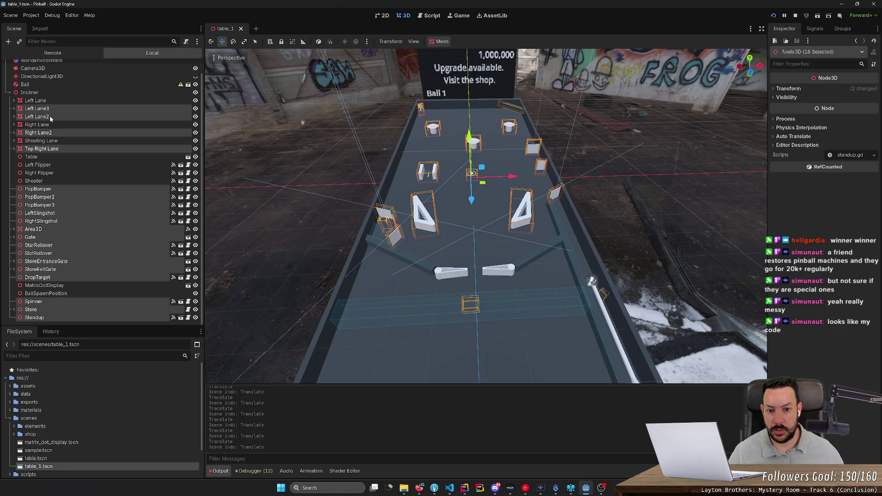
pyautogui.keyDown('ctrl'); pyautogui.click(54, 106); pyautogui.keyUp('ctrl')
pyautogui.keyDown('ctrl'); pyautogui.click(54, 106); pyautogui.keyUp('ctrl')
pyautogui.keyDown('ctrl'); pyautogui.click(54, 106); pyautogui.keyUp('ctrl')
pyautogui.doubleClick(54, 107)
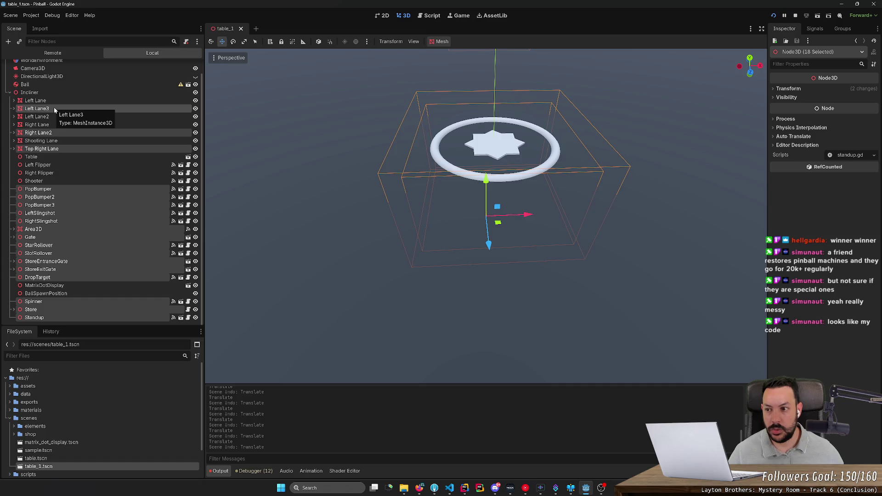
pyautogui.scroll(-8, 446, 244)
pyautogui.scroll(-5, 446, 245)
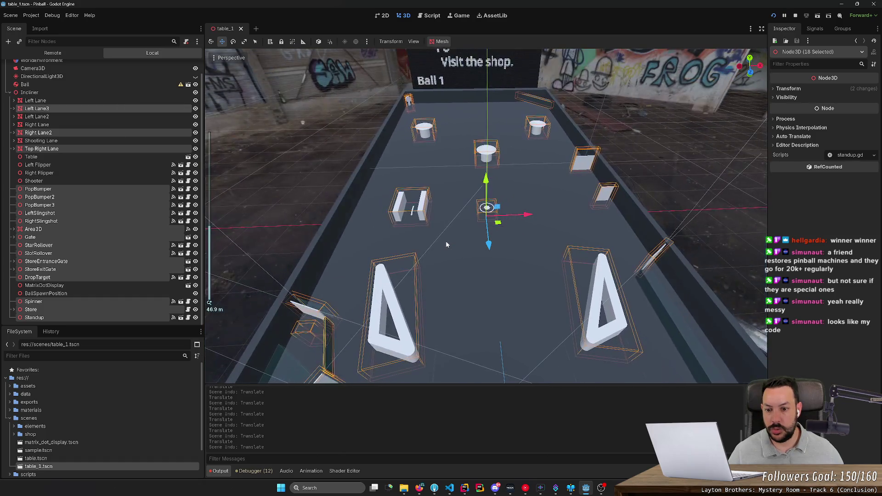
# Keep Left Lane3, drop Right Lane2 and Area3D, and try then cancel further left moves
pyautogui.keyDown('ctrl'); pyautogui.click(83, 110); pyautogui.keyUp('ctrl')
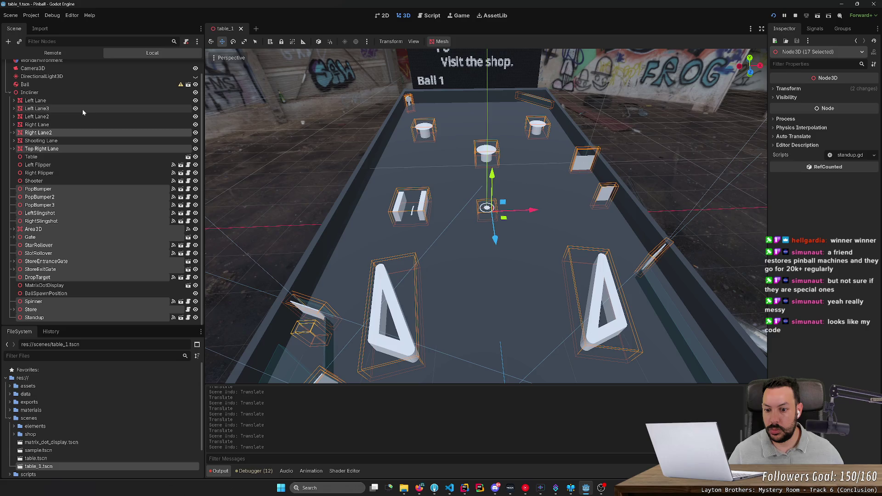
pyautogui.keyDown('ctrl'); pyautogui.click(83, 110); pyautogui.keyUp('ctrl')
pyautogui.scroll(-3, 357, 224)
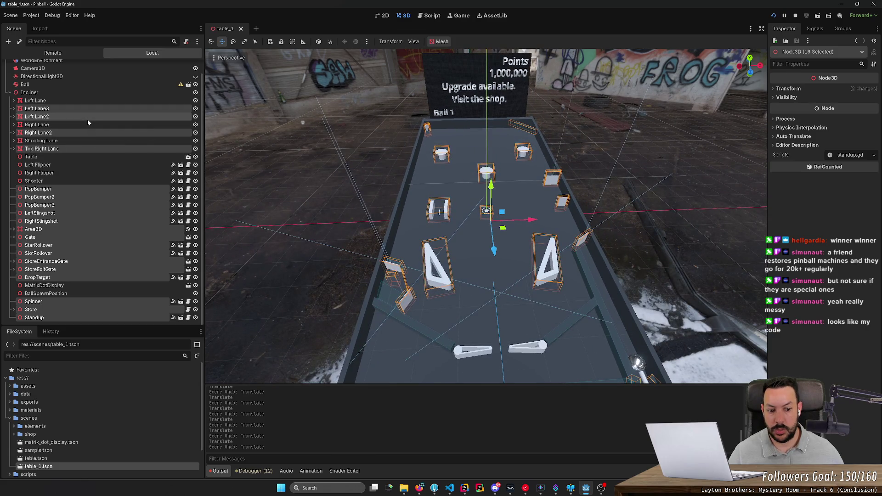
pyautogui.keyDown('ctrl'); pyautogui.click(83, 135); pyautogui.keyUp('ctrl')
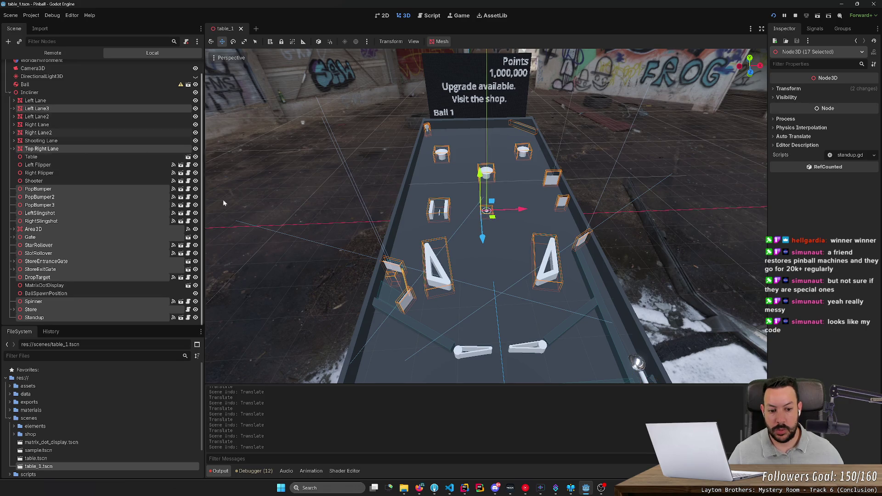
pyautogui.scroll(-3, 460, 301)
pyautogui.moveTo(519, 214); pyautogui.dragTo(381, 216)
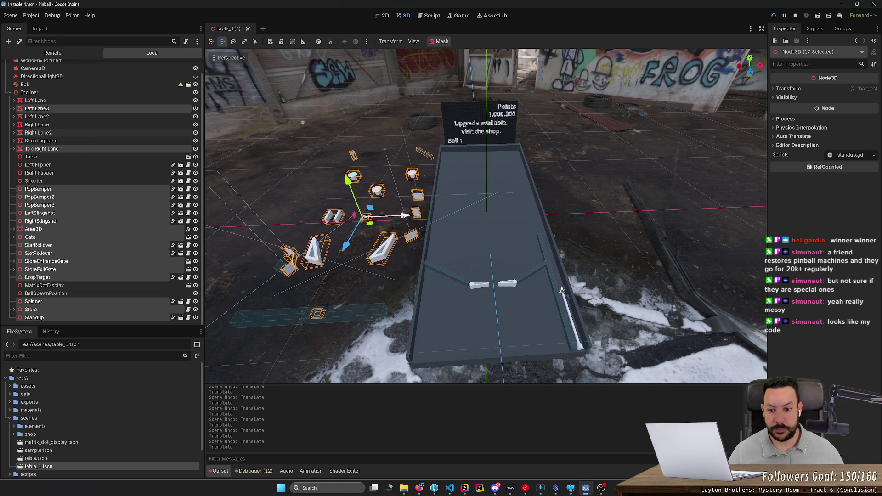
pyautogui.hotkey('ctrl', 'z')
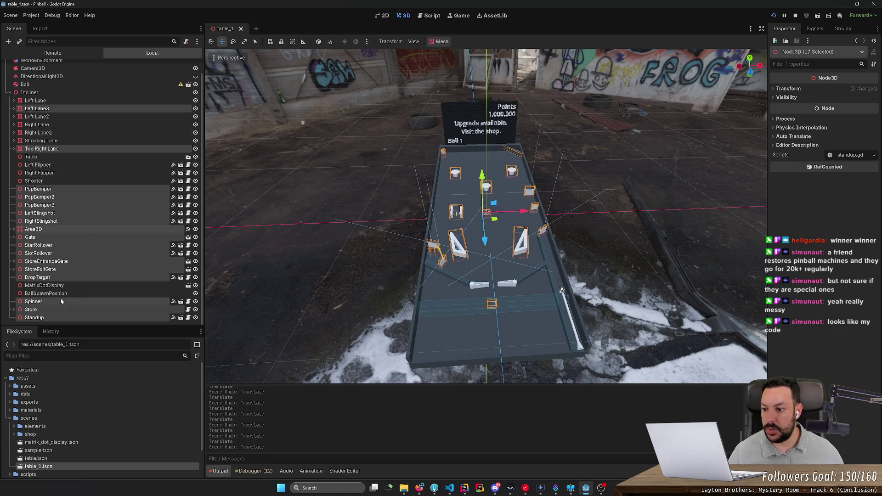
pyautogui.keyDown('ctrl'); pyautogui.click(51, 228); pyautogui.keyUp('ctrl')
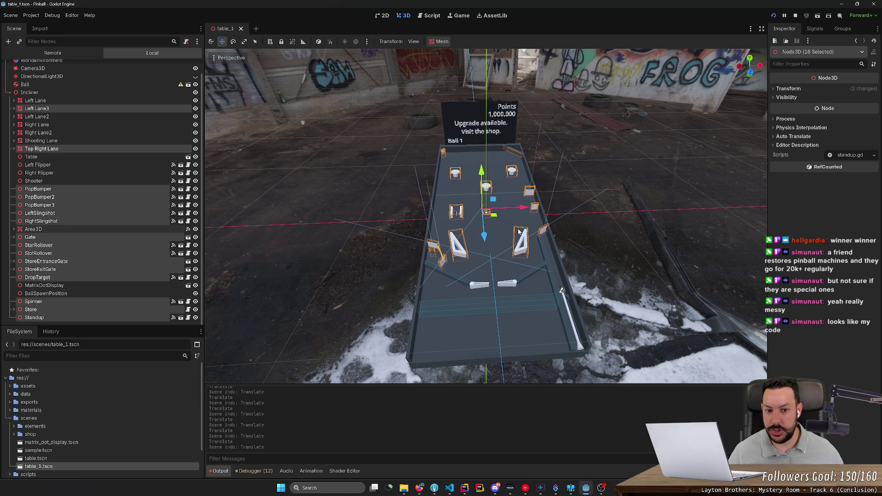
pyautogui.moveTo(523, 211)
pyautogui.mouseDown()
pyautogui.moveTo(335, 222)
pyautogui.moveTo(401, 225)
pyautogui.mouseUp()
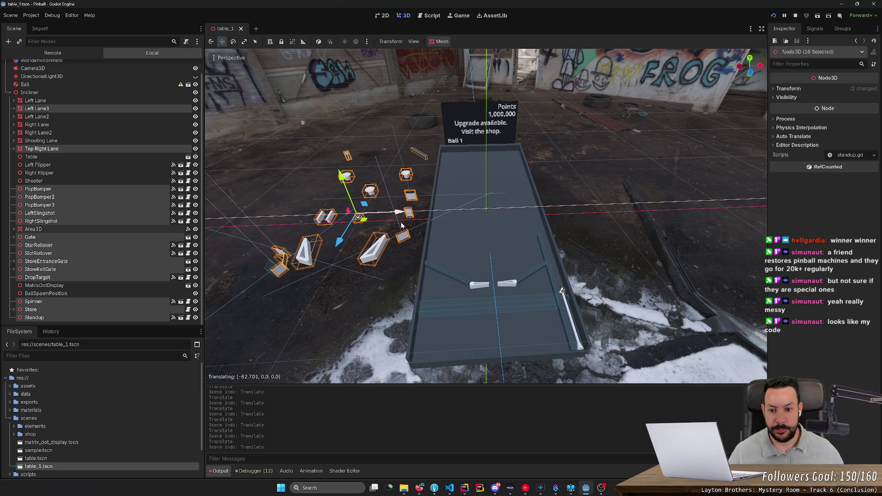
pyautogui.rightClick(401, 225)
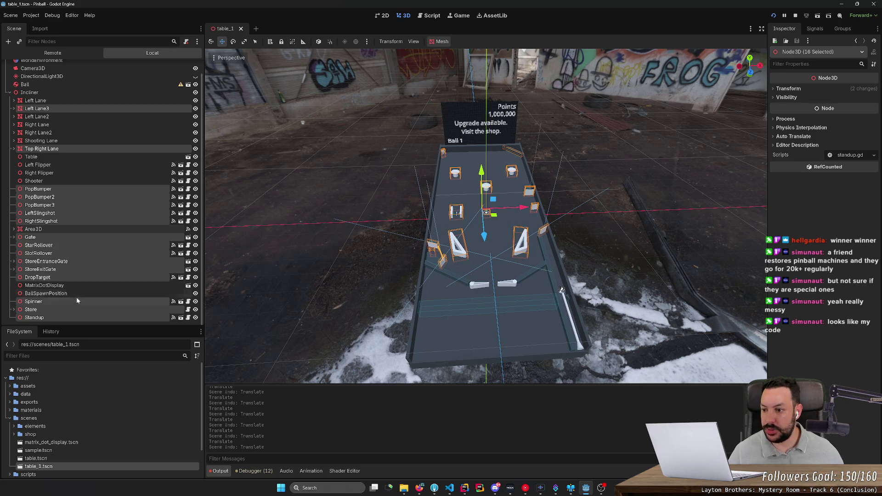
# Deselect Gate, move the remaining 15 parts left along X off the table, and save
pyautogui.keyDown('ctrl'); pyautogui.click(59, 238); pyautogui.keyUp('ctrl')
pyautogui.press('g')
pyautogui.press('x')
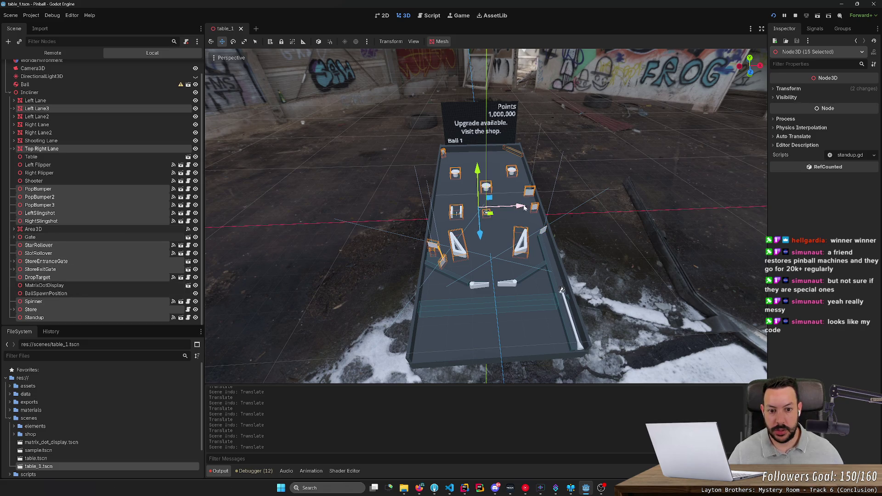
pyautogui.click(396, 224)
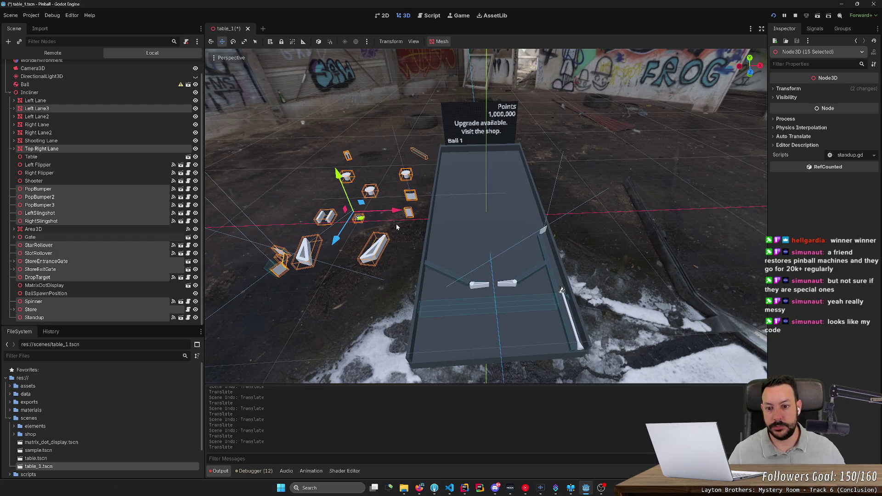
pyautogui.hotkey('ctrl', 's')
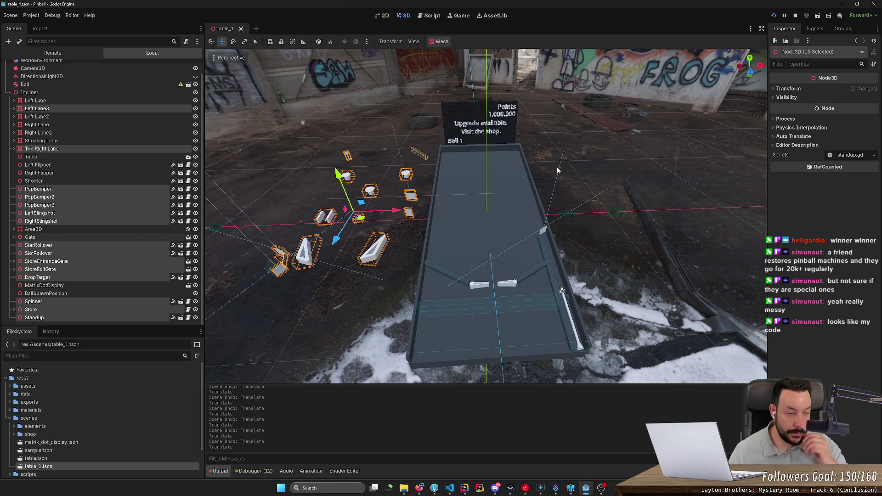
# After a quick test run, set Main Scene to table_1.tscn under Application > Run and relaunch
pyautogui.click(773, 17)
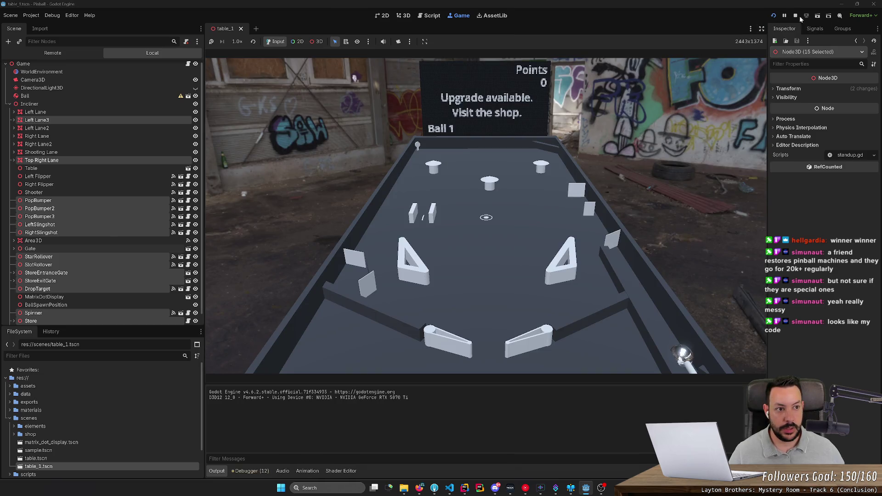
pyautogui.click(795, 17)
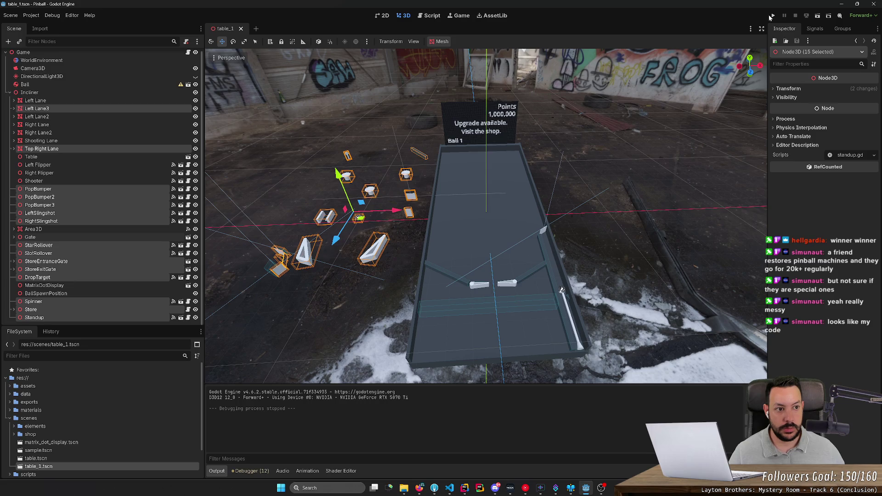
pyautogui.click(12, 16)
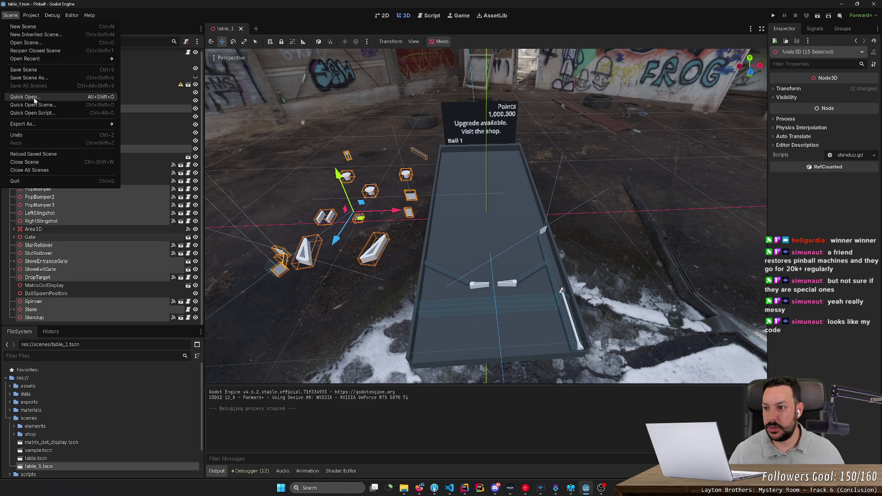
pyautogui.moveTo(31, 15)
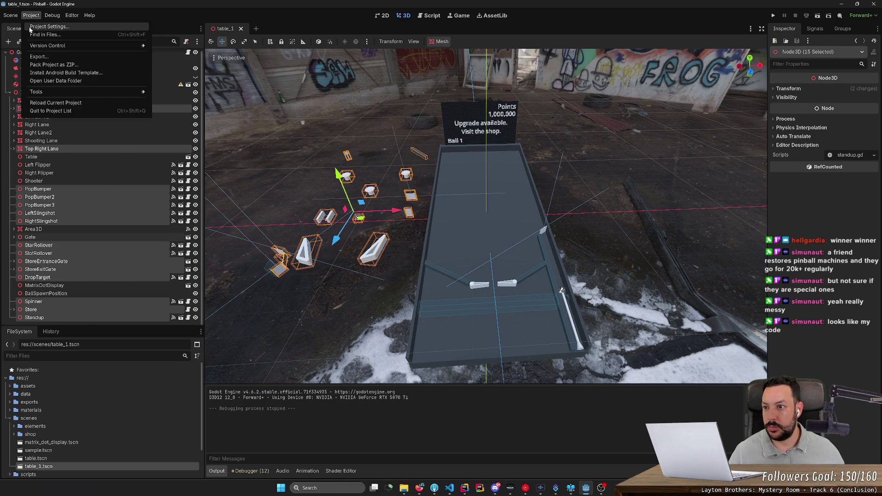
pyautogui.click(43, 30)
pyautogui.click(276, 182)
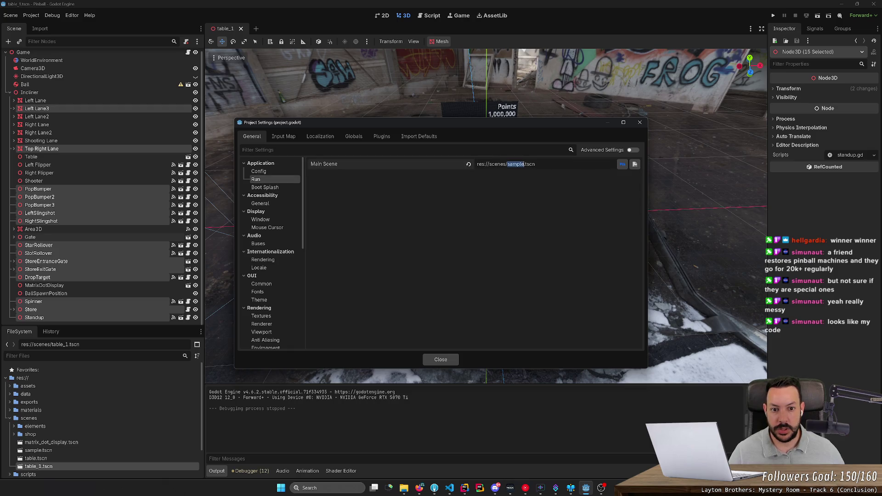
pyautogui.write('ble_1')
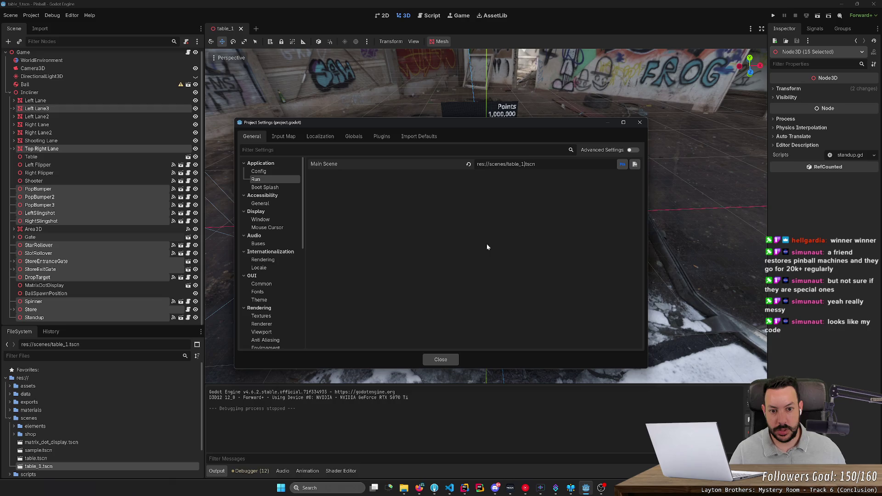
pyautogui.click(440, 360)
pyautogui.click(775, 15)
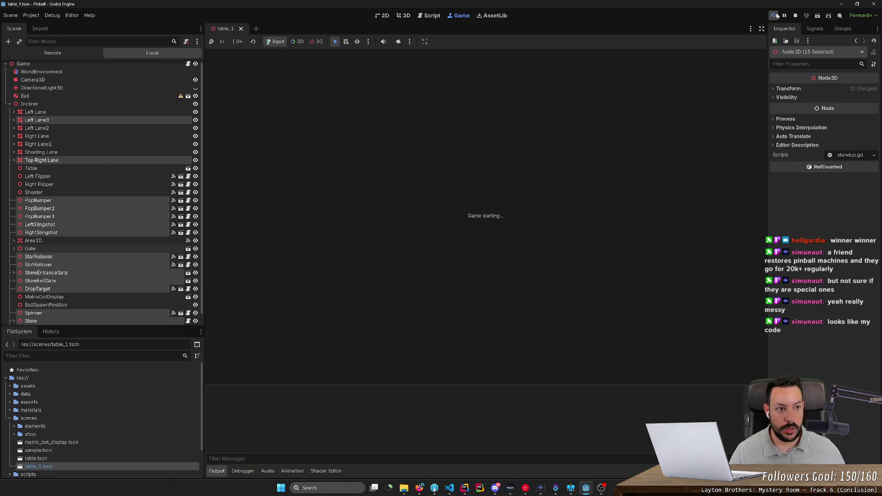
# Launch the ball with Space and work the flippers with the Left and Right arrow keys
pyautogui.press('space')
pyautogui.press('Left')
pyautogui.press('Right')
pyautogui.press('Left')
pyautogui.press('Right')
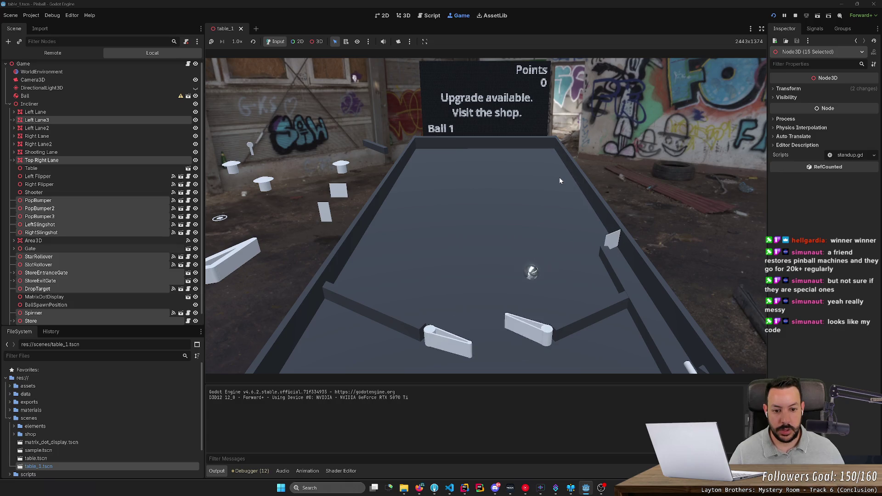
pyautogui.press('Left')
pyautogui.press('Right')
pyautogui.press('Left')
pyautogui.press('Right')
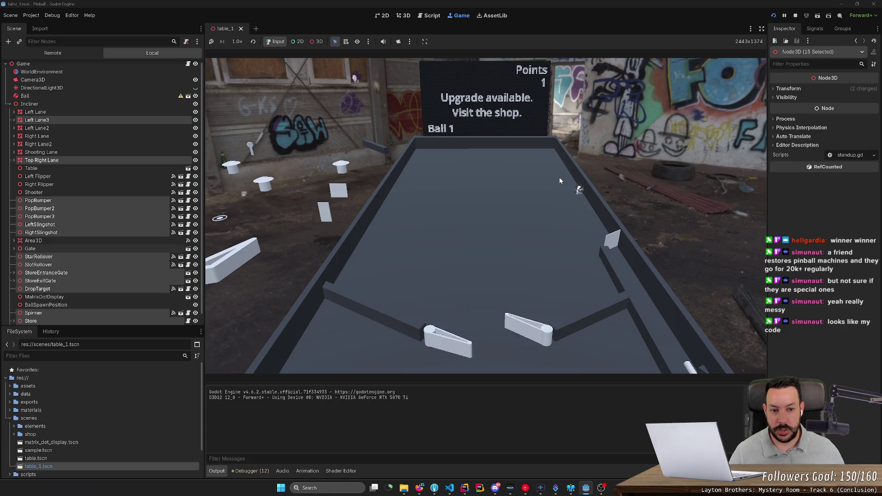
pyautogui.press('Left')
pyautogui.press('Right')
pyautogui.press('Left')
pyautogui.press('Right')
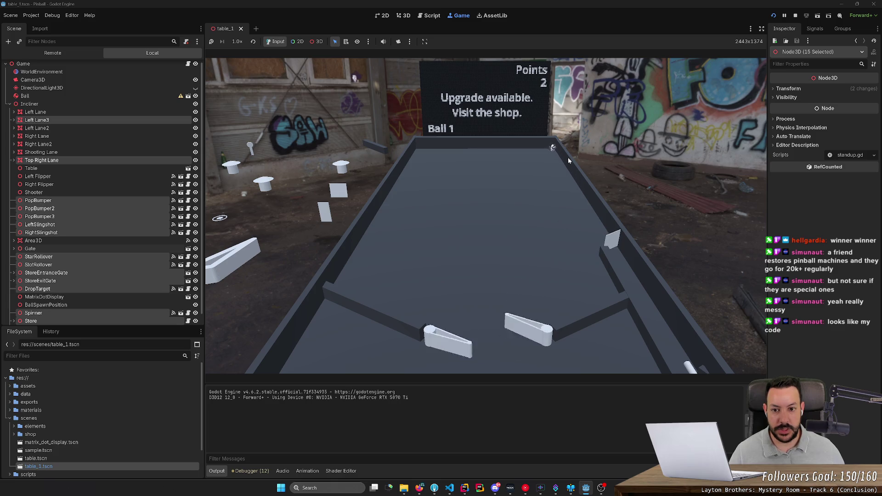
# Stop the game, clear the selection, and zoom the viewport toward the table
pyautogui.click(796, 16)
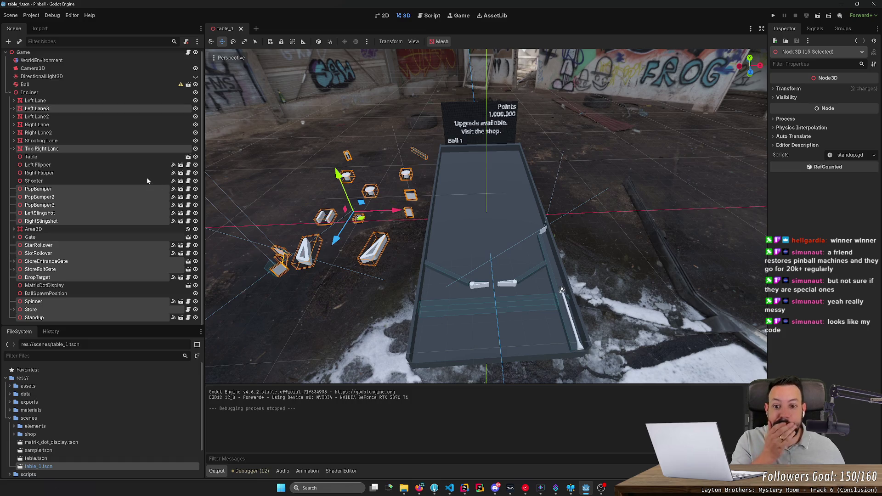
pyautogui.click(607, 237)
pyautogui.scroll(3, 588, 234)
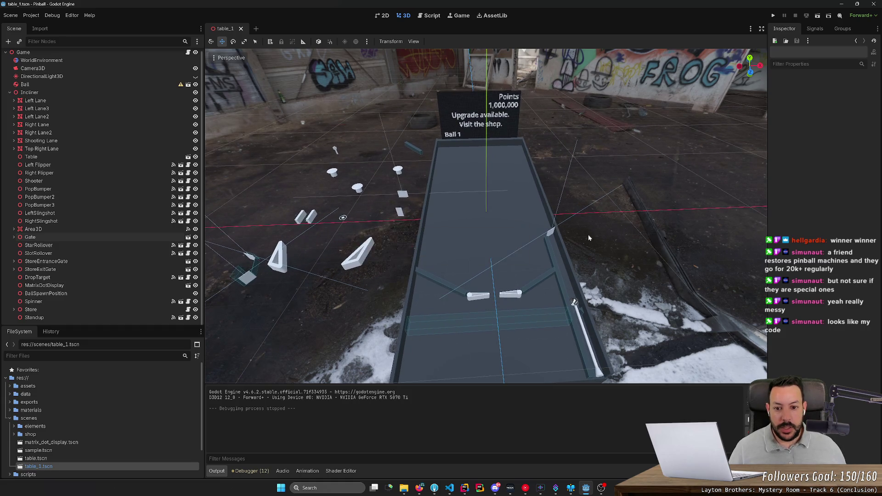
pyautogui.scroll(5, 588, 234)
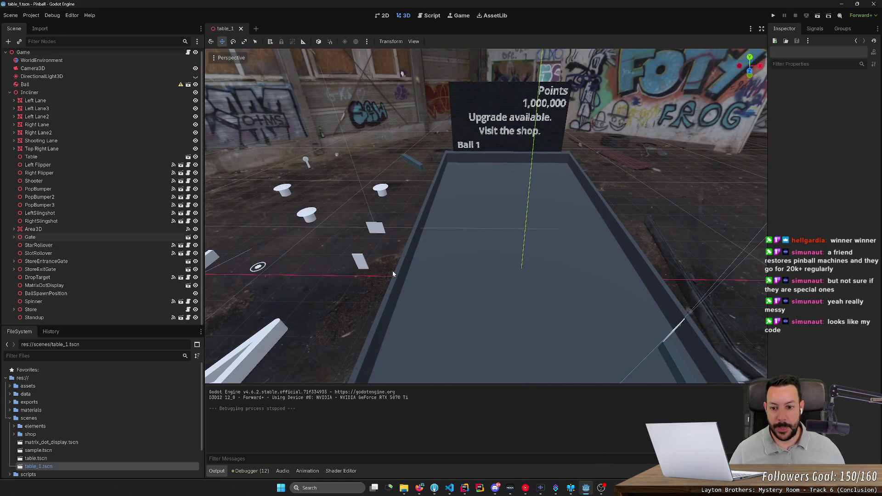
# Select DropTarget, orbit to the table's left side, and box-select the 19 set-aside parts
pyautogui.click(363, 265)
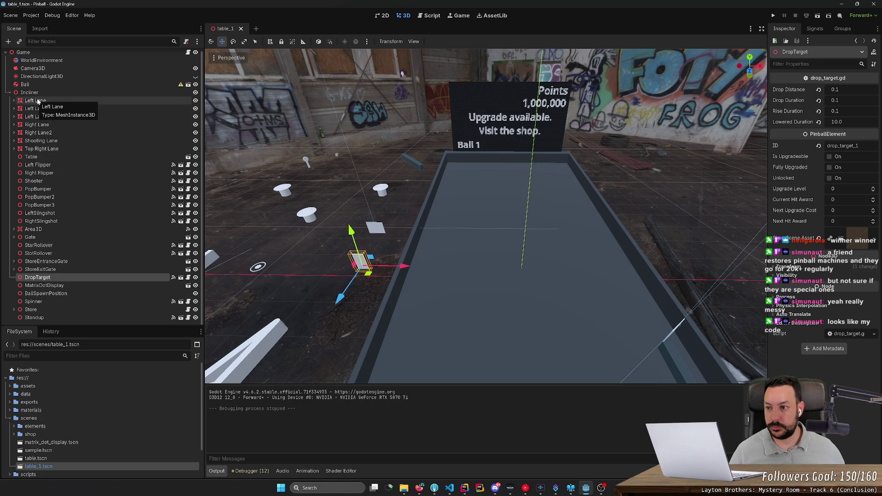
pyautogui.moveTo(357, 203)
pyautogui.mouseDown()
pyautogui.moveTo(404, 201)
pyautogui.moveTo(370, 174)
pyautogui.mouseUp()
pyautogui.moveTo(339, 123)
pyautogui.mouseDown()
pyautogui.moveTo(502, 355)
pyautogui.moveTo(394, 119)
pyautogui.moveTo(491, 346)
pyautogui.mouseUp()
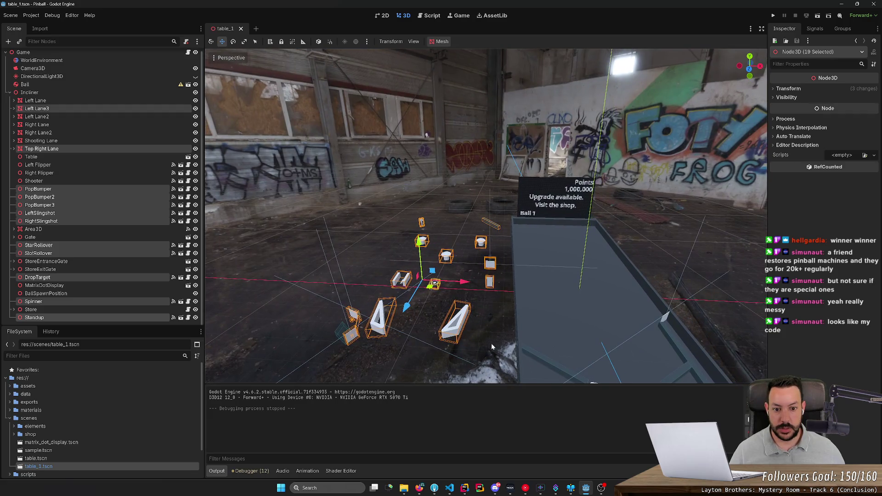
pyautogui.moveTo(313, 168); pyautogui.dragTo(507, 380)
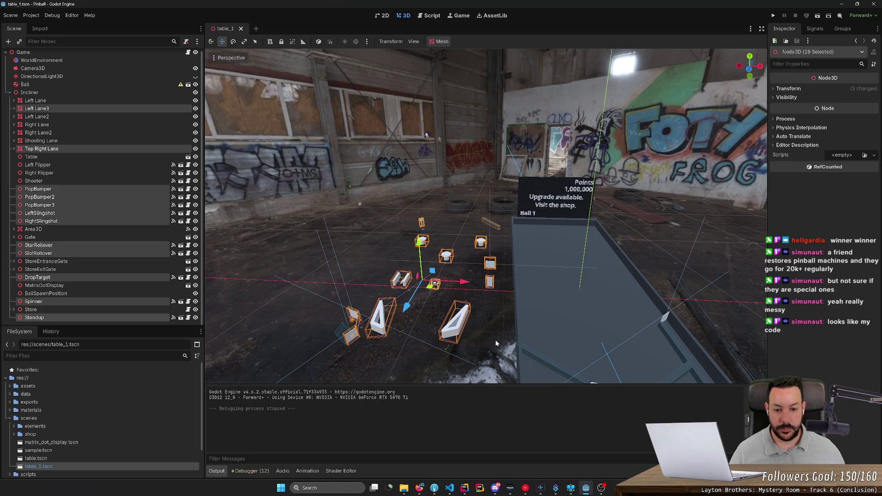
# Add a Node3D child named Unused under Incliner, then box-select the 19 set-aside parts
pyautogui.rightClick(37, 95)
pyautogui.click(53, 92)
pyautogui.rightClick(69, 96)
pyautogui.click(109, 98)
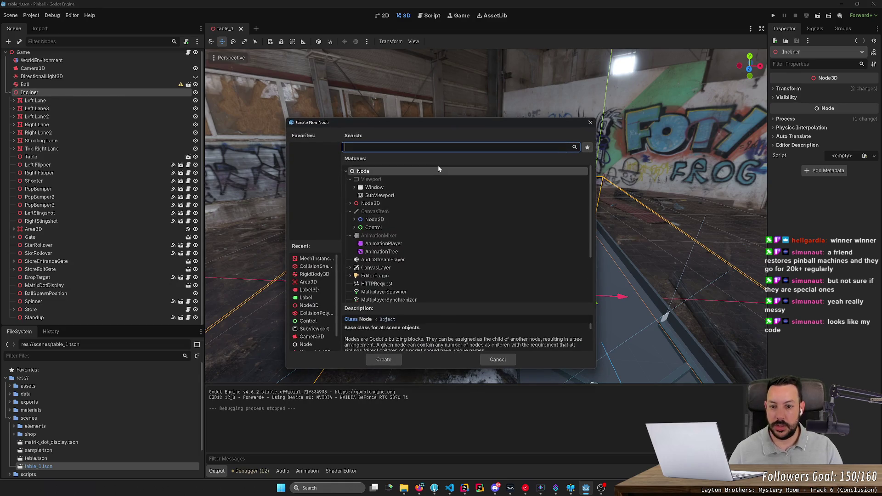
pyautogui.scroll(-1, 420, 189)
pyautogui.click(409, 185)
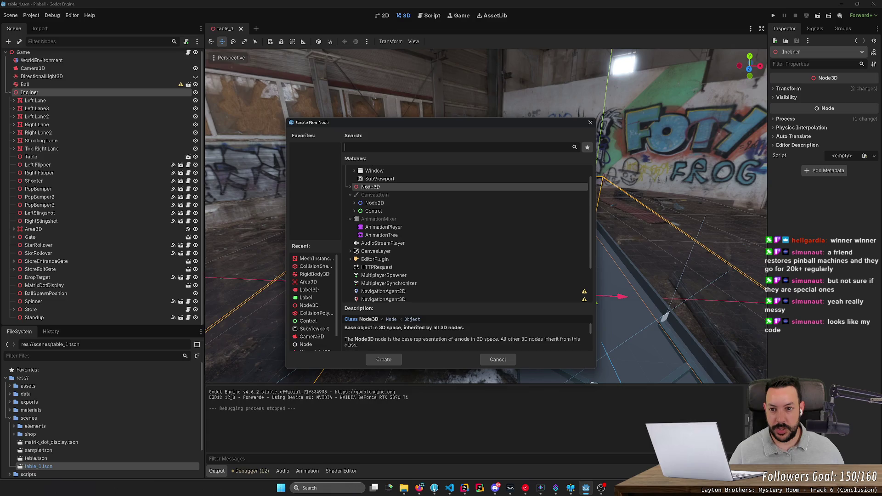
pyautogui.write('Unused')
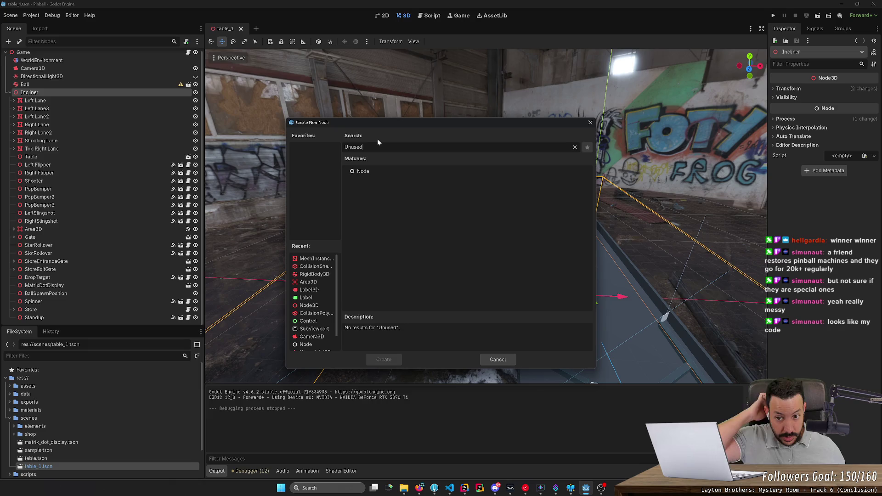
pyautogui.write('node')
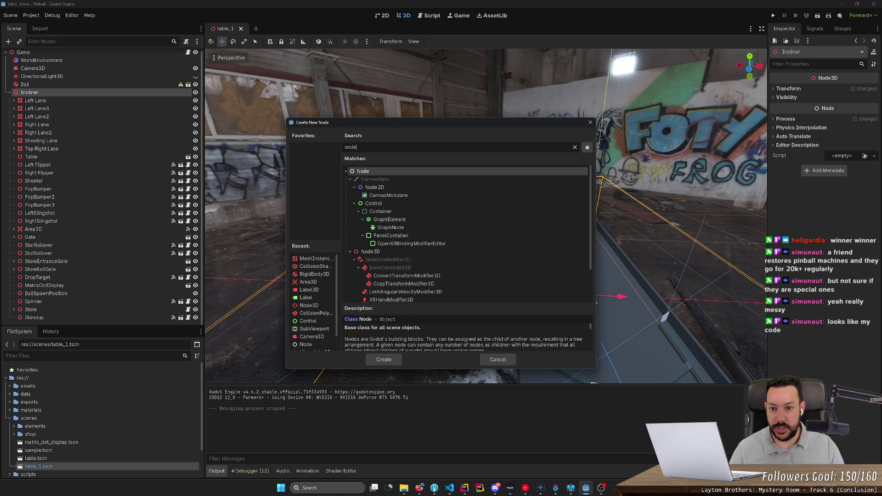
pyautogui.click(407, 253)
pyautogui.click(383, 360)
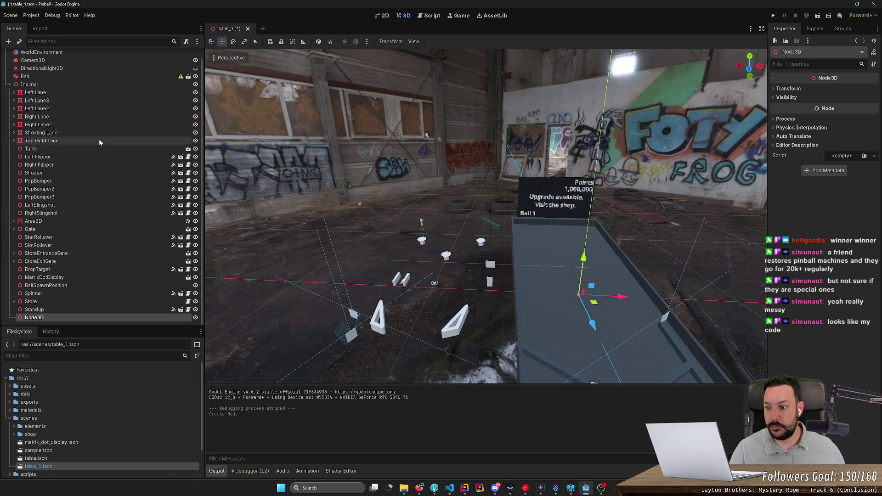
pyautogui.write('Unused')
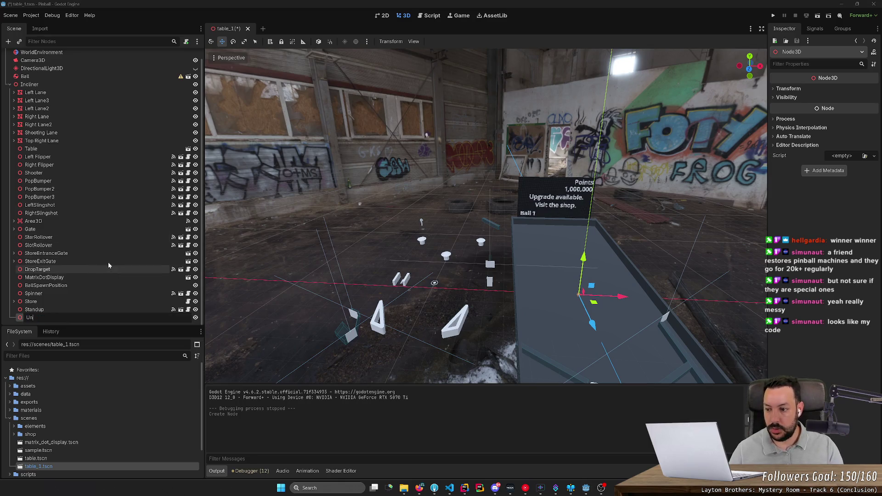
pyautogui.press('Return')
pyautogui.moveTo(316, 165); pyautogui.dragTo(507, 386)
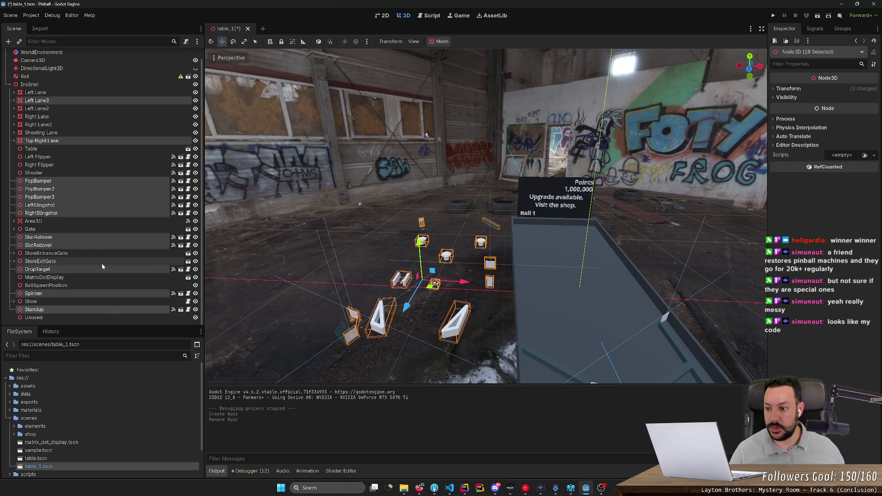
# Move Spinner, the pop bumpers and the slingshots under Unused
pyautogui.moveTo(72, 311)
pyautogui.mouseDown()
pyautogui.moveTo(81, 318)
pyautogui.moveTo(75, 303)
pyautogui.moveTo(77, 312)
pyautogui.mouseUp()
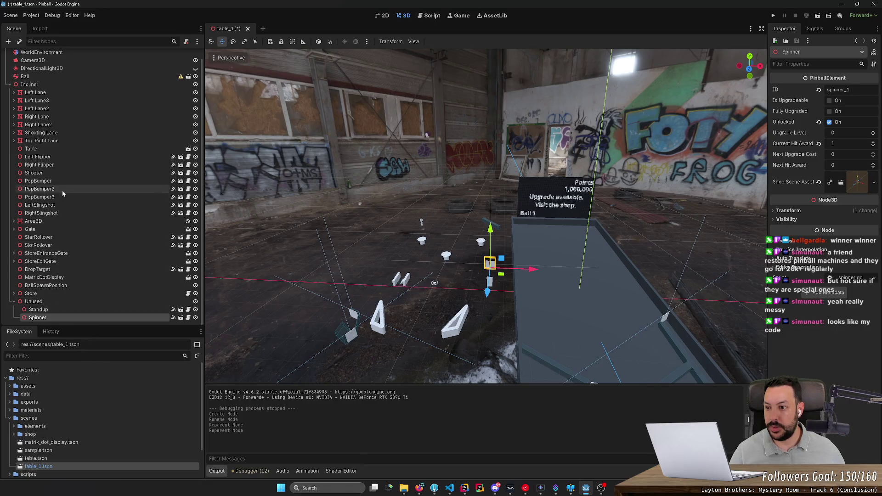
pyautogui.moveTo(315, 182)
pyautogui.mouseDown()
pyautogui.moveTo(491, 391)
pyautogui.moveTo(514, 374)
pyautogui.mouseUp()
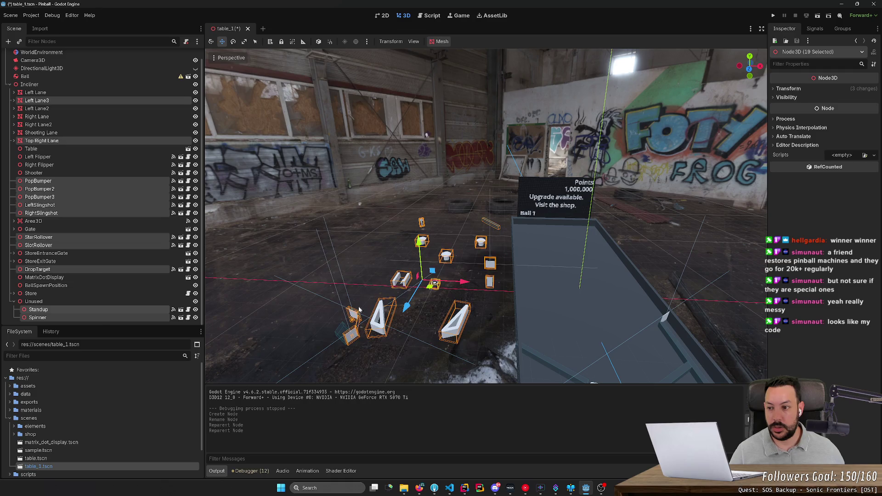
pyautogui.click(70, 181)
pyautogui.keyDown('shift'); pyautogui.click(54, 213); pyautogui.keyUp('shift')
pyautogui.moveTo(54, 212)
pyautogui.mouseDown()
pyautogui.moveTo(75, 309)
pyautogui.moveTo(73, 302)
pyautogui.moveTo(36, 321)
pyautogui.moveTo(38, 301)
pyautogui.mouseUp()
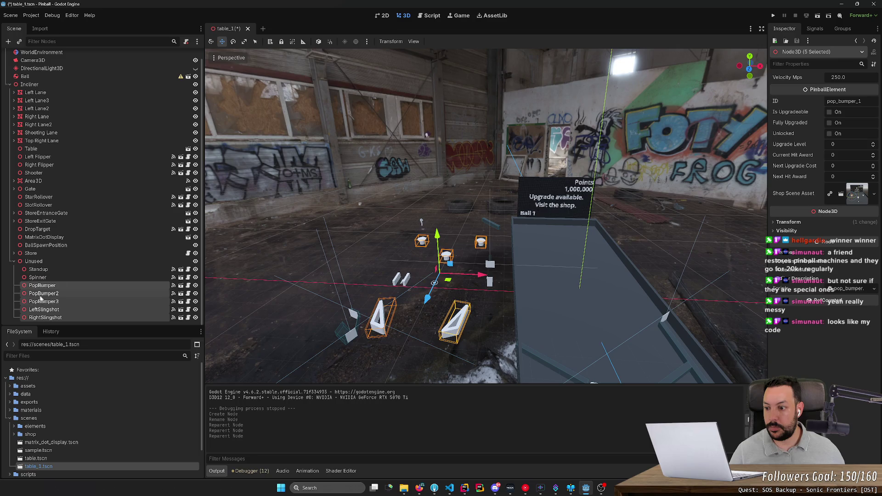
pyautogui.moveTo(305, 181); pyautogui.dragTo(496, 368)
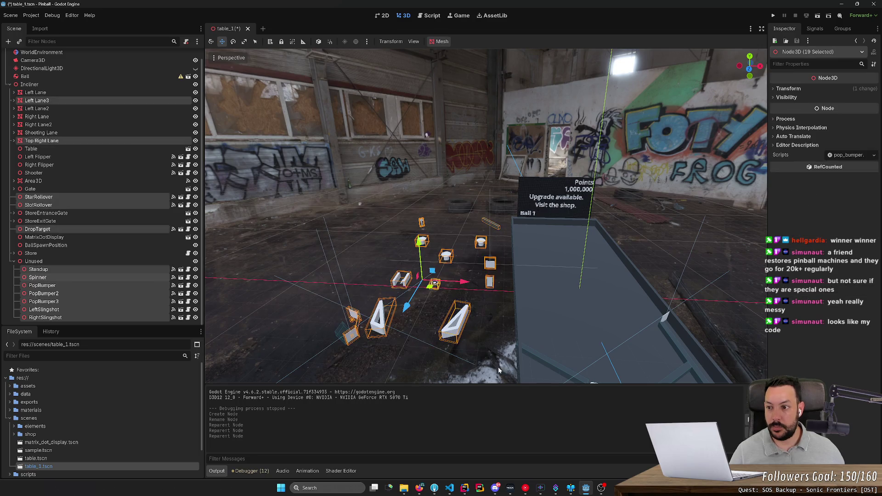
# Move Left Lane3, Top Right Lane, StarRollover, SlotRollover and DropTarget under Unused
pyautogui.click(64, 101)
pyautogui.keyDown('ctrl'); pyautogui.click(55, 140); pyautogui.keyUp('ctrl')
pyautogui.moveTo(55, 142)
pyautogui.mouseDown()
pyautogui.moveTo(74, 189)
pyautogui.moveTo(74, 265)
pyautogui.mouseUp()
pyautogui.moveTo(301, 159)
pyautogui.mouseDown()
pyautogui.moveTo(442, 291)
pyautogui.moveTo(504, 376)
pyautogui.mouseUp()
pyautogui.click(64, 180)
pyautogui.keyDown('ctrl'); pyautogui.click(58, 189); pyautogui.keyUp('ctrl')
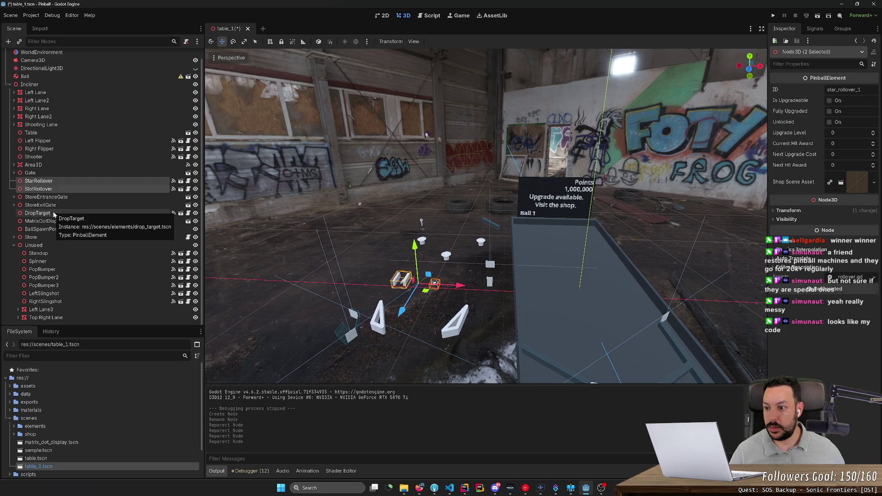
pyautogui.keyDown('ctrl'); pyautogui.click(60, 214); pyautogui.keyUp('ctrl')
pyautogui.moveTo(61, 214); pyautogui.dragTo(76, 246)
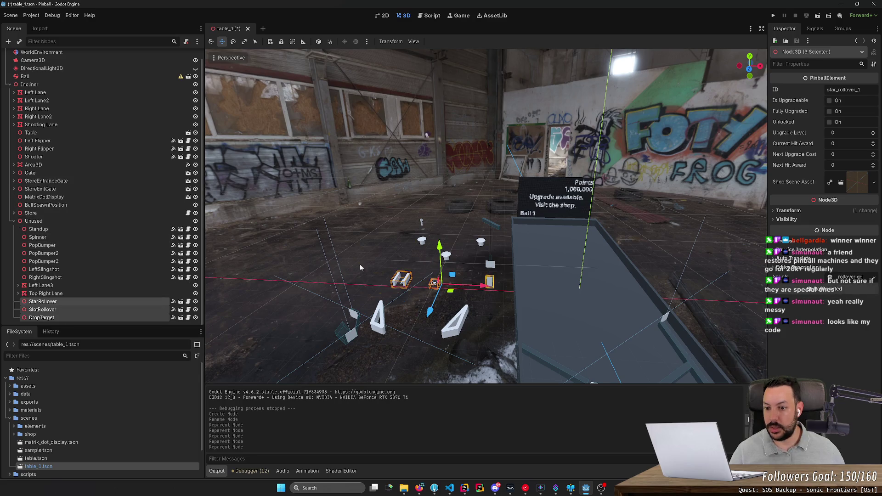
pyautogui.moveTo(285, 156)
pyautogui.mouseDown()
pyautogui.moveTo(508, 352)
pyautogui.moveTo(508, 372)
pyautogui.mouseUp()
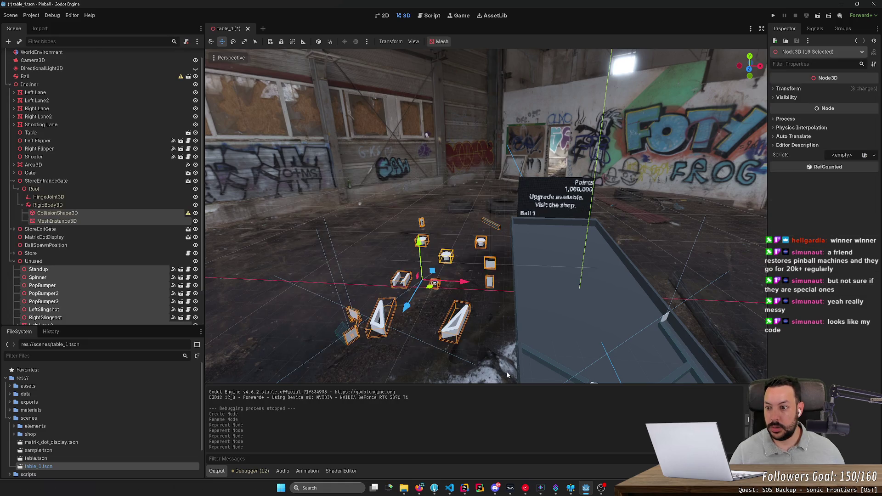
# Move StoreEntranceGate and StoreExitGate into the Unused group
pyautogui.click(14, 181)
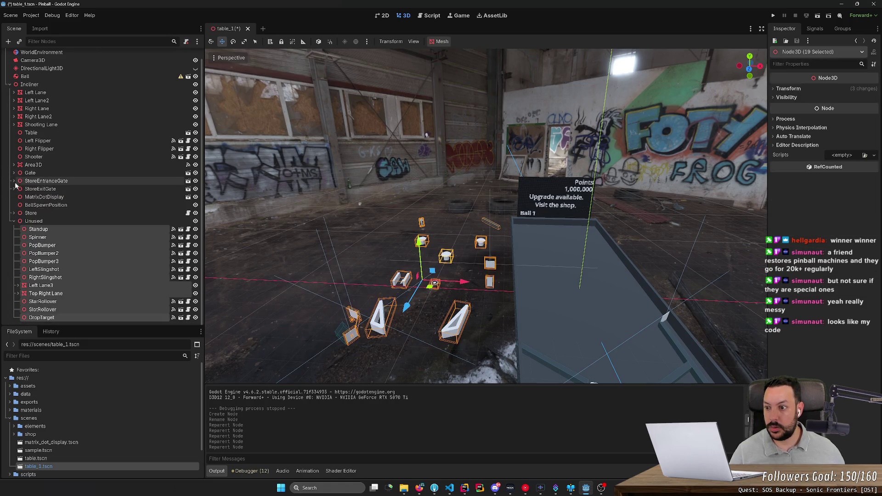
pyautogui.moveTo(110, 181)
pyautogui.mouseDown()
pyautogui.moveTo(120, 188)
pyautogui.moveTo(118, 223)
pyautogui.mouseUp()
pyautogui.moveTo(274, 161)
pyautogui.mouseDown()
pyautogui.moveTo(493, 334)
pyautogui.moveTo(510, 373)
pyautogui.mouseUp()
pyautogui.click(56, 189)
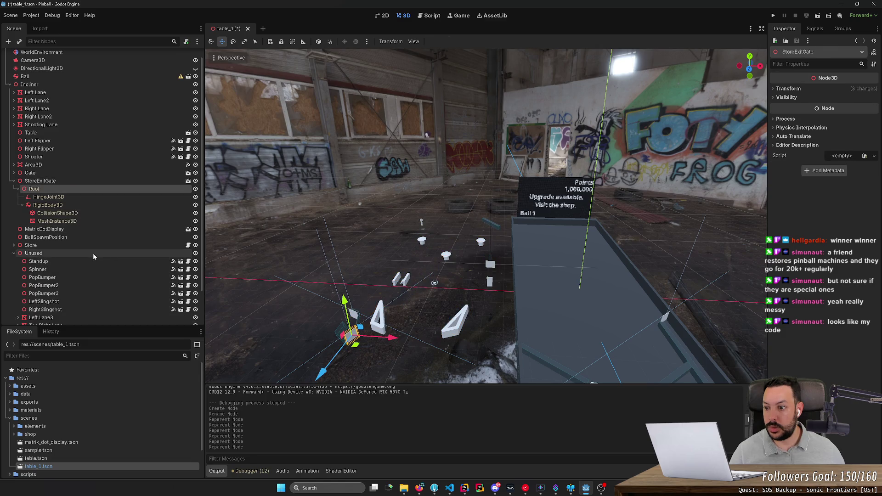
pyautogui.moveTo(42, 181); pyautogui.dragTo(33, 253)
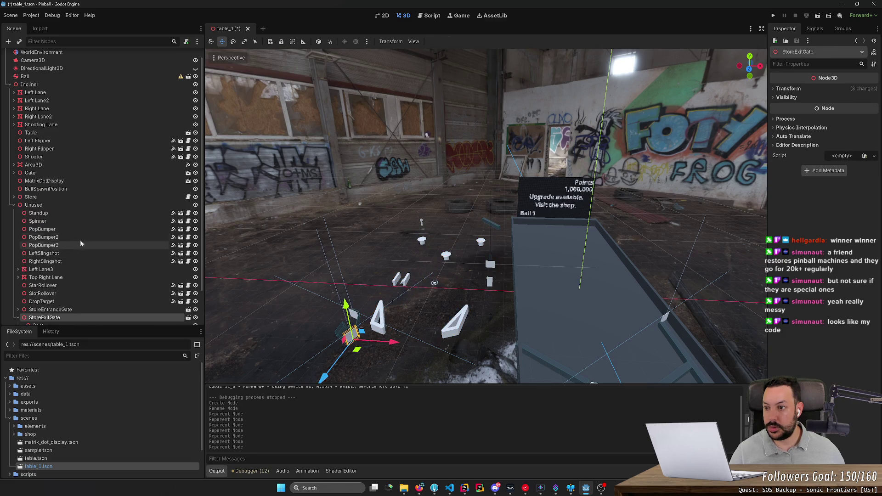
# Move Store into Unused, box-select all the unused elements to check, then deselect
pyautogui.click(35, 172)
pyautogui.moveTo(316, 162); pyautogui.dragTo(509, 370)
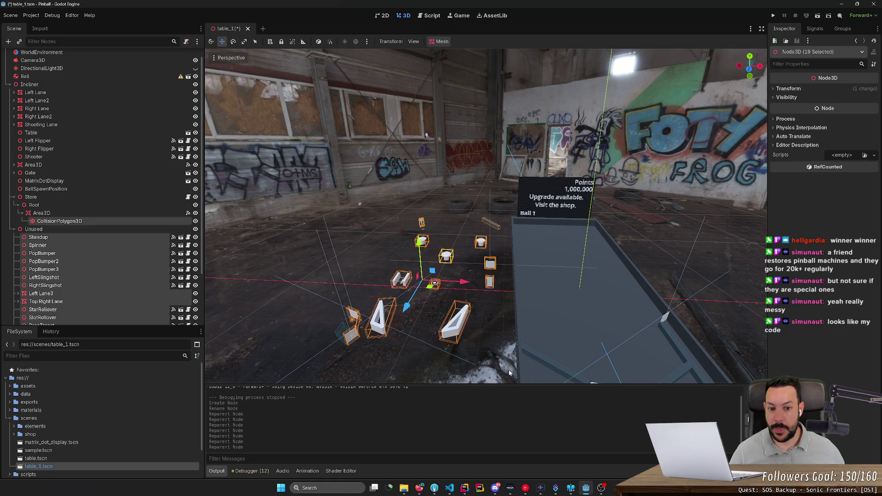
pyautogui.click(43, 196)
pyautogui.press('Left')
pyautogui.click(53, 203)
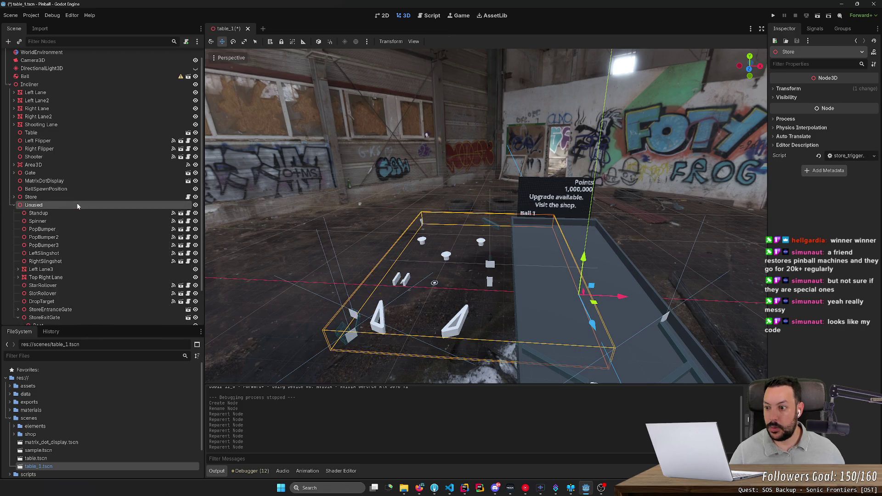
pyautogui.click(63, 198)
pyautogui.moveTo(88, 209); pyautogui.dragTo(87, 206)
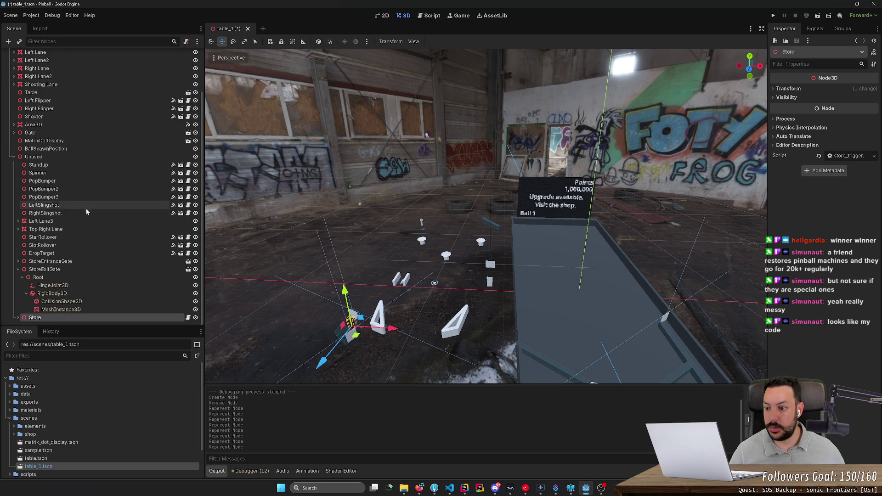
pyautogui.click(17, 269)
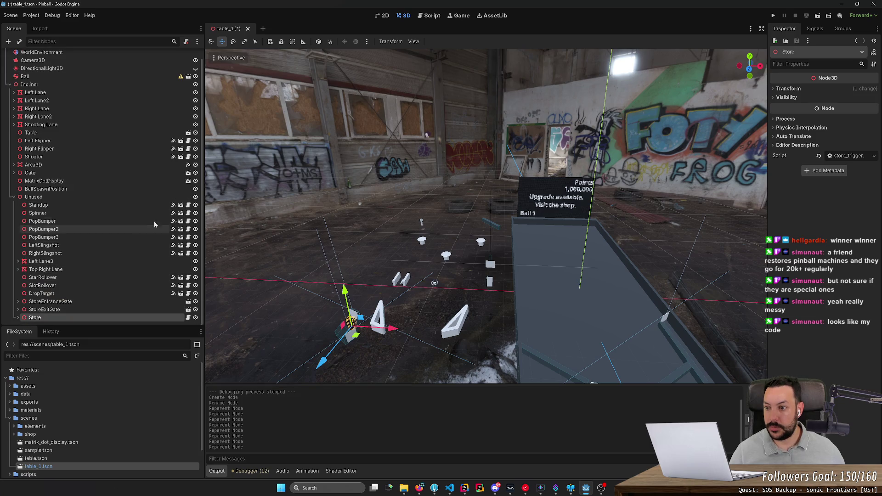
pyautogui.moveTo(303, 160); pyautogui.dragTo(501, 369)
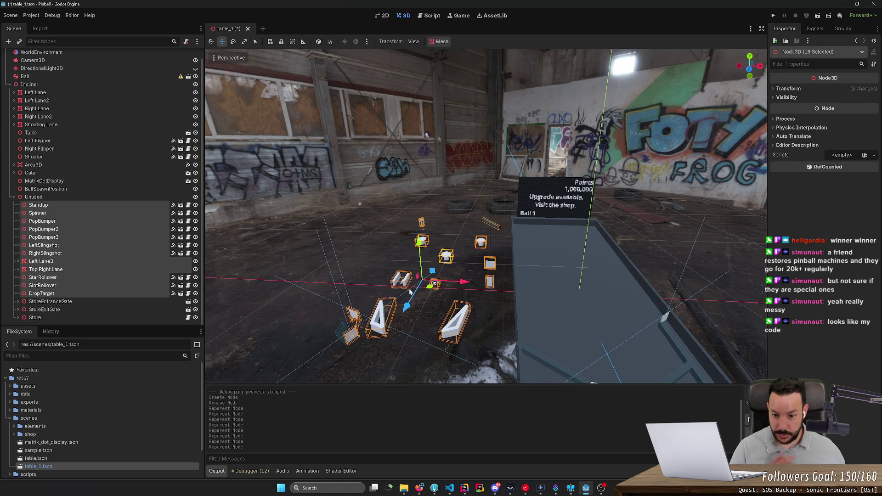
pyautogui.click(446, 195)
# Save, hide the Unused group, test-run and stop the game, then show Unused again
pyautogui.hotkey('ctrl', 's')
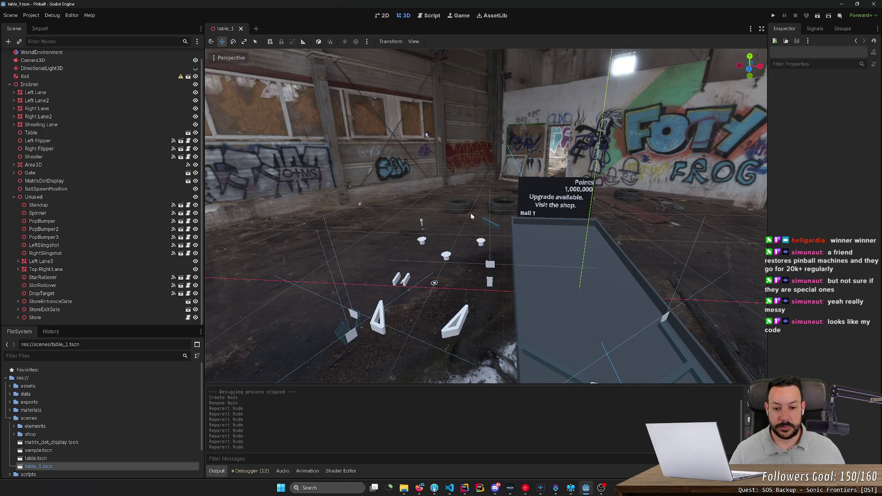
pyautogui.press('w')
pyautogui.press('a')
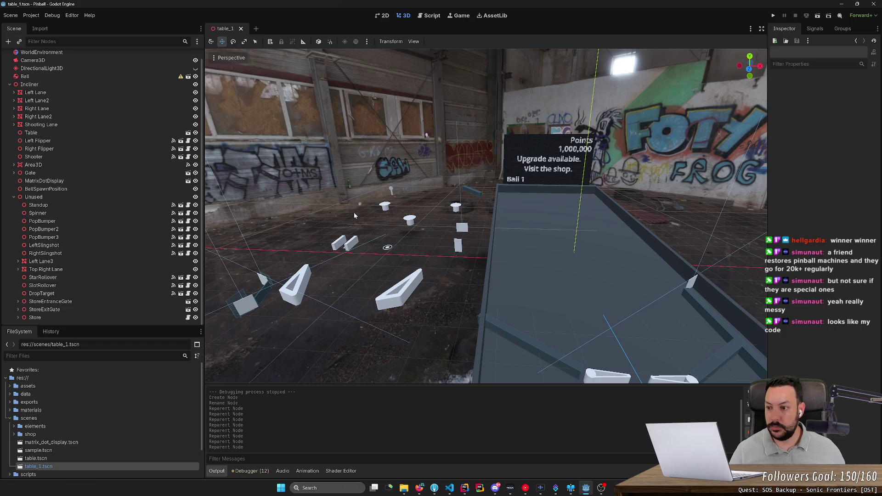
pyautogui.click(195, 197)
pyautogui.hotkey('ctrl', 's')
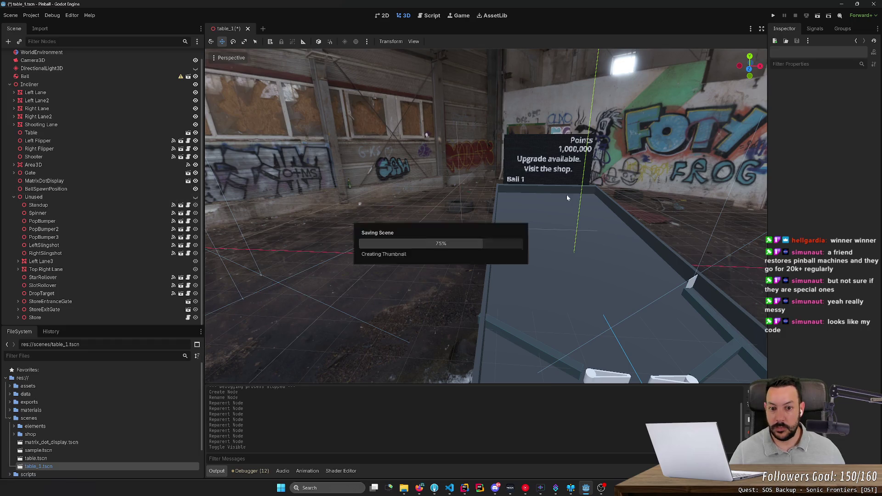
pyautogui.click(771, 16)
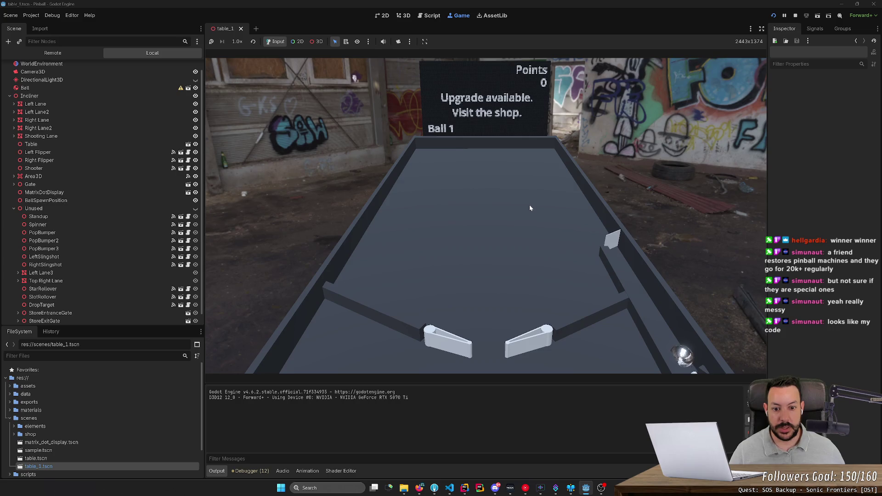
pyautogui.click(795, 15)
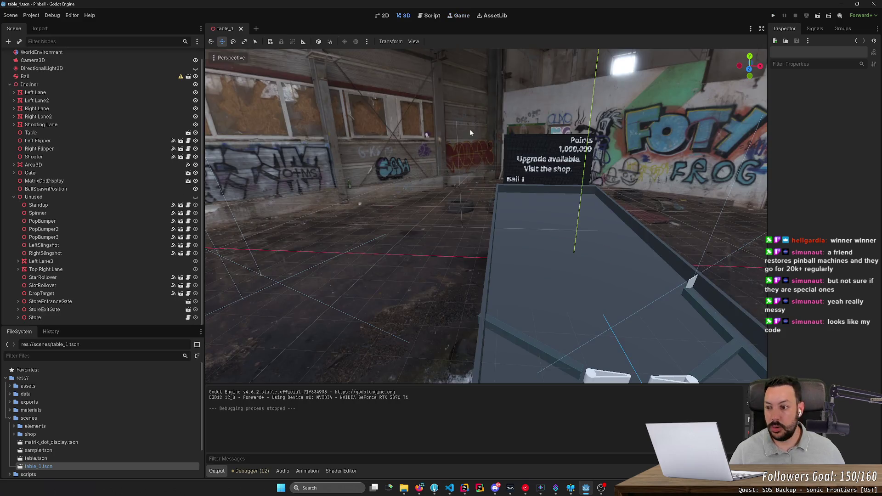
pyautogui.click(195, 197)
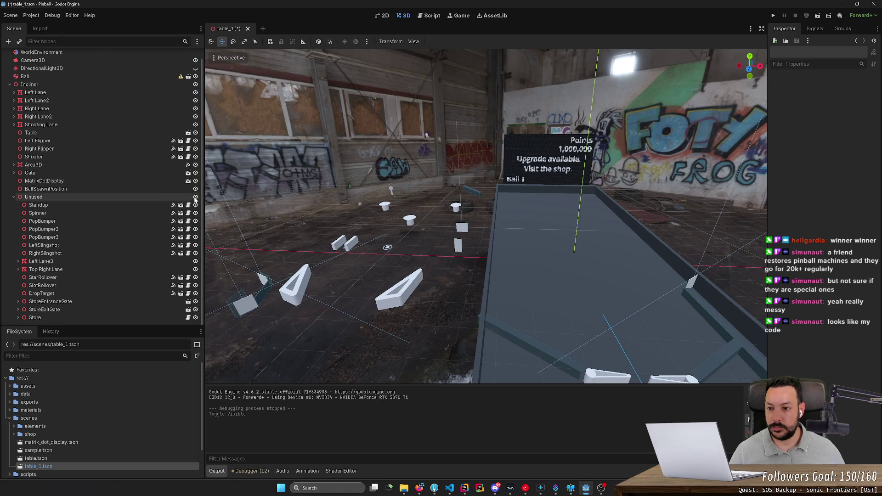
# Move DropTarget from Unused under Incliner and slide it onto the playfield
pyautogui.click(459, 248)
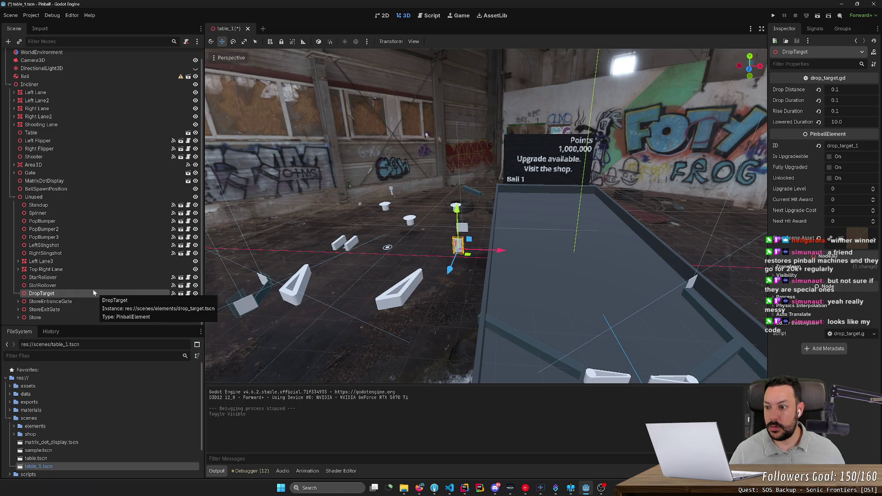
pyautogui.scroll(1, 11, 200)
pyautogui.moveTo(41, 304)
pyautogui.mouseDown()
pyautogui.moveTo(65, 305)
pyautogui.moveTo(89, 203)
pyautogui.moveTo(80, 206)
pyautogui.mouseUp()
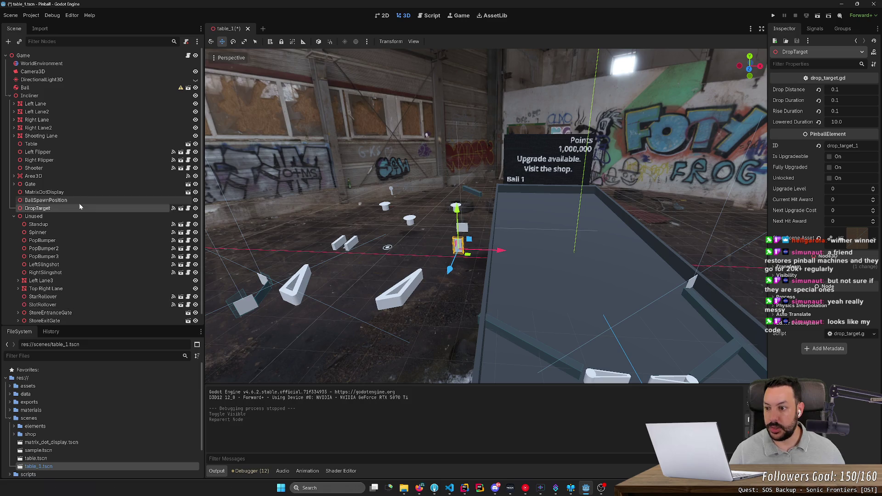
pyautogui.moveTo(500, 251); pyautogui.dragTo(542, 251)
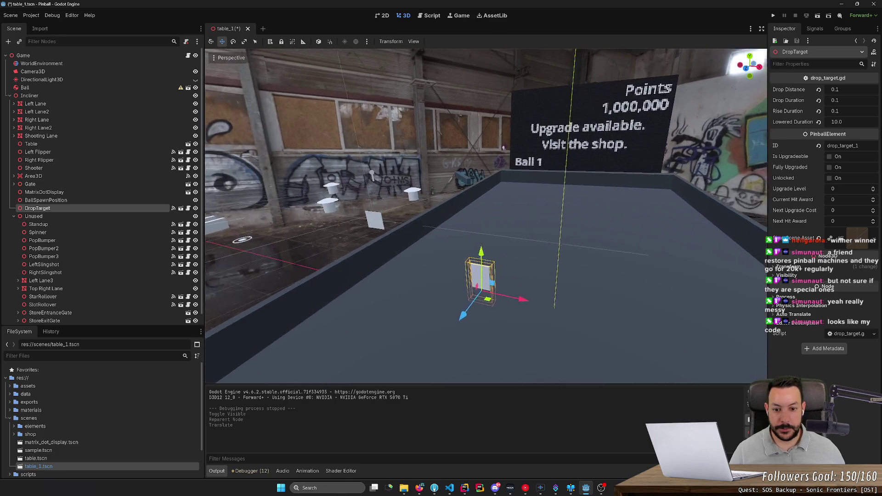
# Rotate DropTarget to face down the table and duplicate it as DropTarget2
pyautogui.press('e')
pyautogui.moveTo(494, 331)
pyautogui.mouseDown()
pyautogui.moveTo(514, 323)
pyautogui.moveTo(455, 291)
pyautogui.moveTo(439, 272)
pyautogui.mouseUp()
pyautogui.press('w')
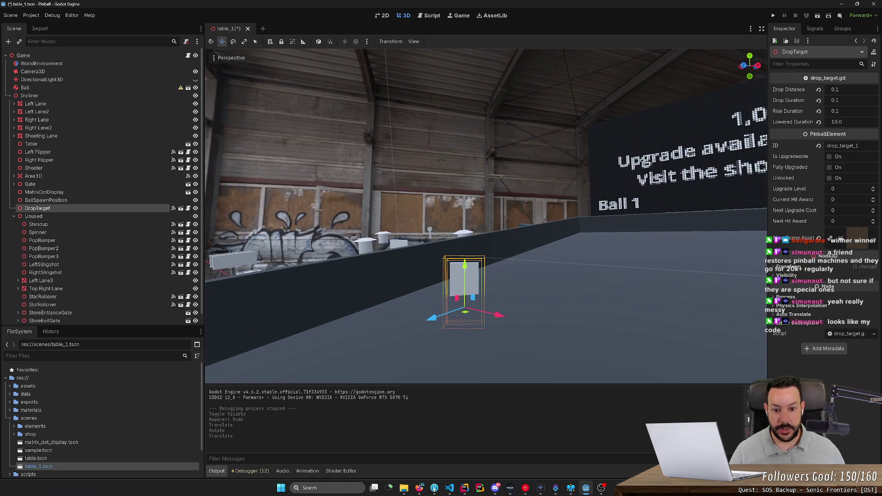
pyautogui.press('t')
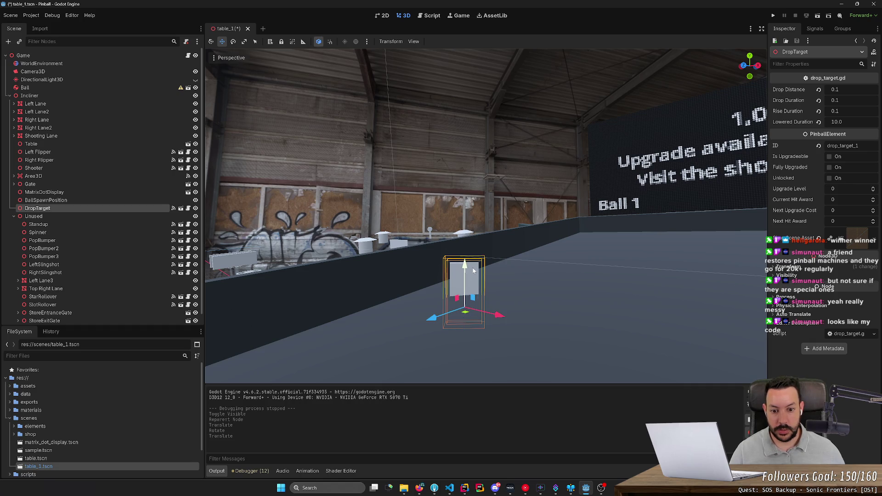
pyautogui.press('t')
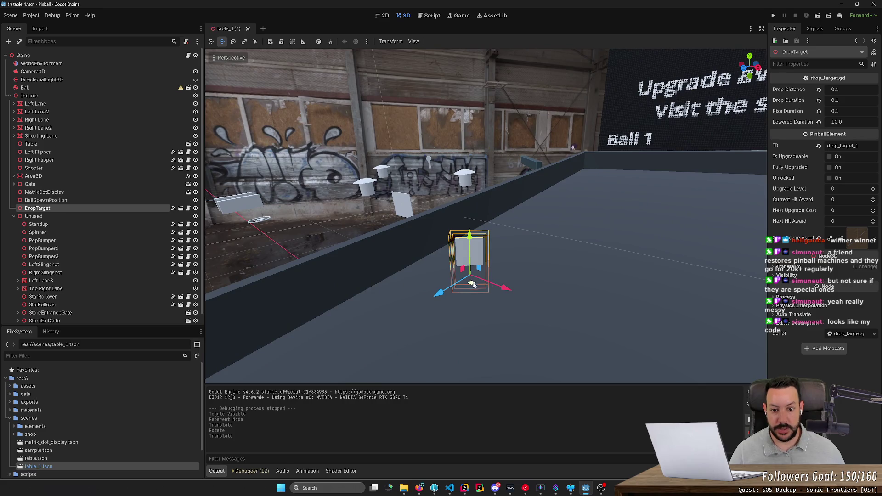
pyautogui.hotkey('ctrl', 'd')
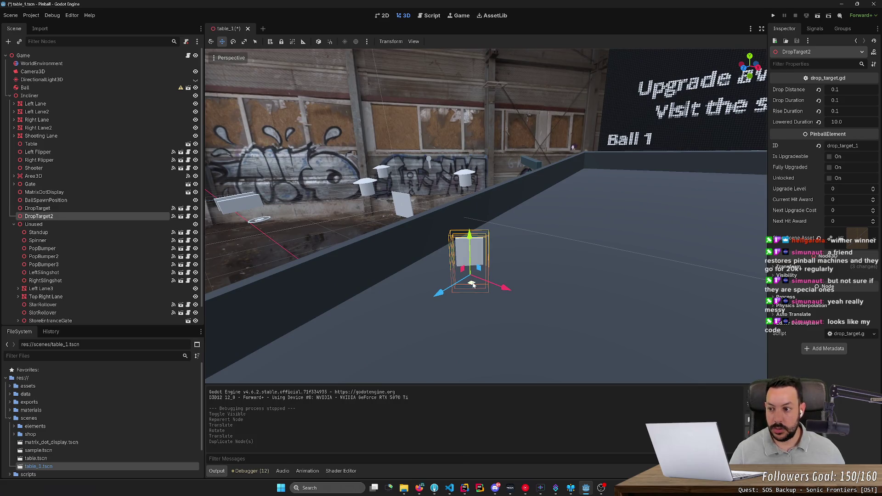
# Place DropTarget2 right of the first and duplicate it as DropTarget3
pyautogui.moveTo(472, 285); pyautogui.dragTo(545, 299)
pyautogui.hotkey('ctrl', 'd')
pyautogui.click(546, 298)
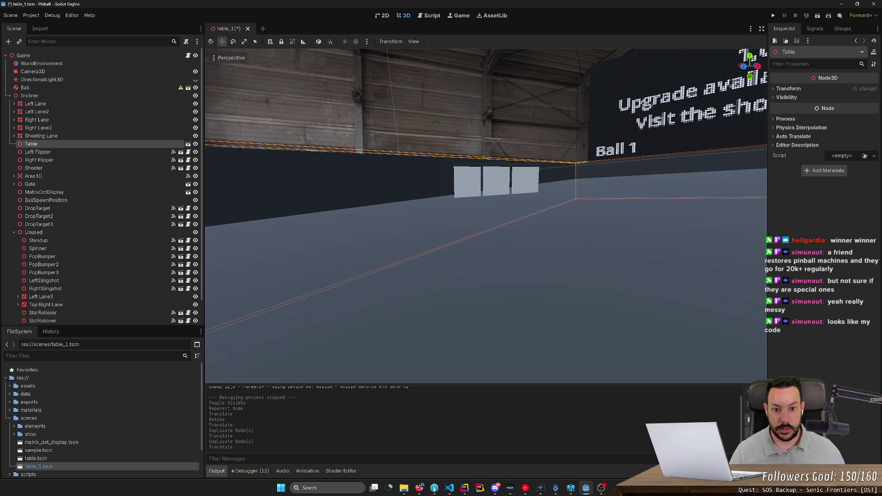
pyautogui.scroll(-5, 486, 216)
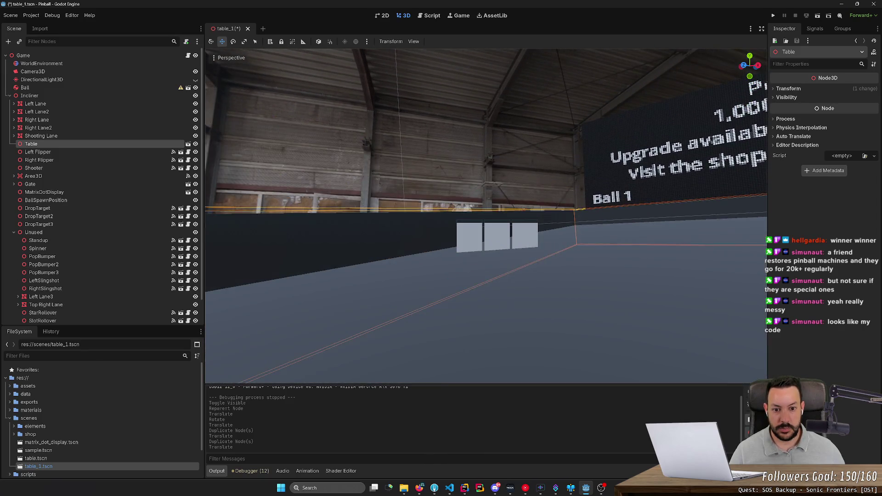
pyautogui.moveTo(485, 216)
pyautogui.mouseDown()
pyautogui.moveTo(395, 222)
pyautogui.moveTo(550, 310)
pyautogui.mouseUp()
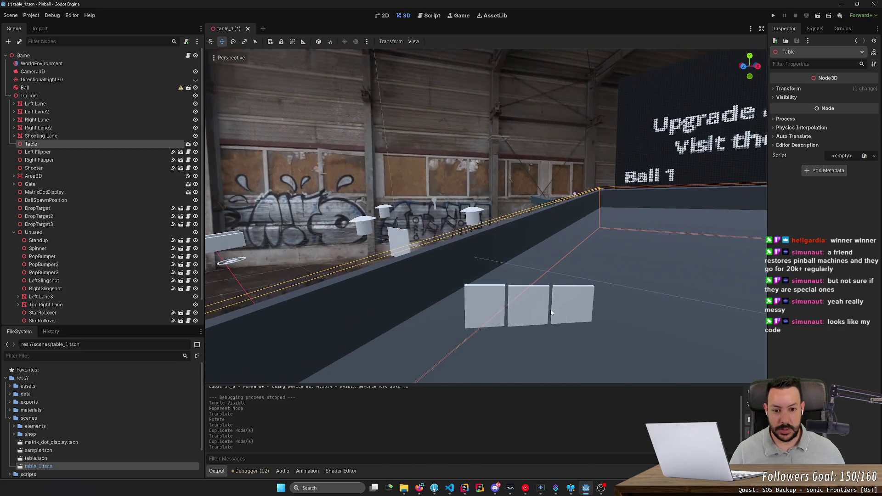
# Rotate all three drop targets together on local axes, then undo the change
pyautogui.click(497, 304)
pyautogui.keyDown('shift'); pyautogui.click(531, 303); pyautogui.keyUp('shift')
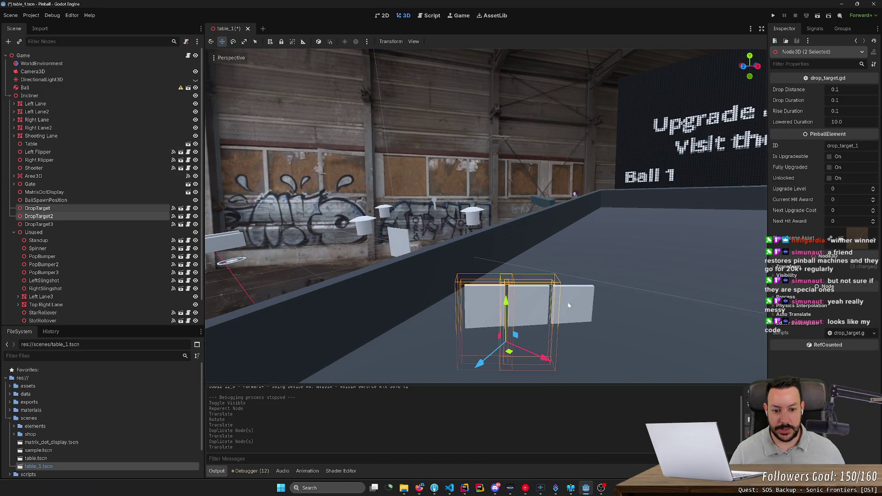
pyautogui.keyDown('shift'); pyautogui.click(562, 302); pyautogui.keyUp('shift')
pyautogui.press('r')
pyautogui.press('e')
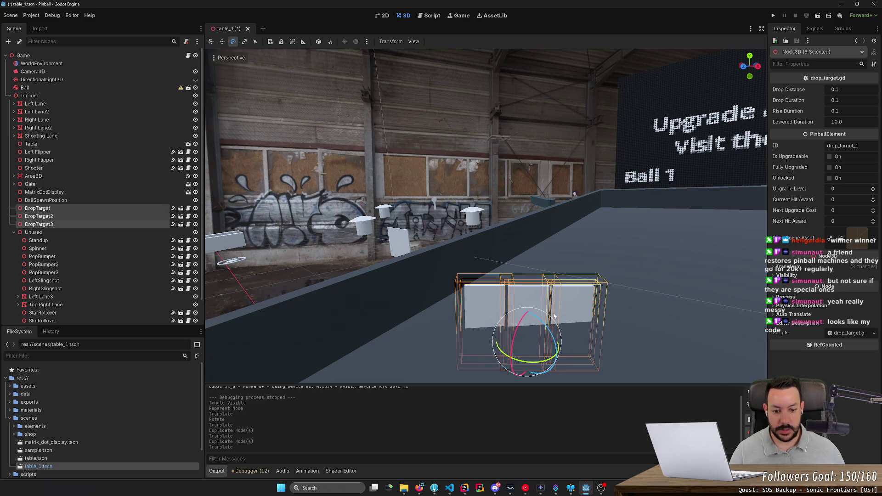
pyautogui.press('t')
pyautogui.moveTo(545, 323); pyautogui.dragTo(540, 322)
pyautogui.moveTo(485, 216); pyautogui.dragTo(485, 257)
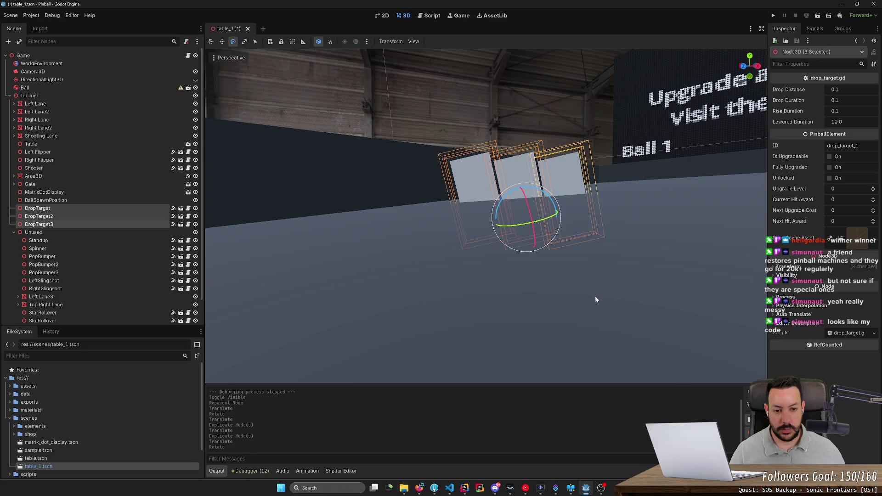
pyautogui.hotkey('ctrl', 'z')
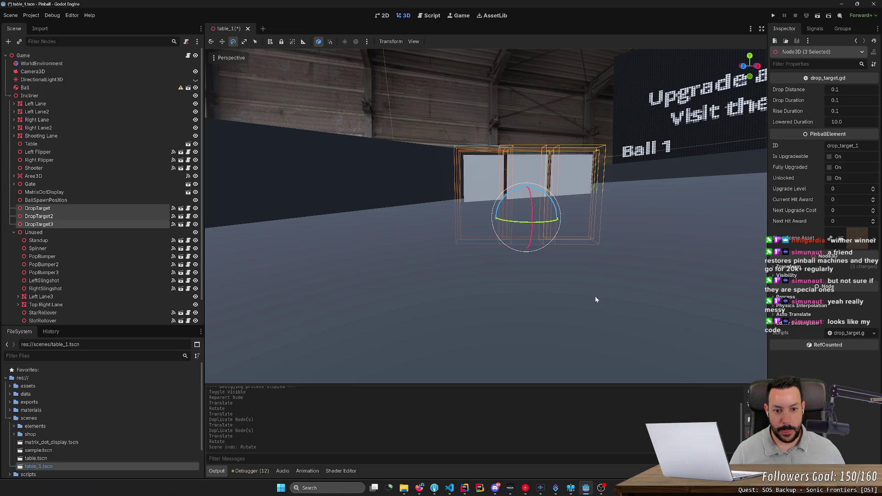
pyautogui.hotkey('ctrl', 'z')
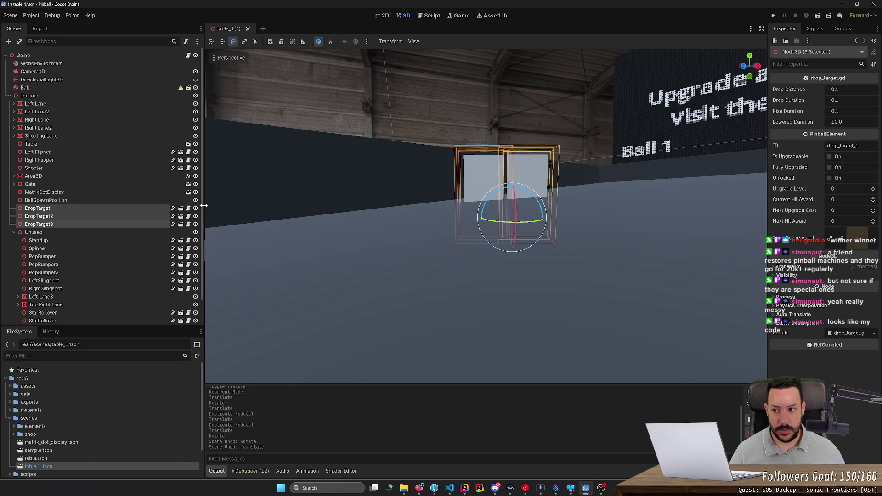
# Select Incliner and expand its transform settings in the Inspector
pyautogui.click(85, 96)
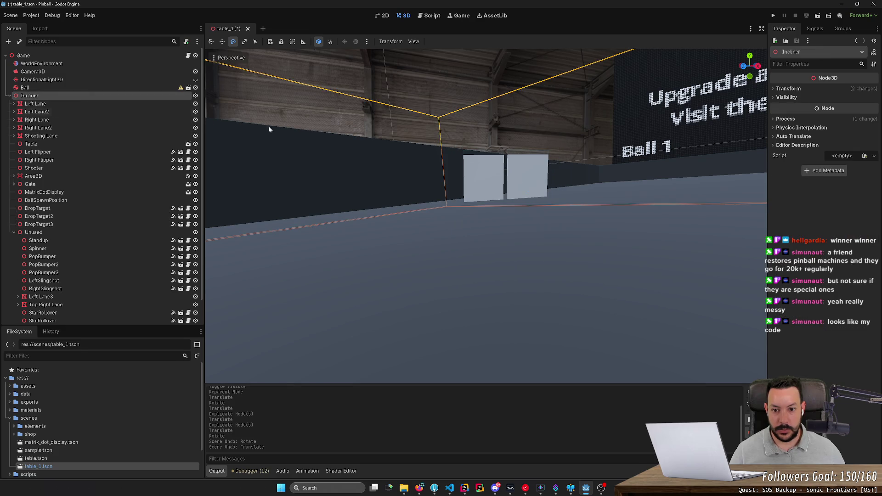
pyautogui.click(786, 119)
pyautogui.click(790, 89)
# Set Incliner's X rotation to 0
pyautogui.click(795, 128)
pyautogui.write('0')
pyautogui.press('Return')
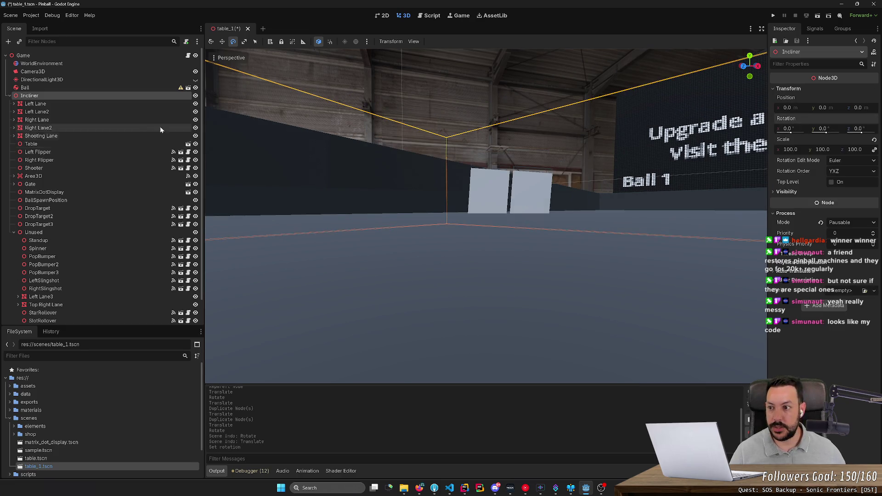
# Reset the rotation of DropTarget and DropTarget2 to zero
pyautogui.click(94, 104)
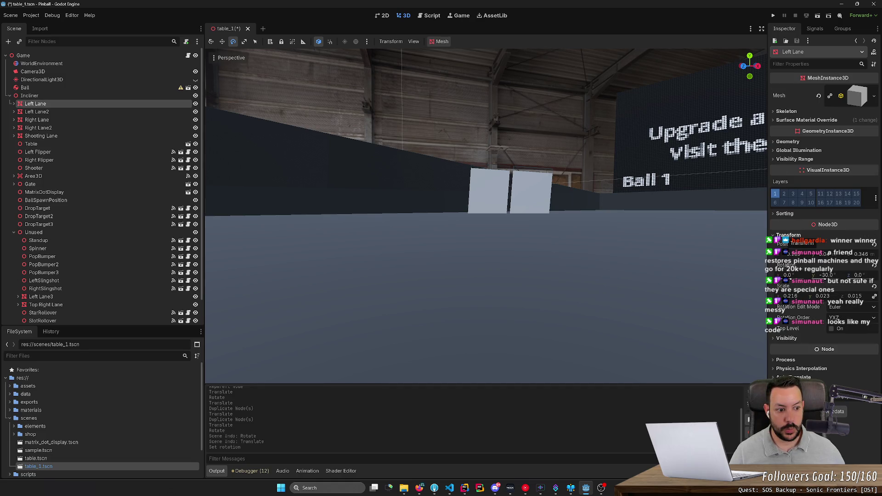
pyautogui.moveTo(487, 184)
pyautogui.mouseDown()
pyautogui.moveTo(512, 181)
pyautogui.moveTo(495, 203)
pyautogui.mouseUp()
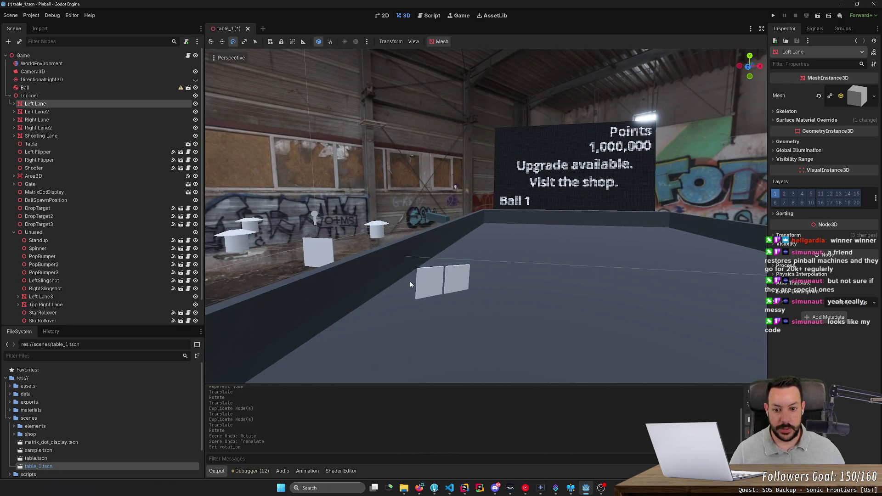
pyautogui.click(407, 280)
pyautogui.keyDown('shift'); pyautogui.click(462, 277); pyautogui.keyUp('shift')
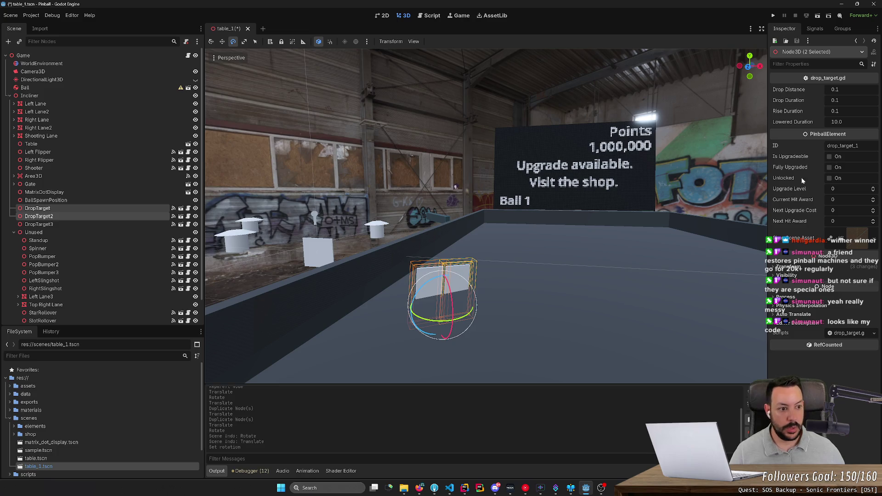
pyautogui.click(776, 266)
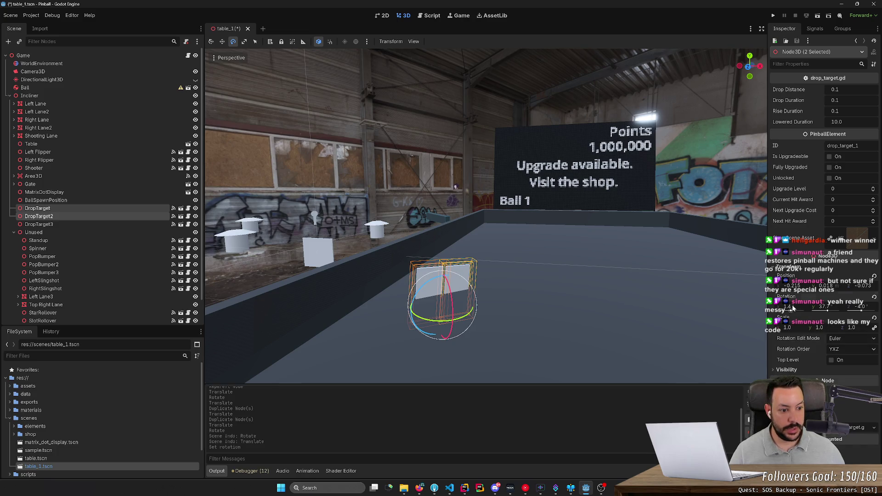
pyautogui.click(874, 297)
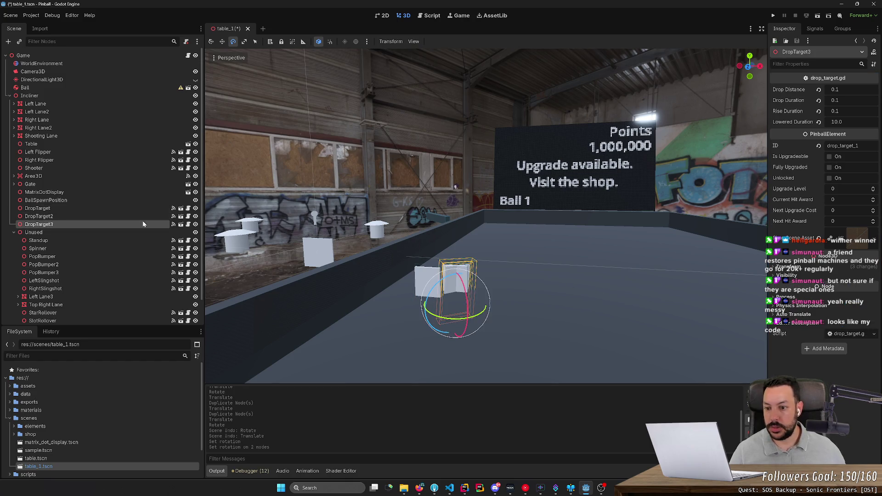
# Delete DropTarget3 and DropTarget2, leaving only DropTarget selected
pyautogui.press('Delete')
pyautogui.press('Return')
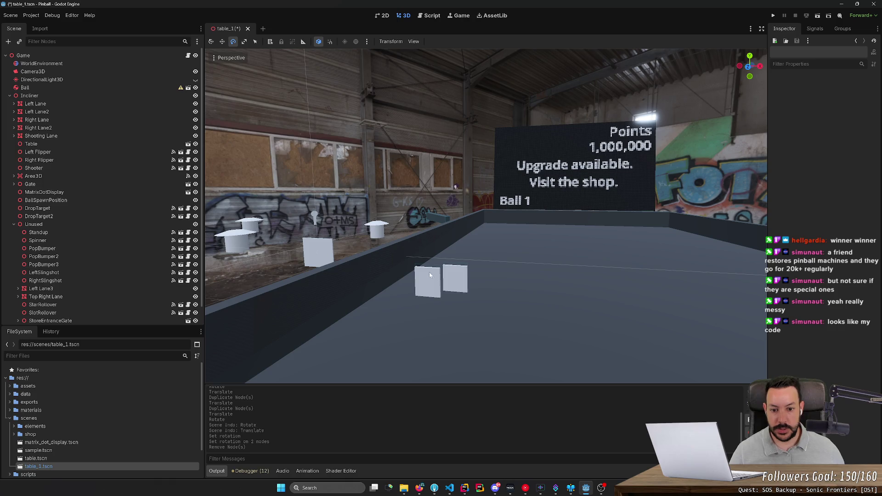
pyautogui.click(462, 282)
pyautogui.press('Delete')
pyautogui.press('Return')
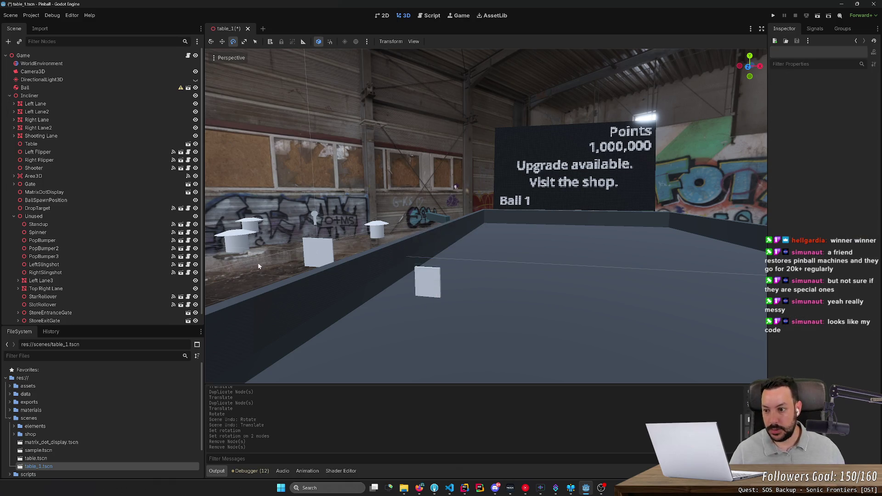
pyautogui.click(108, 207)
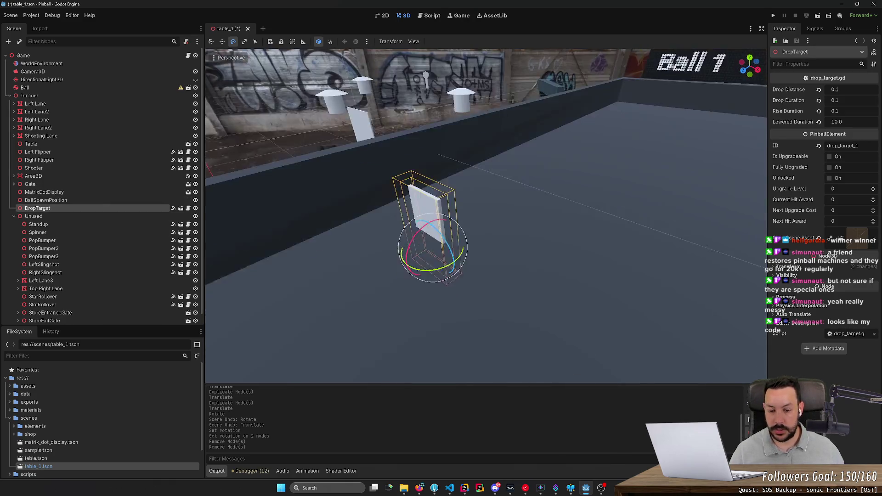
# Rotate the remaining drop target to a new facing
pyautogui.click(496, 271)
pyautogui.click(503, 232)
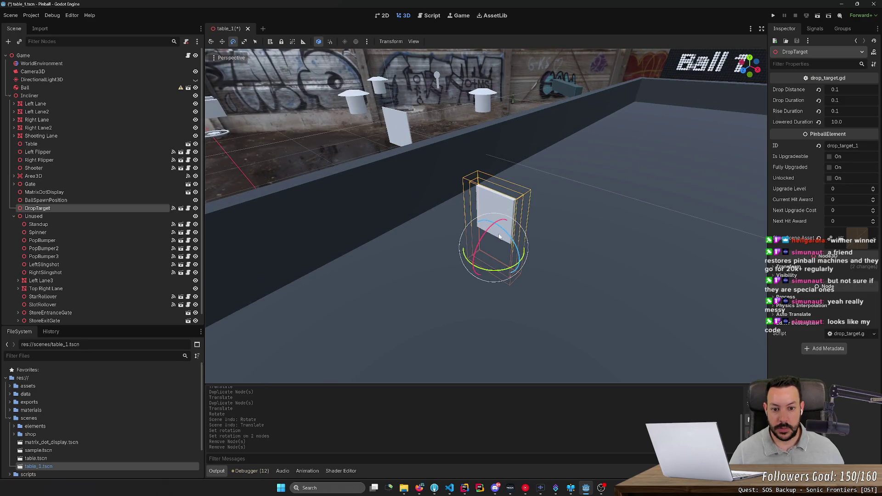
pyautogui.moveTo(495, 272); pyautogui.dragTo(508, 271)
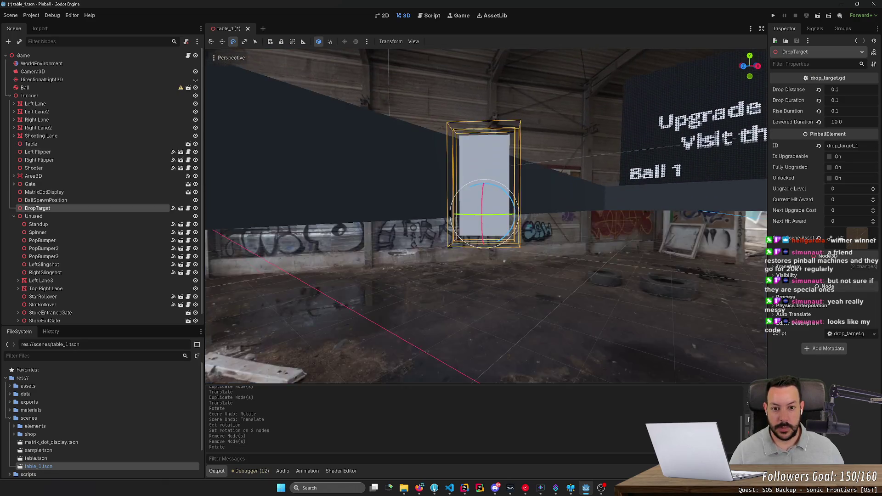
pyautogui.press('w')
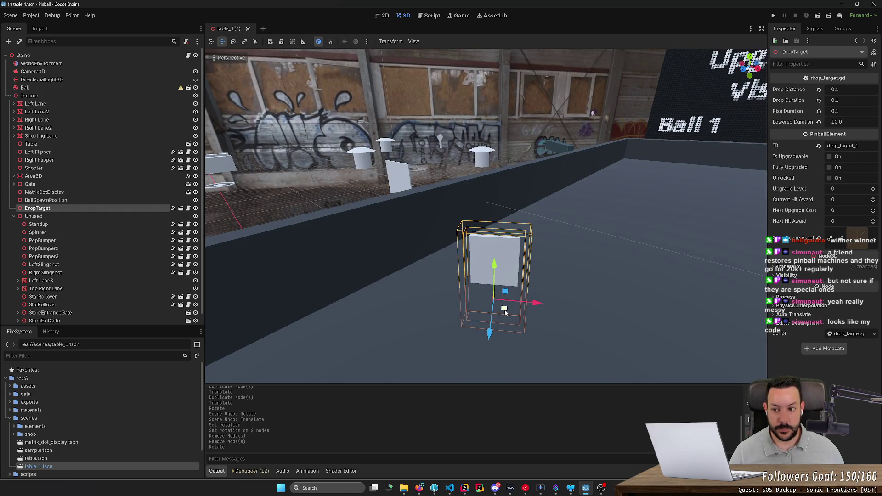
# Duplicate it twice into a row of three, checking the reference pinball photo
pyautogui.hotkey('ctrl', 'd')
pyautogui.moveTo(505, 312); pyautogui.dragTo(621, 322)
pyautogui.hotkey('ctrl', 'd')
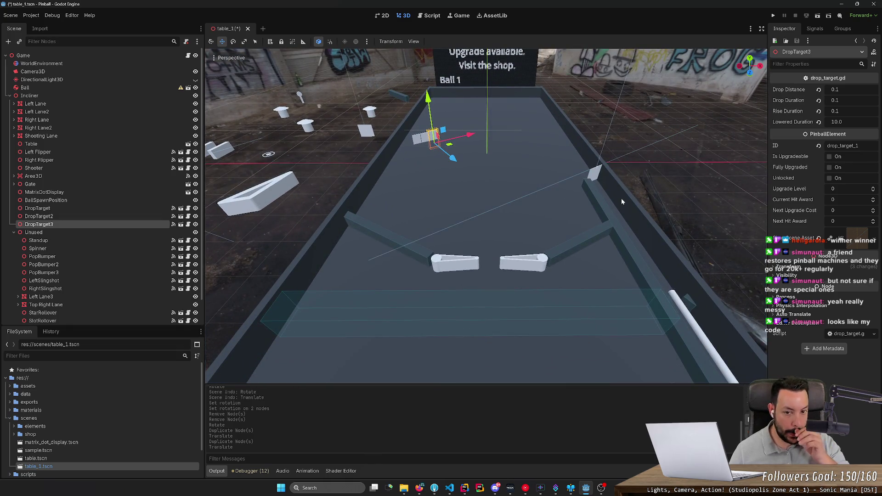
pyautogui.hotkey('alt', 'Tab')
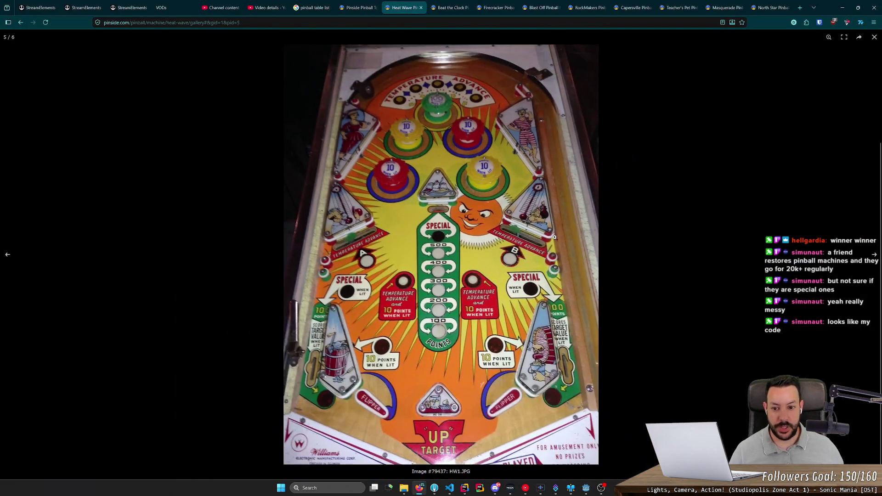
pyautogui.hotkey('alt', 'Tab')
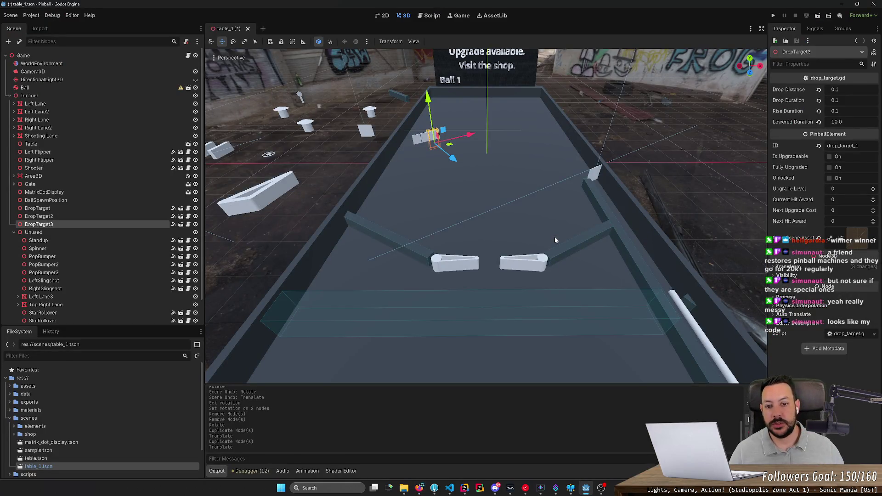
# Duplicate the three drop targets as DropTarget4–6 and move them right
pyautogui.keyDown('shift'); pyautogui.click(73, 208); pyautogui.keyUp('shift')
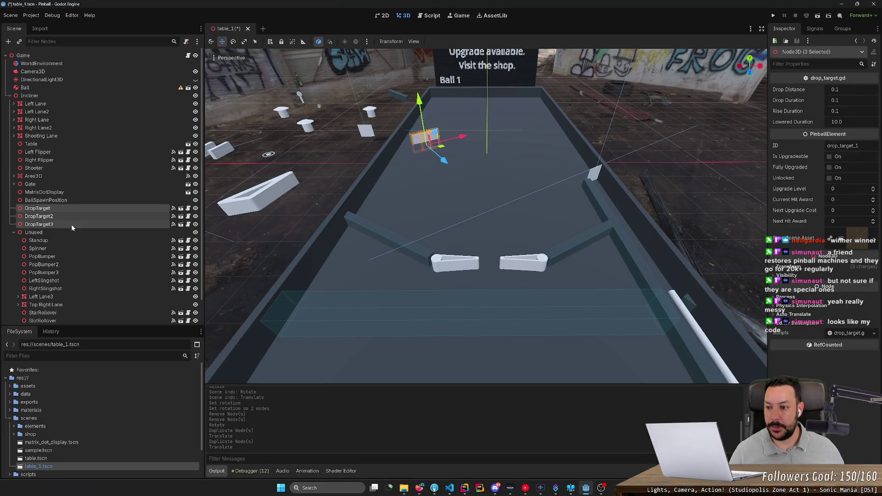
pyautogui.hotkey('ctrl', 'd')
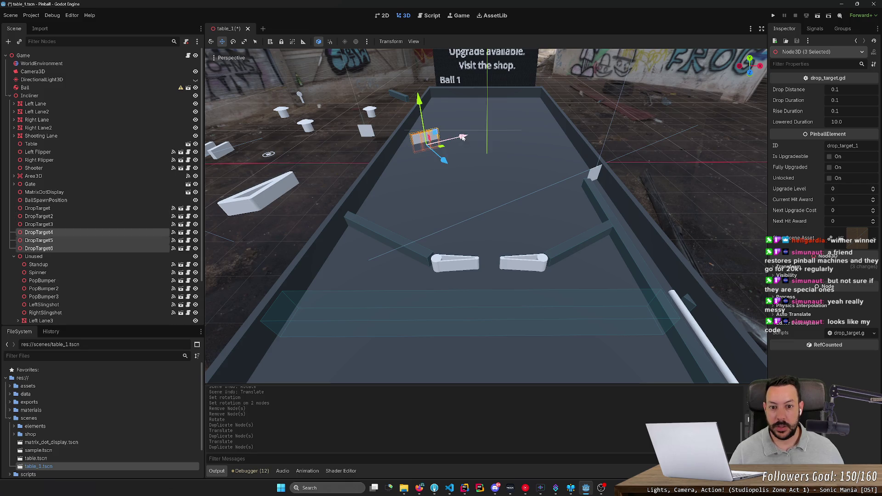
pyautogui.moveTo(442, 147)
pyautogui.mouseDown()
pyautogui.moveTo(528, 153)
pyautogui.moveTo(507, 170)
pyautogui.mouseUp()
pyautogui.press('r')
pyautogui.press('e')
pyautogui.hotkey('ctrl', 'z')
# Set the new bank's Y rotation to -33 and shift it right along X
pyautogui.scroll(5, 506, 170)
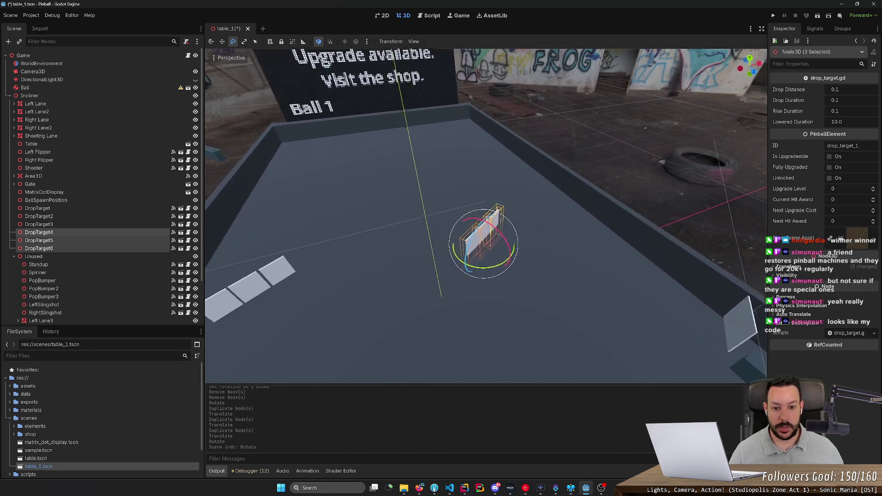
pyautogui.click(788, 267)
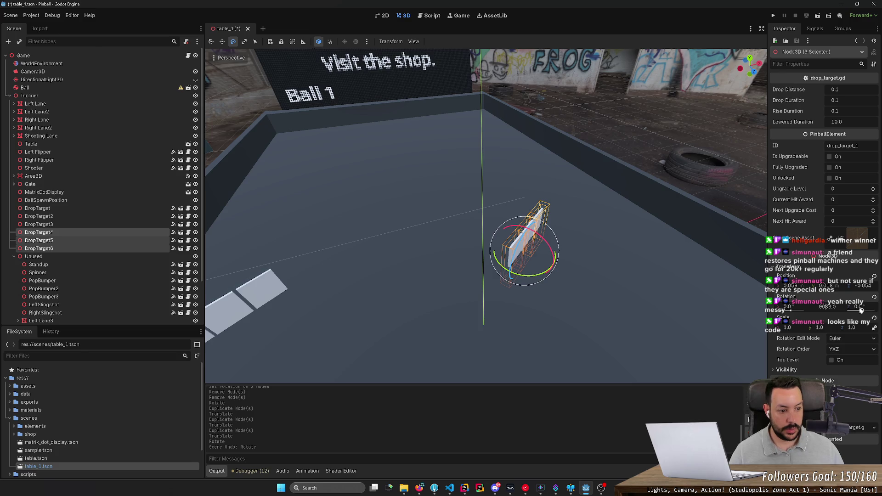
pyautogui.write('123')
pyautogui.press('Return')
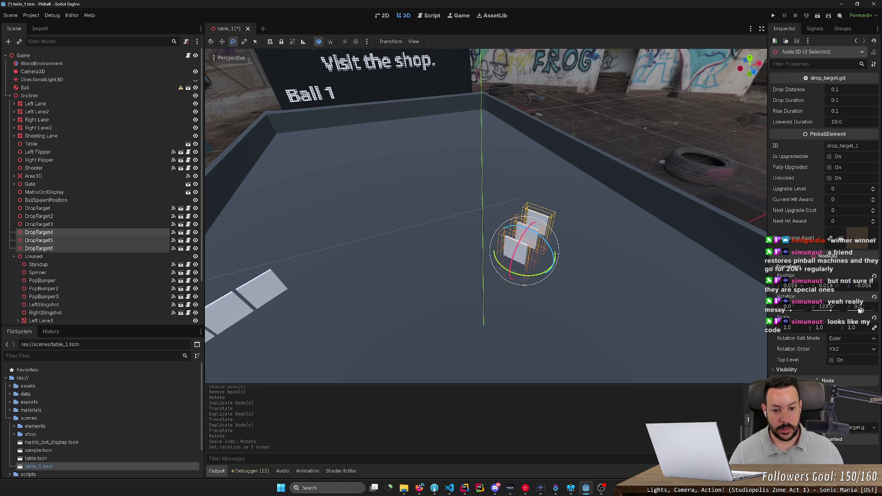
pyautogui.moveTo(622, 286); pyautogui.dragTo(682, 277)
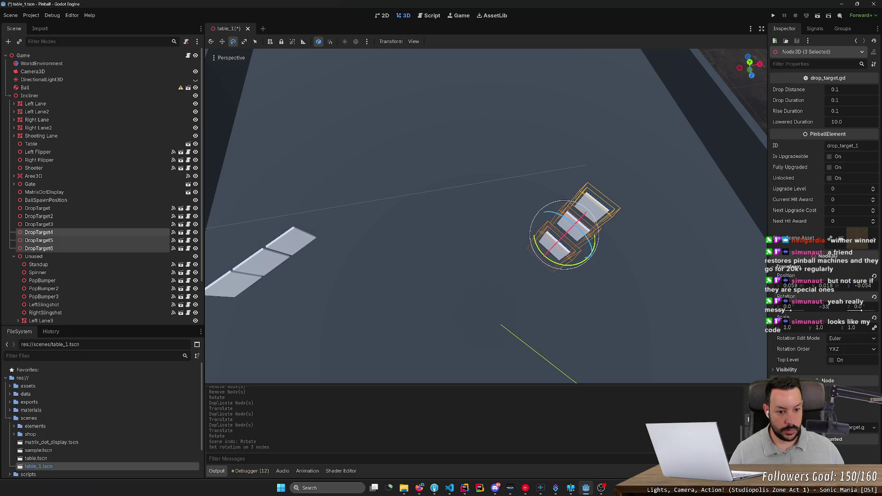
pyautogui.press('Return')
pyautogui.moveTo(580, 240); pyautogui.dragTo(580, 225)
pyautogui.press('w')
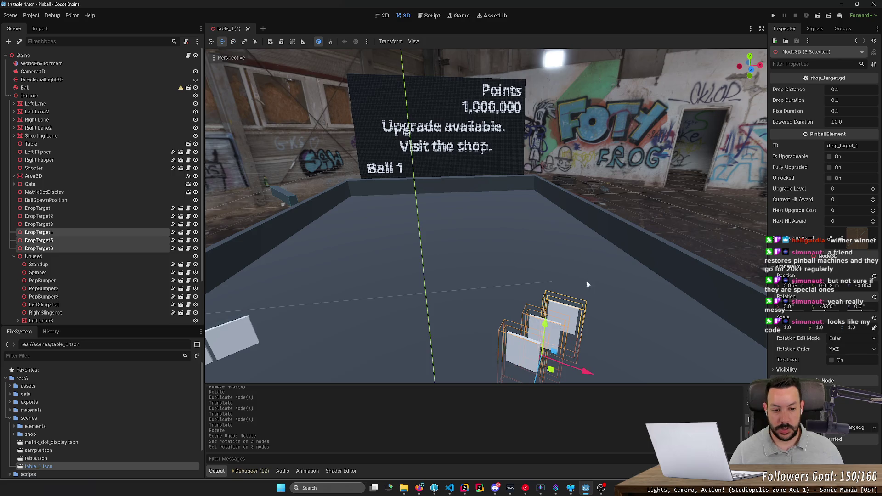
pyautogui.scroll(-4, 569, 344)
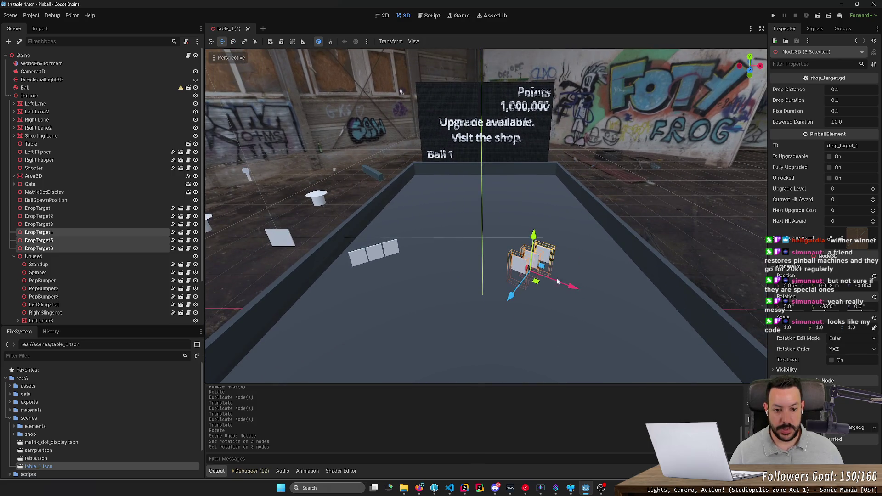
pyautogui.moveTo(557, 281)
pyautogui.mouseDown()
pyautogui.moveTo(614, 303)
pyautogui.moveTo(579, 256)
pyautogui.mouseUp()
pyautogui.click(624, 254)
# Move DropTarget5 and DropTarget6 into line beside DropTarget4
pyautogui.click(567, 284)
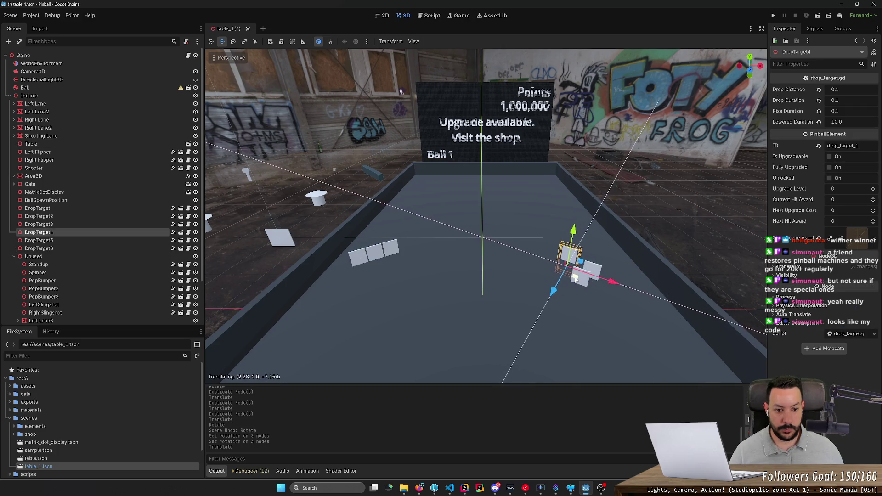
pyautogui.scroll(3, 578, 256)
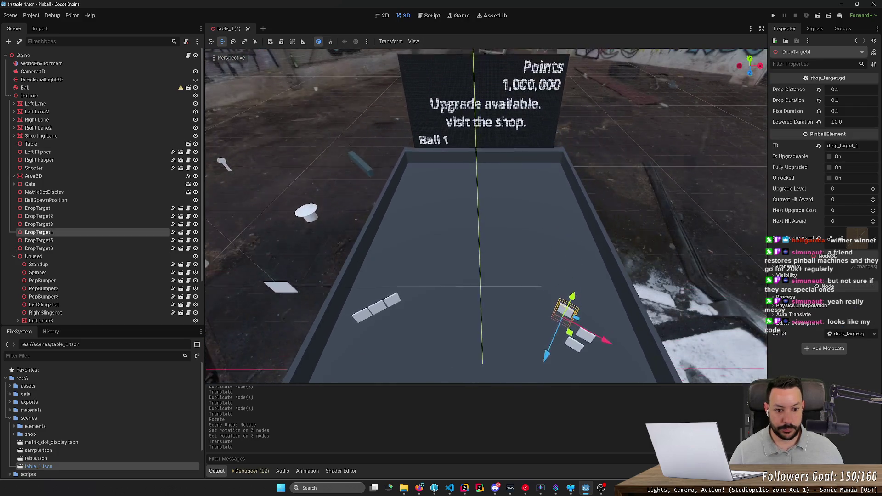
pyautogui.scroll(5, 578, 256)
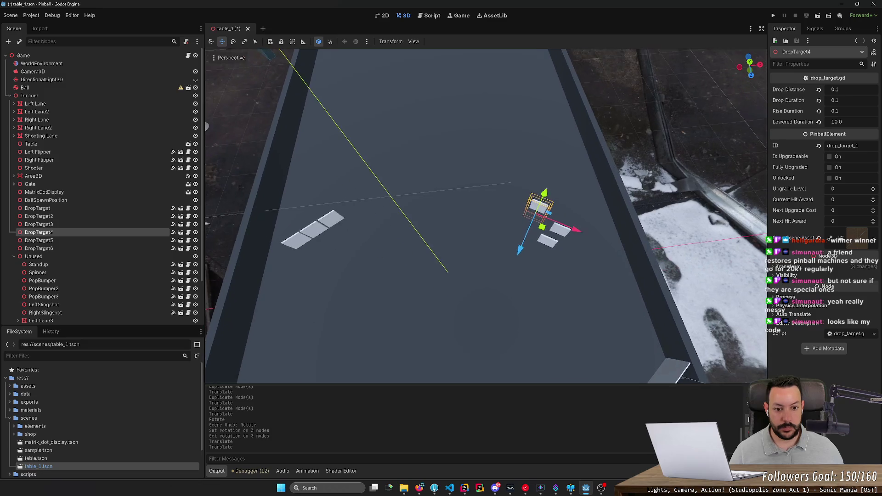
pyautogui.click(546, 248)
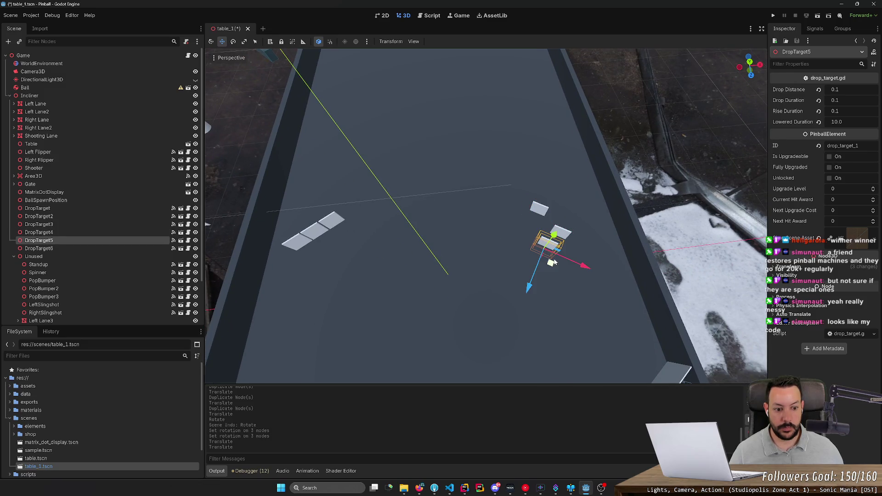
pyautogui.scroll(-5, 553, 261)
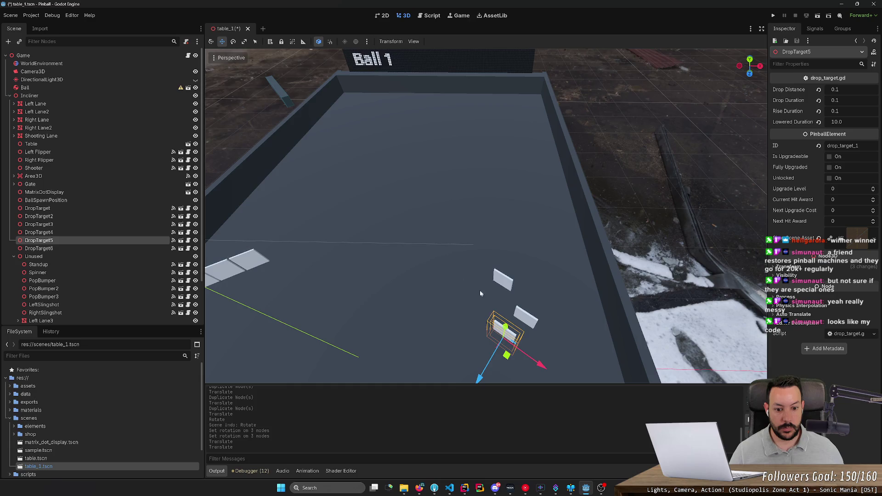
pyautogui.moveTo(513, 359)
pyautogui.mouseDown()
pyautogui.moveTo(478, 318)
pyautogui.moveTo(524, 315)
pyautogui.moveTo(528, 337)
pyautogui.moveTo(548, 331)
pyautogui.mouseUp()
pyautogui.click(525, 318)
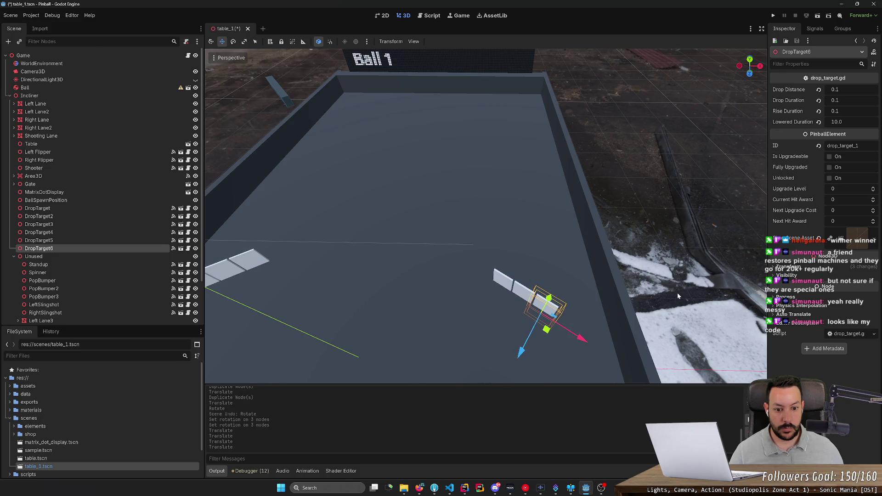
pyautogui.click(677, 293)
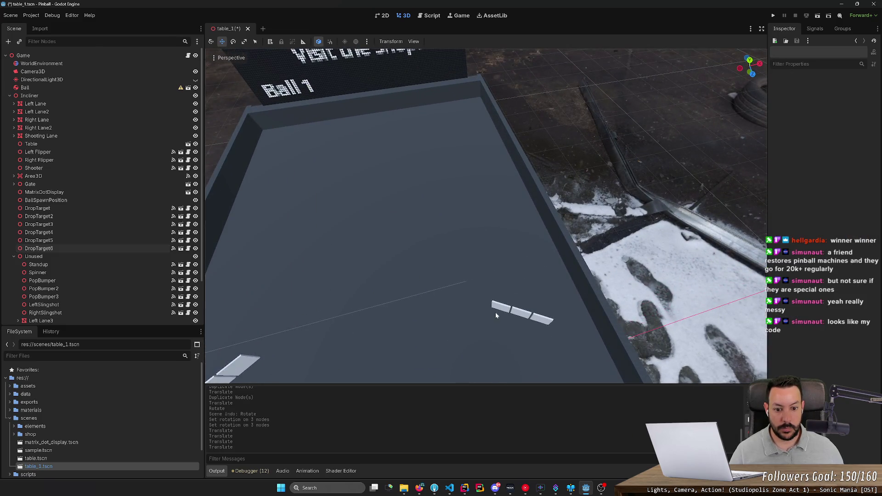
# Select DropTarget4, DropTarget5 and DropTarget6 together
pyautogui.click(495, 316)
pyautogui.click(501, 307)
pyautogui.keyDown('shift'); pyautogui.click(521, 313); pyautogui.keyUp('shift')
pyautogui.keyDown('shift'); pyautogui.click(537, 320); pyautogui.keyUp('shift')
pyautogui.moveTo(537, 328)
pyautogui.mouseDown()
pyautogui.moveTo(459, 322)
pyautogui.moveTo(390, 253)
pyautogui.moveTo(543, 283)
pyautogui.mouseUp()
# Duplicate the Shooting Lane rail as Shooting Lane2
pyautogui.click(610, 302)
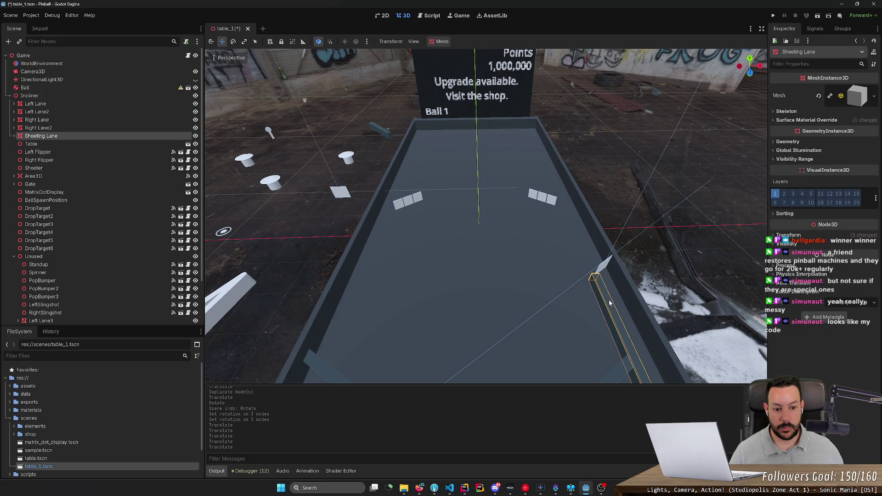
pyautogui.hotkey('ctrl', 'v')
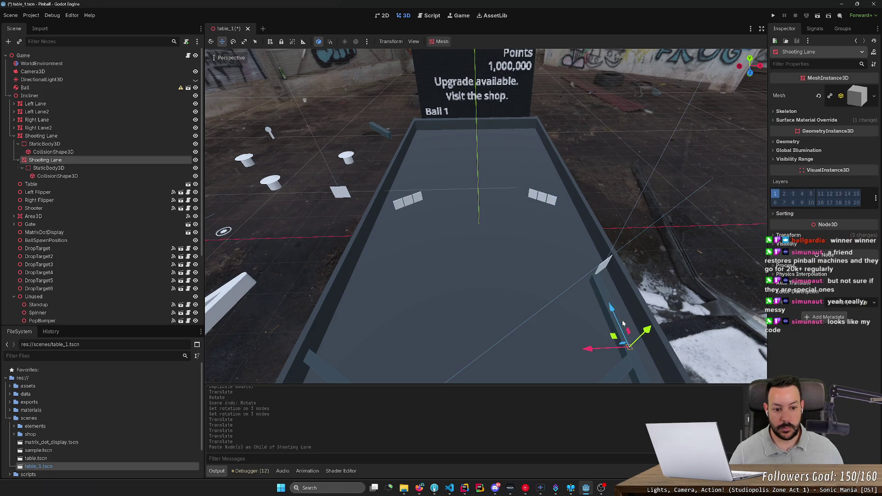
pyautogui.hotkey('ctrl', 'z')
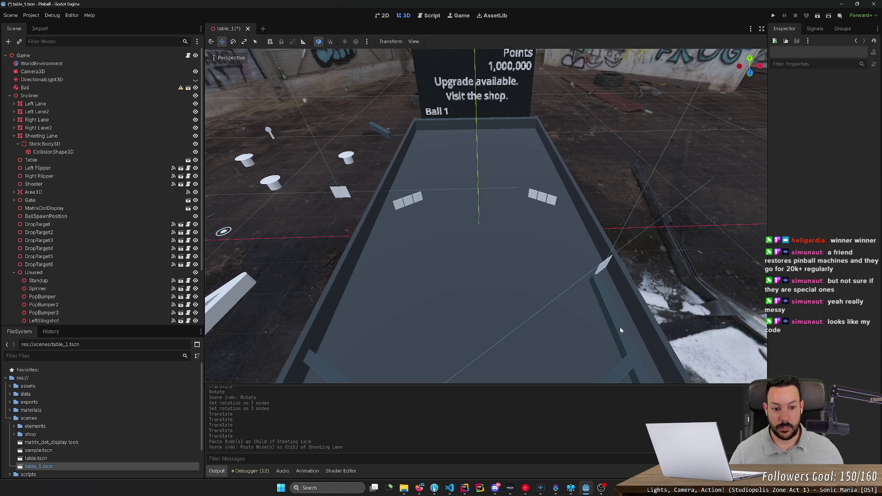
pyautogui.click(620, 330)
pyautogui.hotkey('ctrl', 'd')
pyautogui.press('f')
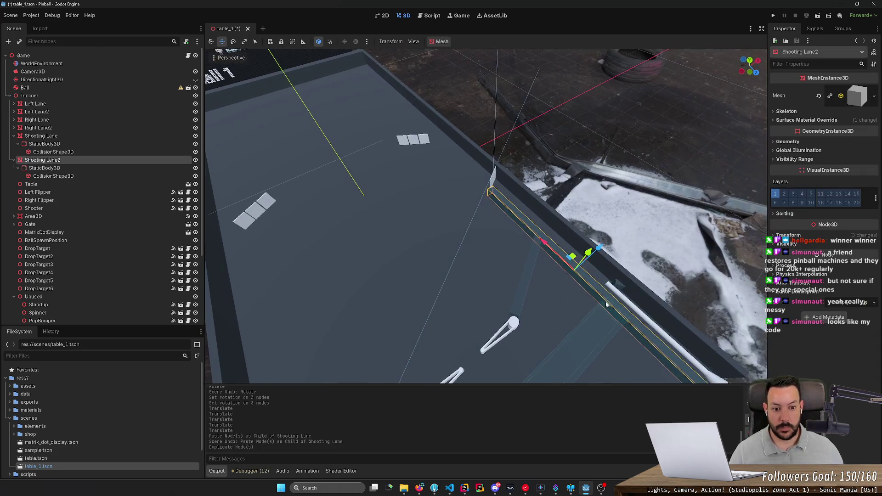
# Slide Shooting Lane2 up the table, save table_1 and run the project
pyautogui.moveTo(564, 255)
pyautogui.mouseDown()
pyautogui.moveTo(380, 117)
pyautogui.moveTo(396, 140)
pyautogui.moveTo(377, 189)
pyautogui.mouseUp()
pyautogui.moveTo(355, 103); pyautogui.dragTo(348, 92)
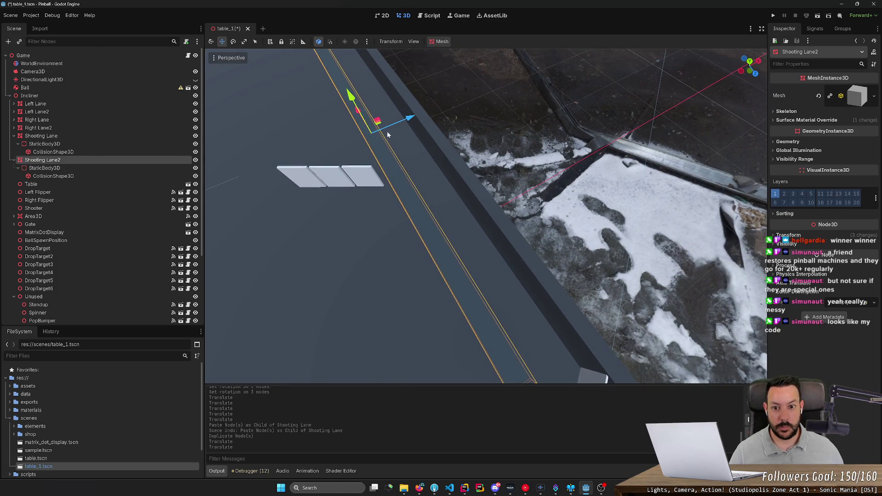
pyautogui.hotkey('ctrl', 'z')
pyautogui.moveTo(415, 205); pyautogui.dragTo(414, 180)
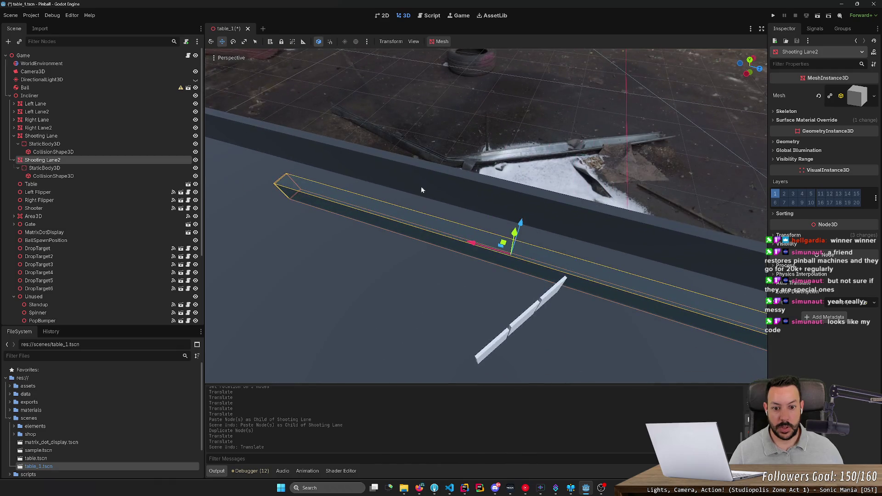
pyautogui.moveTo(470, 243); pyautogui.dragTo(427, 220)
pyautogui.hotkey('ctrl', 's')
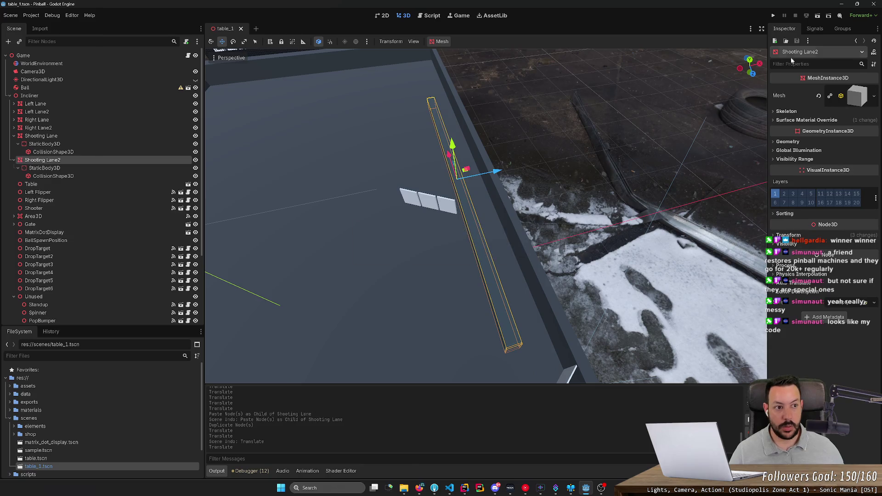
pyautogui.click(772, 15)
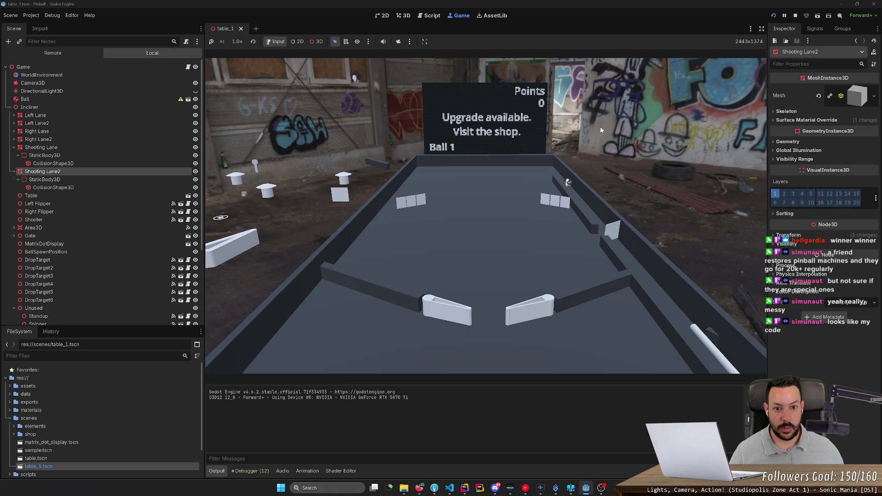
# Stop the game and set Incliner's X rotation to 6.5
pyautogui.click(794, 15)
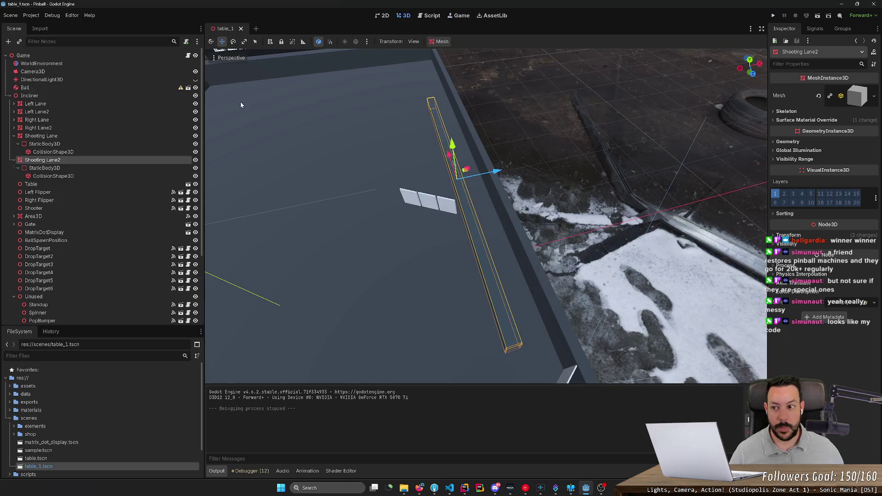
pyautogui.click(132, 95)
pyautogui.write('-6')
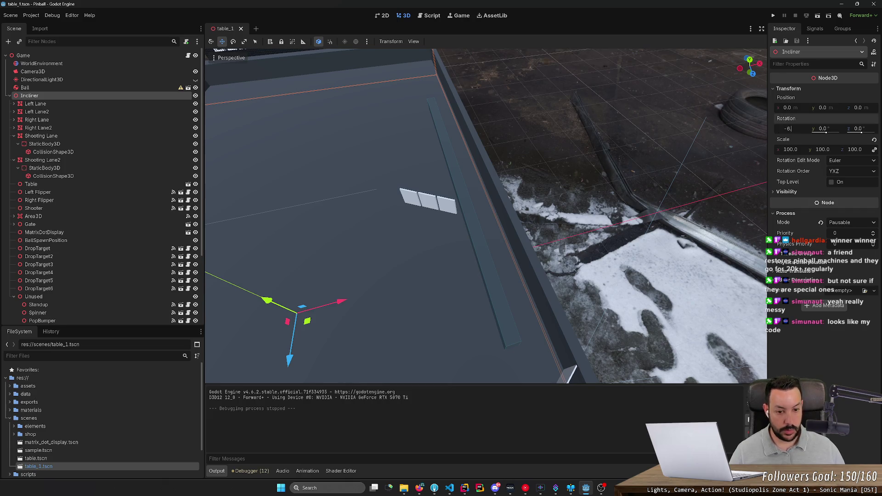
pyautogui.write('.5')
pyautogui.press('Return')
pyautogui.hotkey('ctrl', 'z')
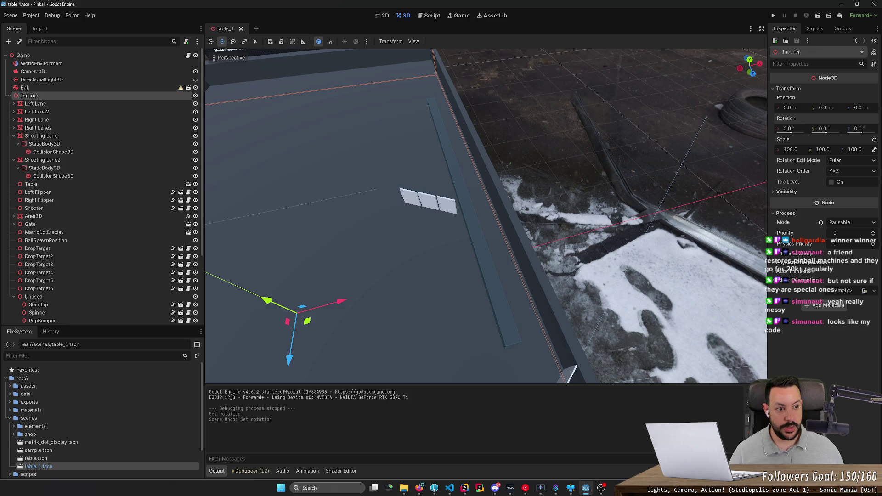
pyautogui.write('6.5')
pyautogui.press('Return')
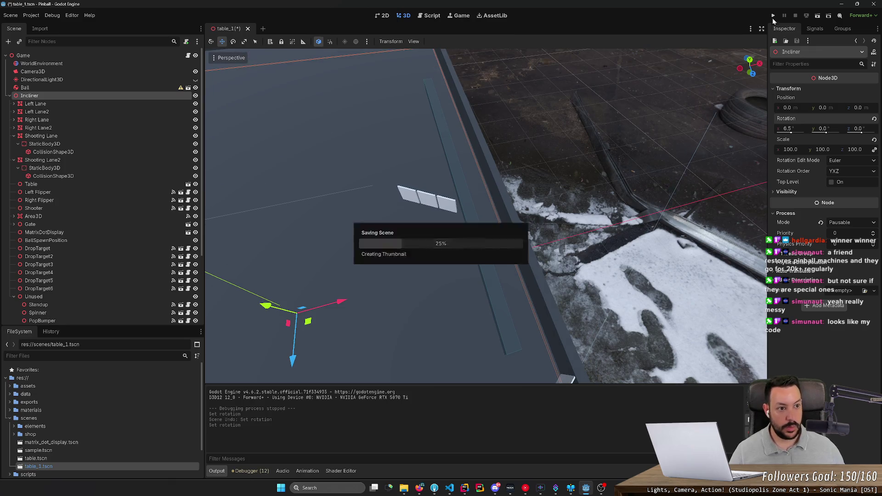
# Test two ball launches with the 6.5-degree tilt, then stop the game
pyautogui.click(773, 16)
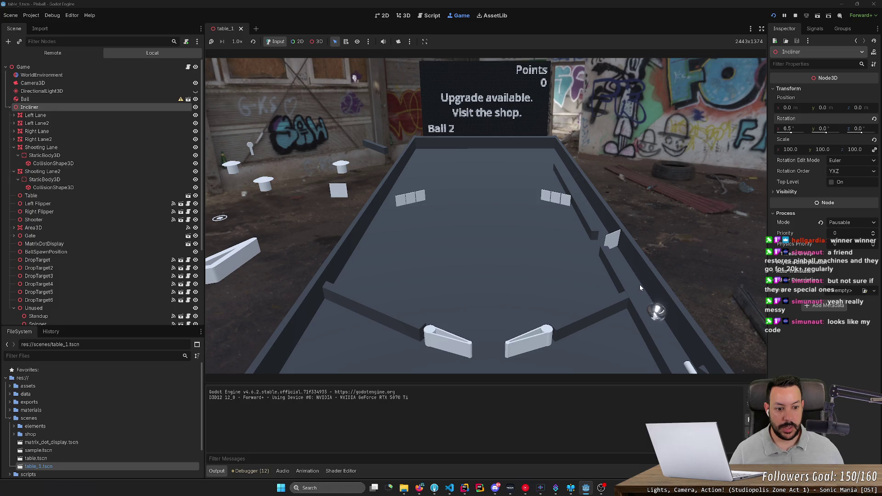
pyautogui.press('space')
pyautogui.press('space')
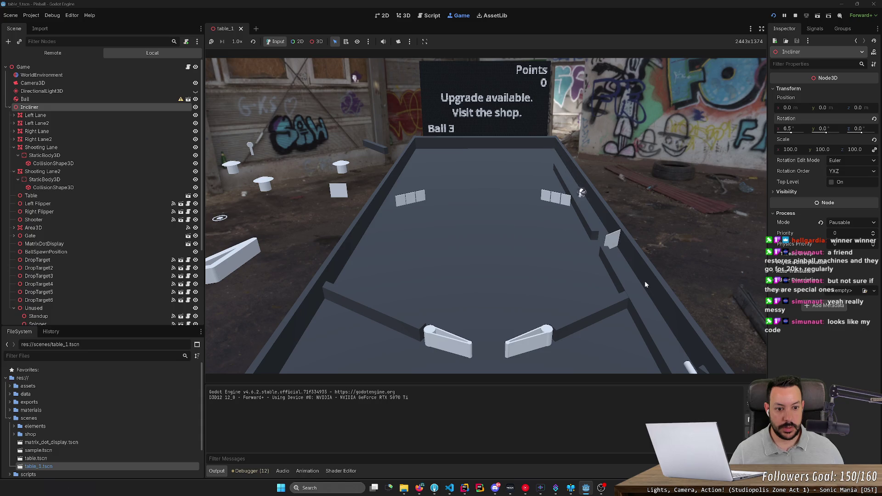
pyautogui.press('space')
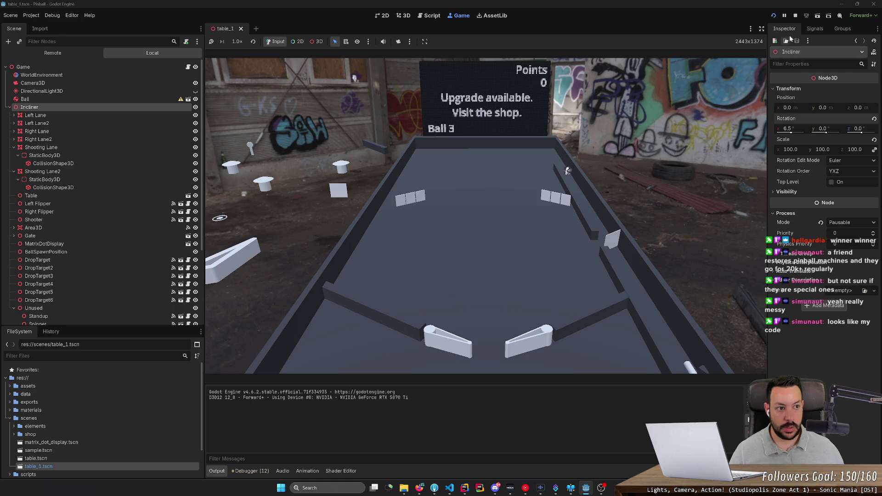
pyautogui.click(795, 15)
# Lower Incliner's X rotation to 6.0, test a ball launch and stop
pyautogui.moveTo(796, 131); pyautogui.dragTo(792, 130)
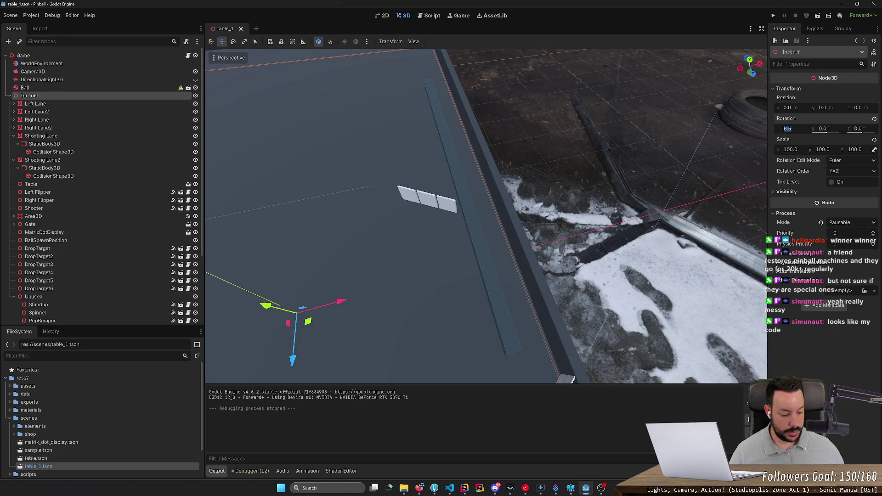
pyautogui.click(773, 17)
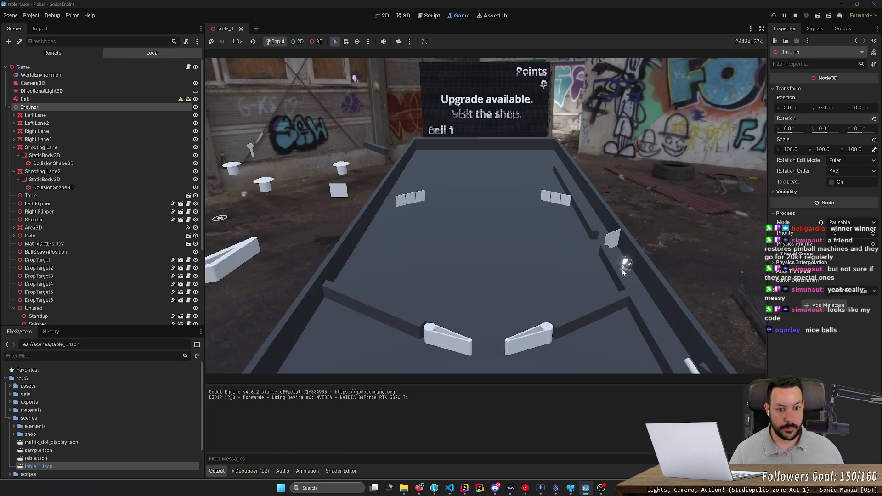
pyautogui.press('space')
pyautogui.click(796, 15)
pyautogui.scroll(-6, 485, 215)
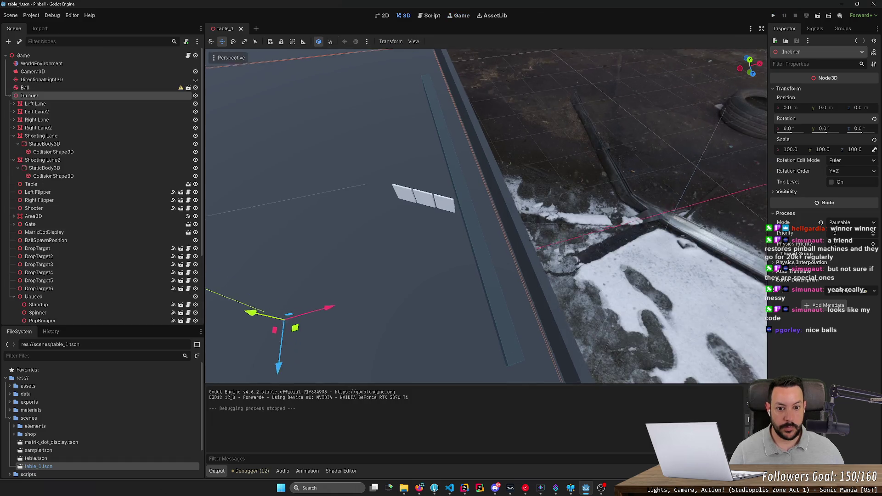
pyautogui.scroll(5, 486, 216)
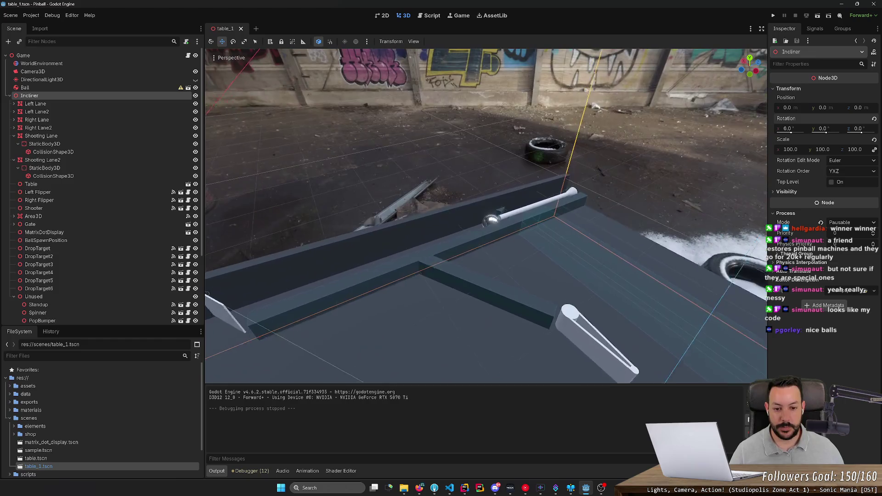
pyautogui.scroll(5, 486, 216)
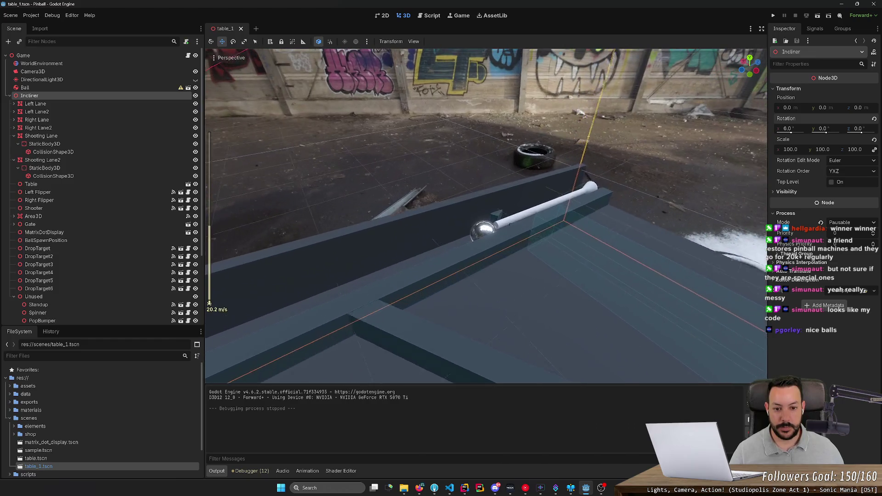
pyautogui.scroll(-5, 486, 216)
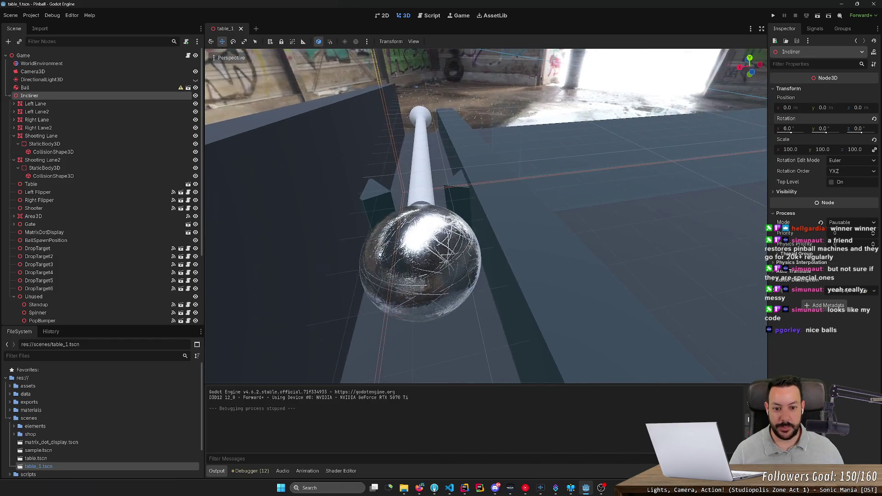
pyautogui.scroll(5, 486, 216)
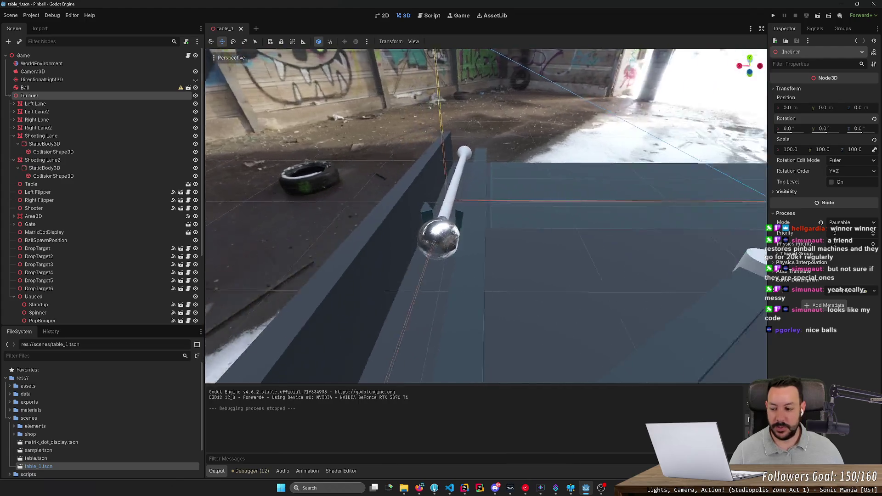
pyautogui.scroll(-5, 419, 84)
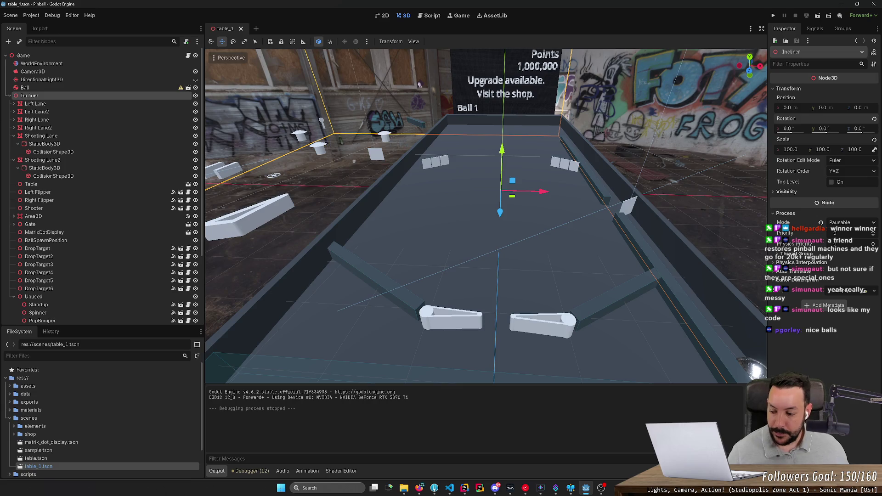
pyautogui.scroll(-3, 419, 84)
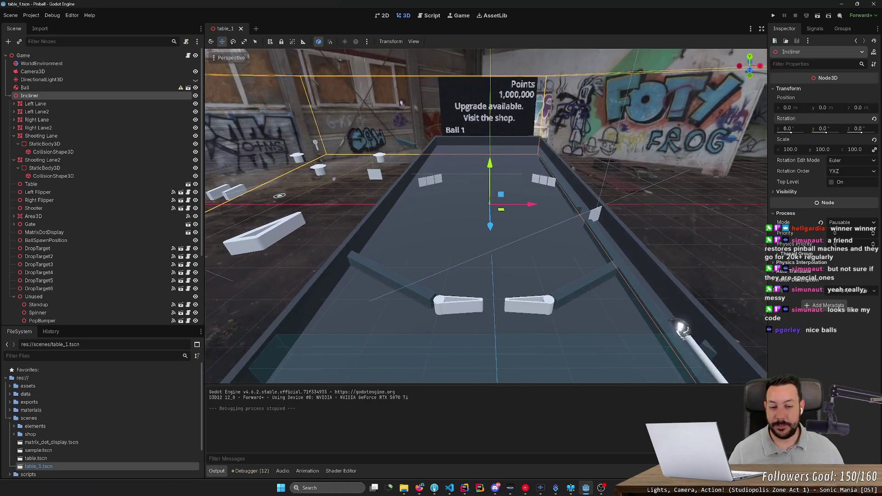
pyautogui.scroll(3, 401, 101)
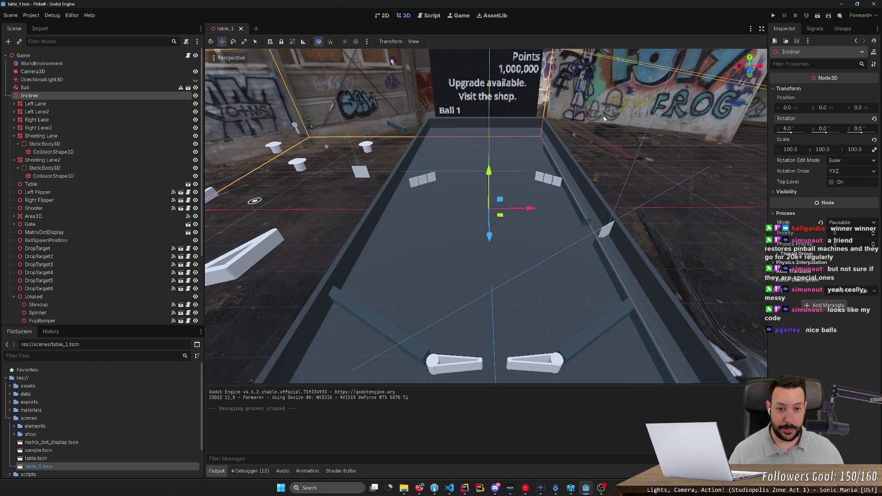
pyautogui.scroll(-2, 603, 115)
pyautogui.scroll(2, 604, 118)
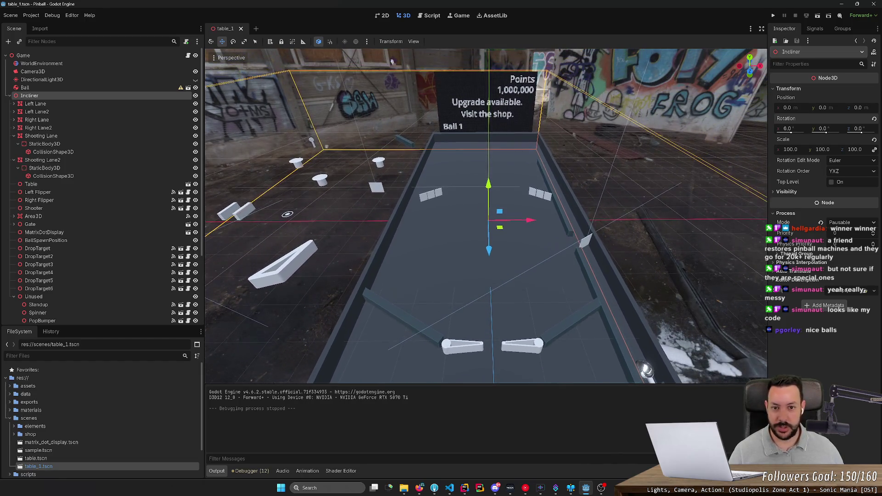
pyautogui.moveTo(603, 118)
pyautogui.mouseDown()
pyautogui.moveTo(476, 143)
pyautogui.moveTo(208, 103)
pyautogui.moveTo(412, 113)
pyautogui.moveTo(362, 111)
pyautogui.moveTo(595, 28)
pyautogui.mouseUp()
pyautogui.scroll(5, 412, 113)
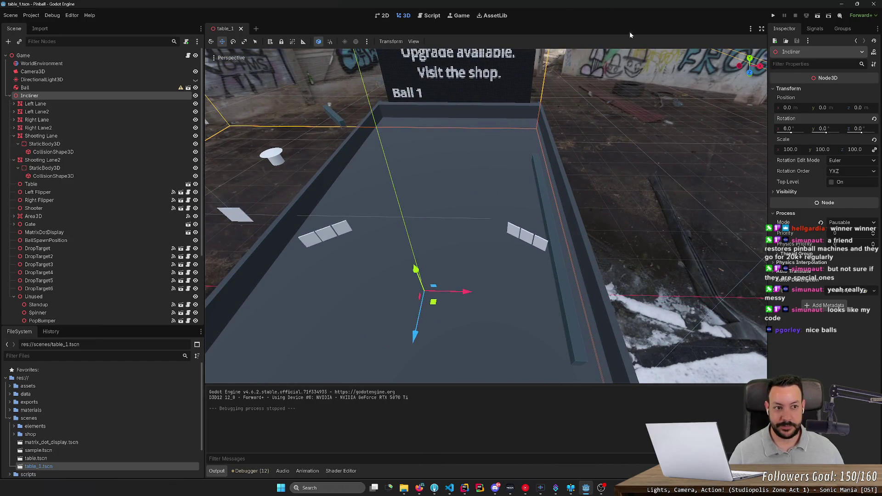
pyautogui.click(771, 15)
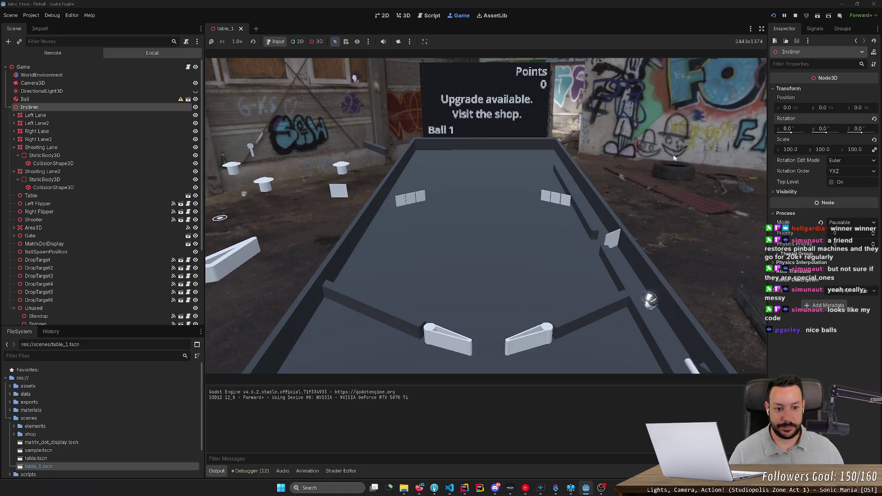
# Keep the ball in play with the left and right flippers to 17 points, then stop
pyautogui.press('Right')
pyautogui.press('Left')
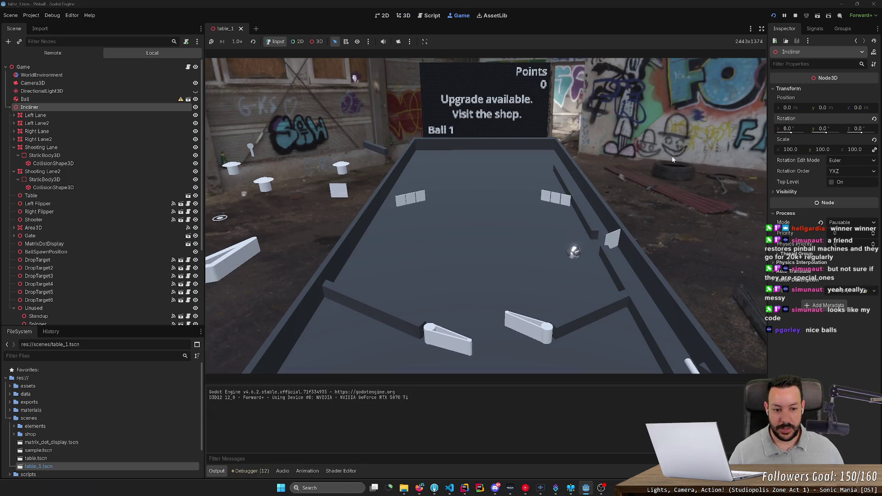
pyautogui.press('Left')
pyautogui.press('Right')
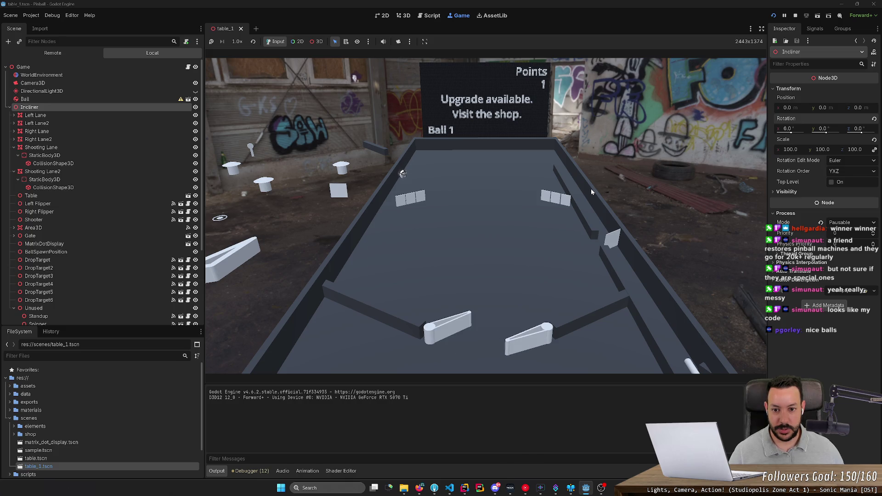
pyautogui.press('Left')
pyautogui.press('Right')
pyautogui.press('Right')
pyautogui.press('Left')
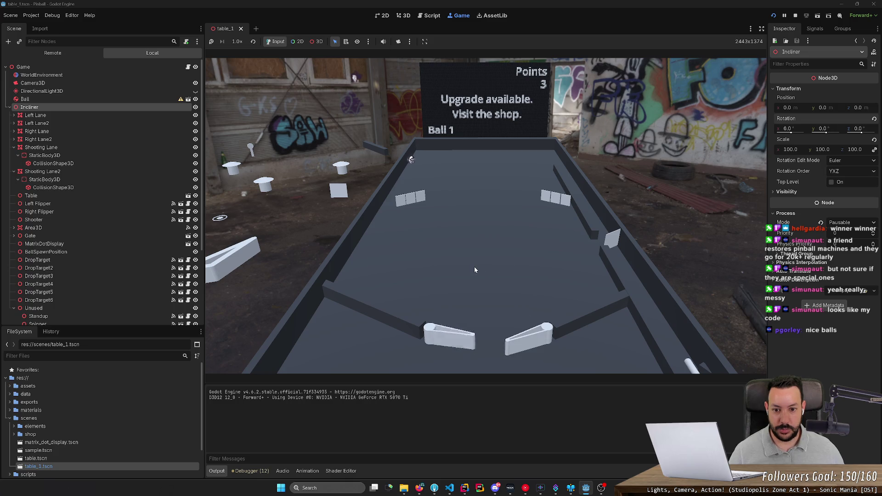
pyautogui.press('Left')
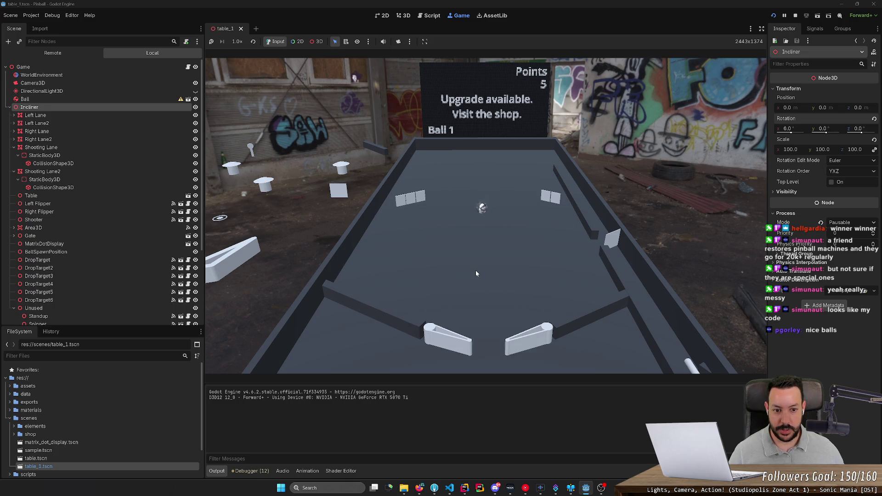
pyautogui.press('Left')
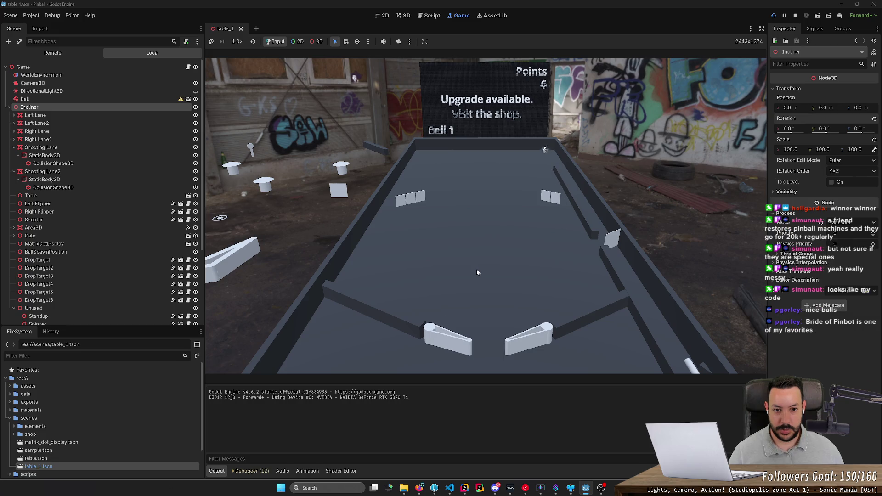
pyautogui.press('Right')
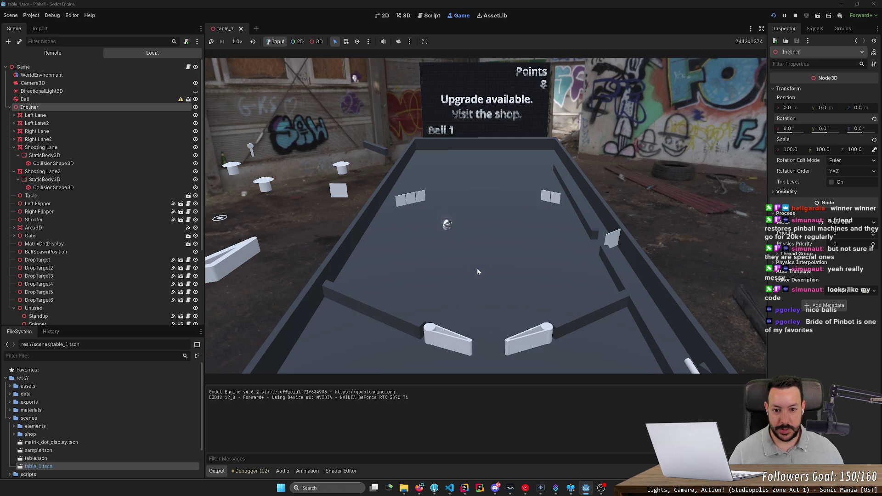
pyautogui.press('Left')
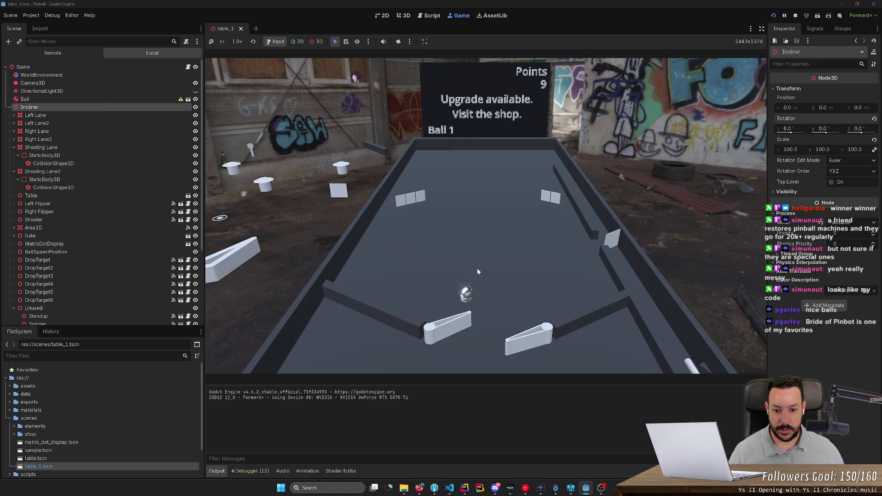
pyautogui.press('Right')
pyautogui.press('Right')
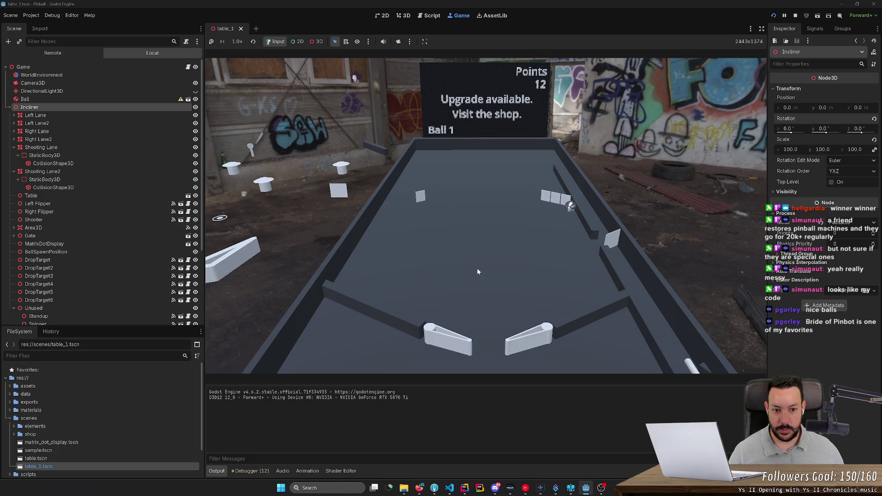
pyautogui.press('Right')
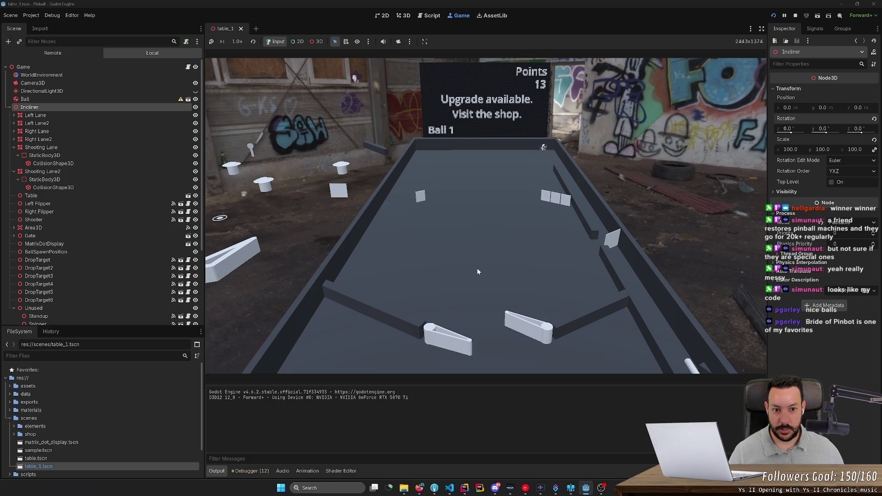
pyautogui.press('Left')
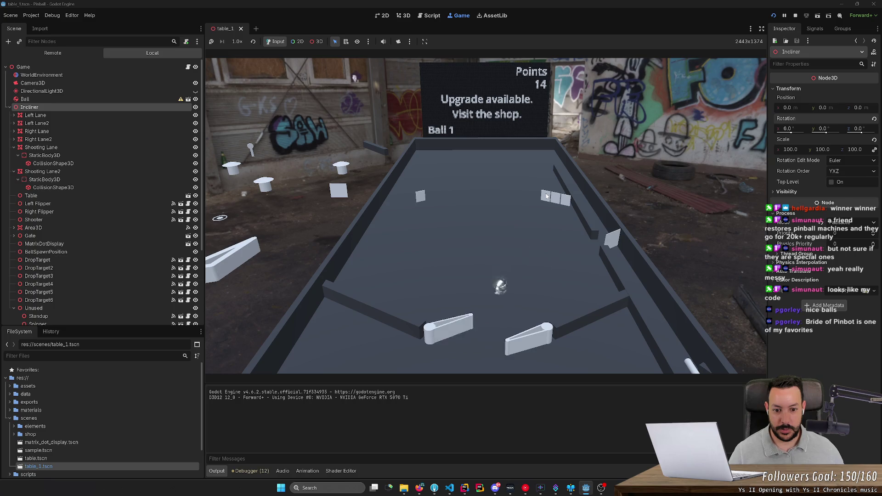
pyautogui.press('Left')
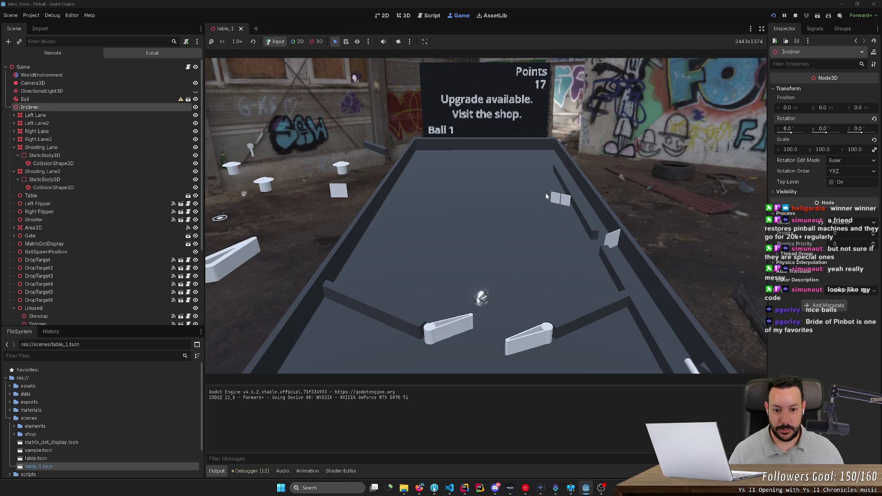
pyautogui.click(796, 16)
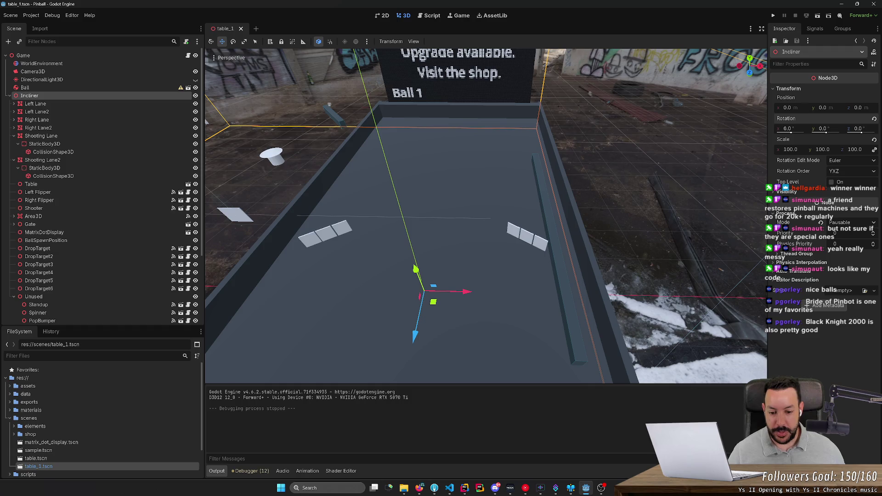
# Search Google for 'bride of pinbot' in a new Firefox tab
pyautogui.click(414, 492)
pyautogui.click(799, 8)
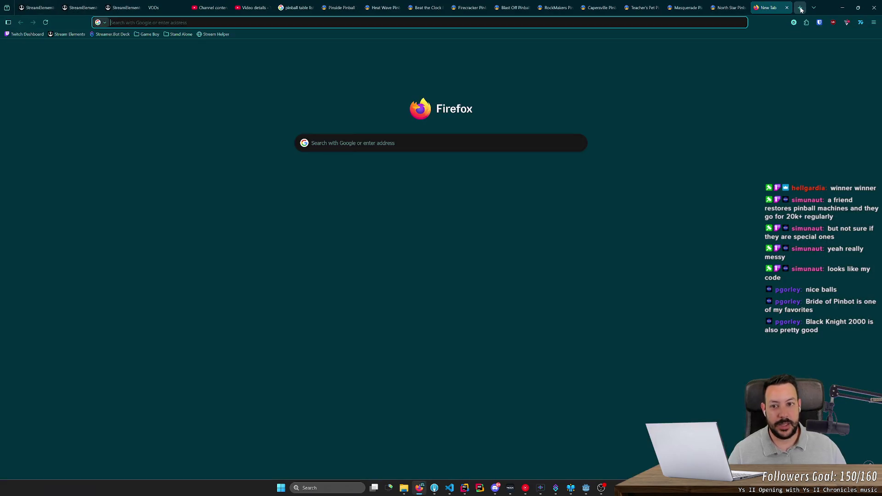
pyautogui.write('bride of pinbot')
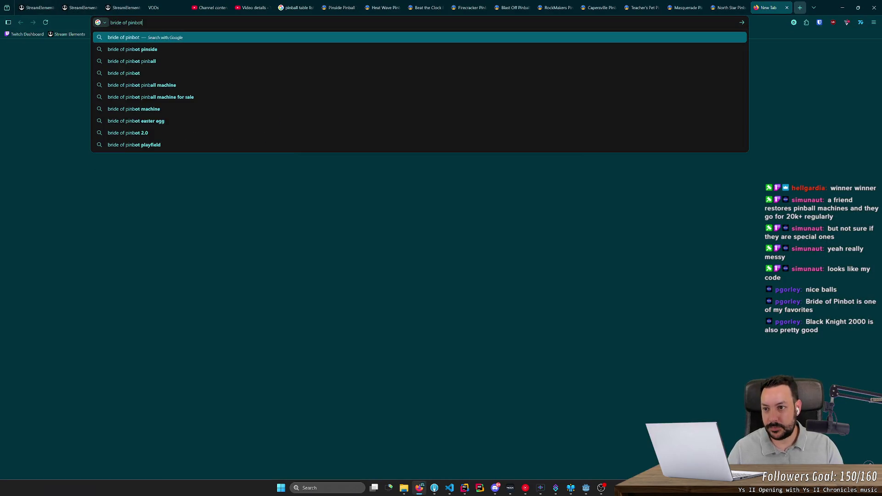
pyautogui.press('Return')
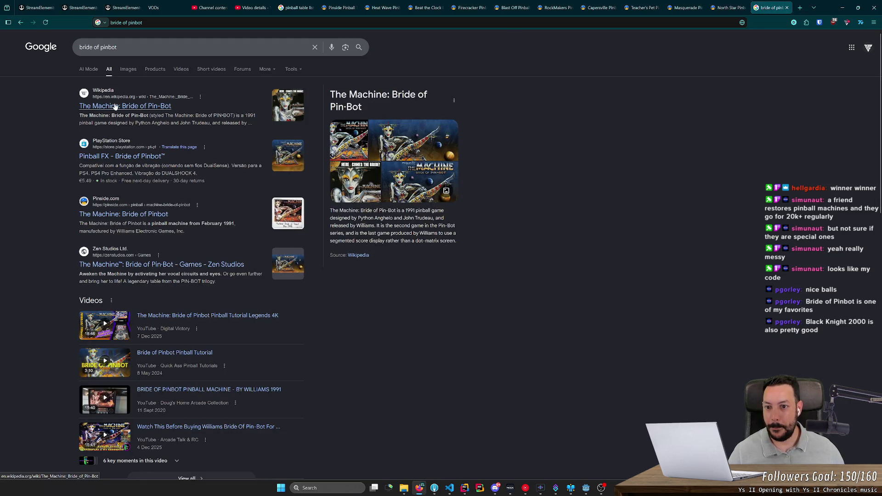
# Show image results and preview the Pinball FX and Epic Games playfield screenshots
pyautogui.click(129, 69)
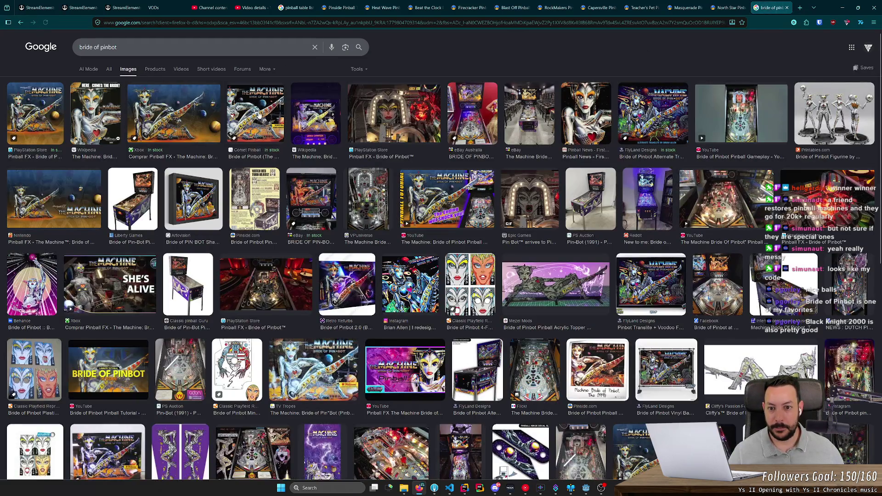
pyautogui.click(394, 115)
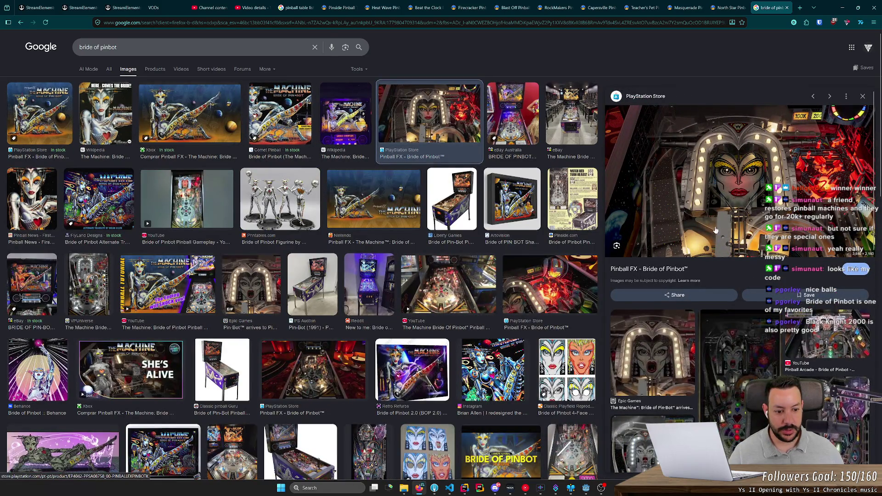
pyautogui.click(651, 347)
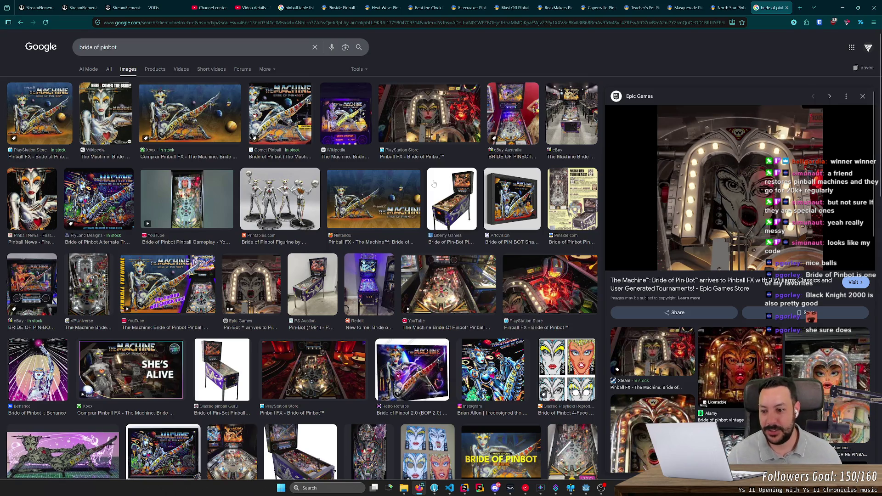
pyautogui.click(313, 370)
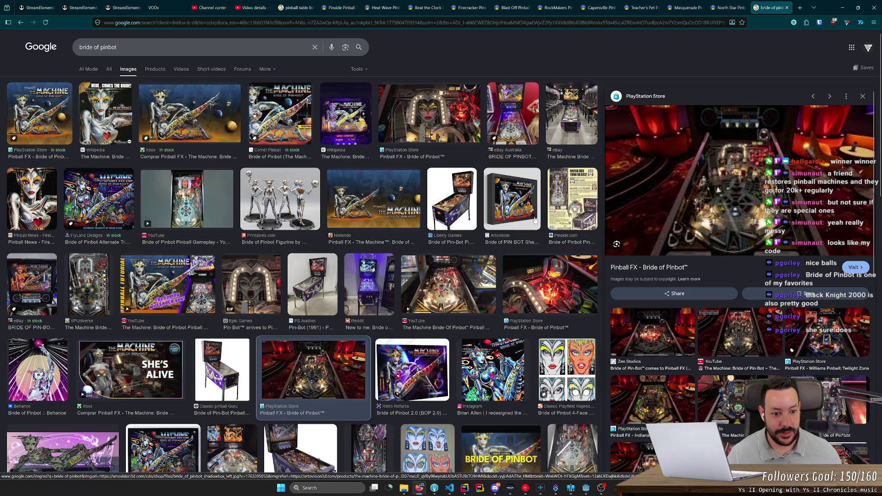
# Open the Bride of Pinbot playfield screenshot by itself in a new tab at actual size
pyautogui.click(729, 184)
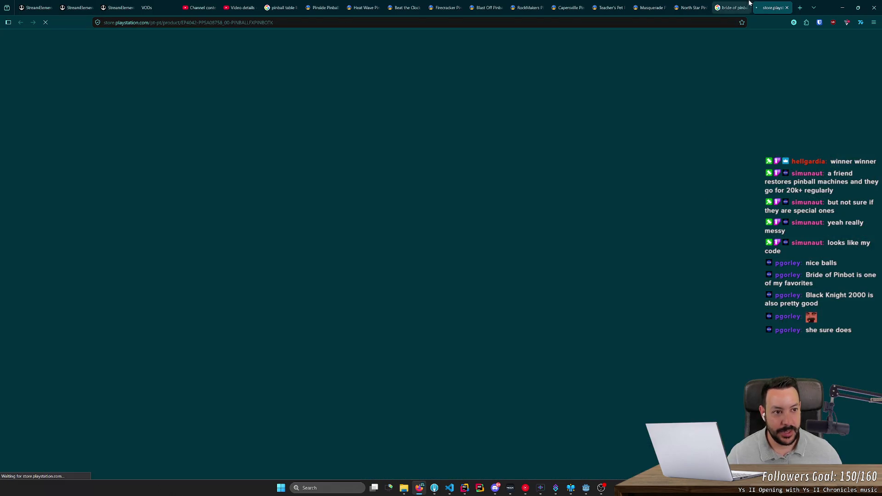
pyautogui.click(786, 7)
pyautogui.rightClick(734, 174)
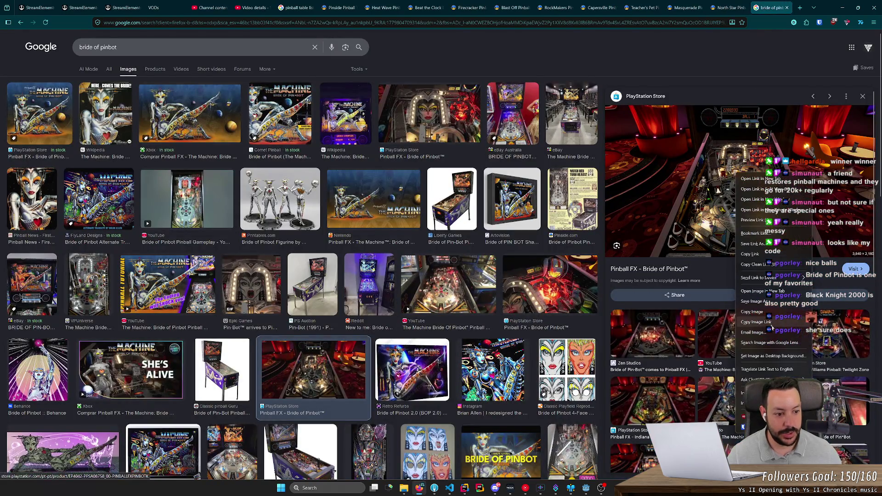
pyautogui.click(762, 291)
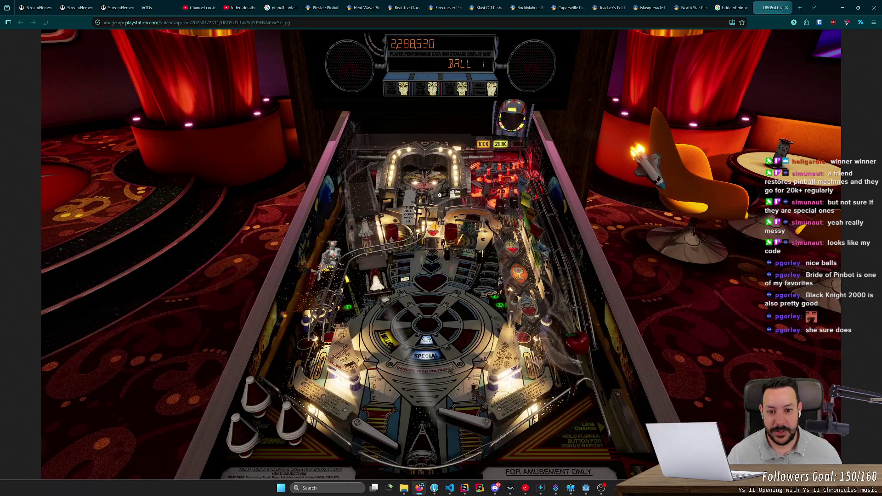
pyautogui.click(440, 195)
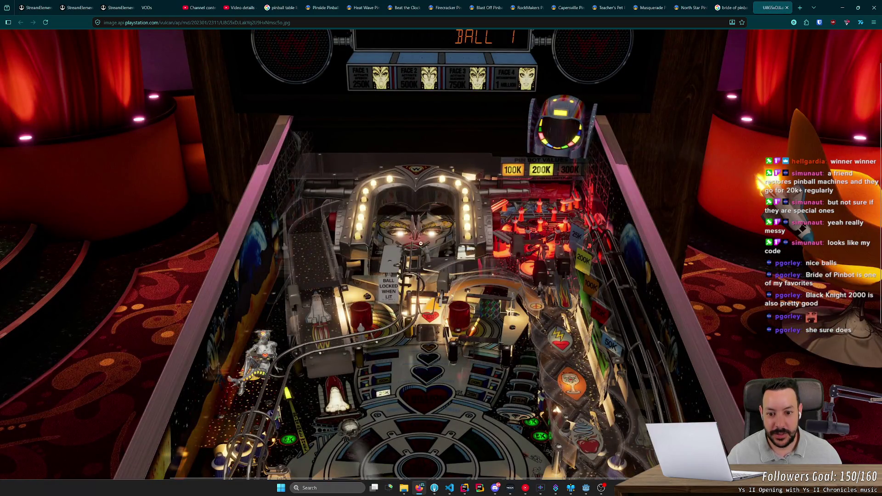
# Scroll through the full-size playfield image to study the lower playfield, then close its tab
pyautogui.scroll(-3, 420, 233)
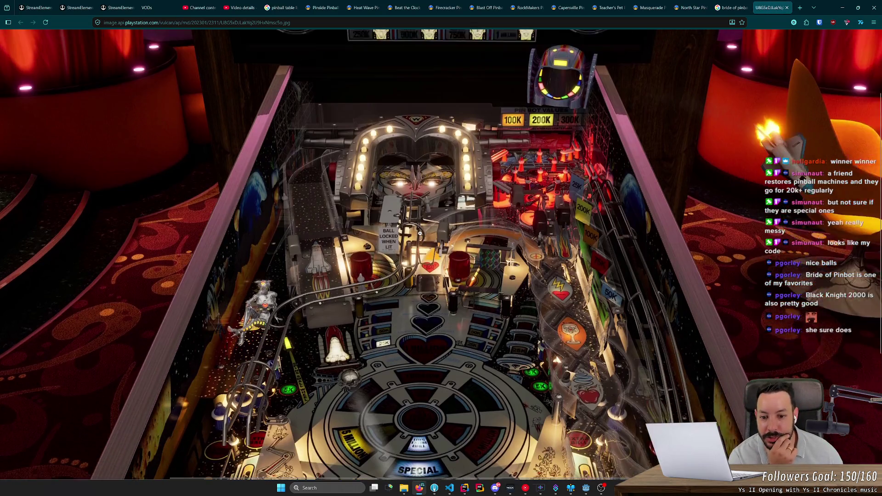
pyautogui.scroll(2, 404, 196)
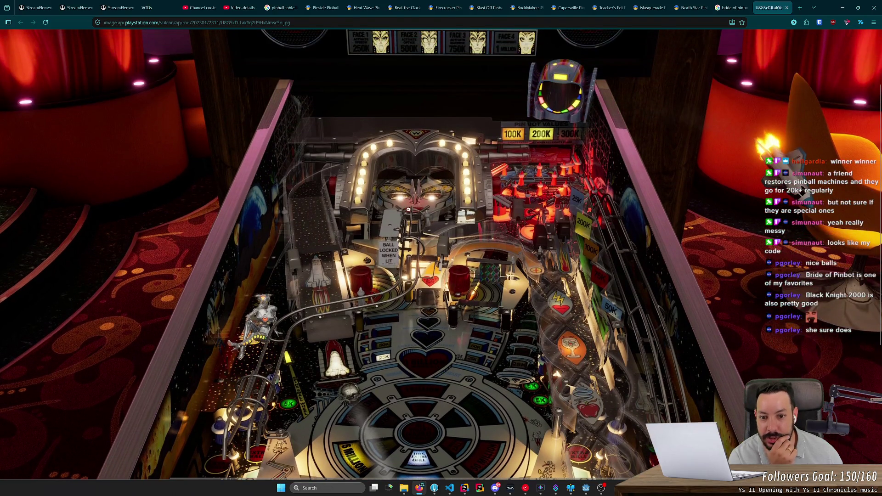
pyautogui.scroll(1, 414, 229)
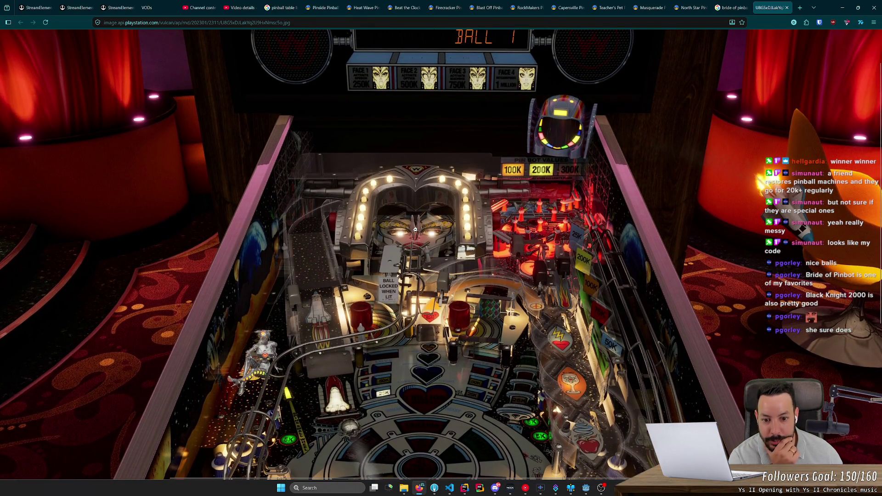
pyautogui.scroll(-6, 421, 239)
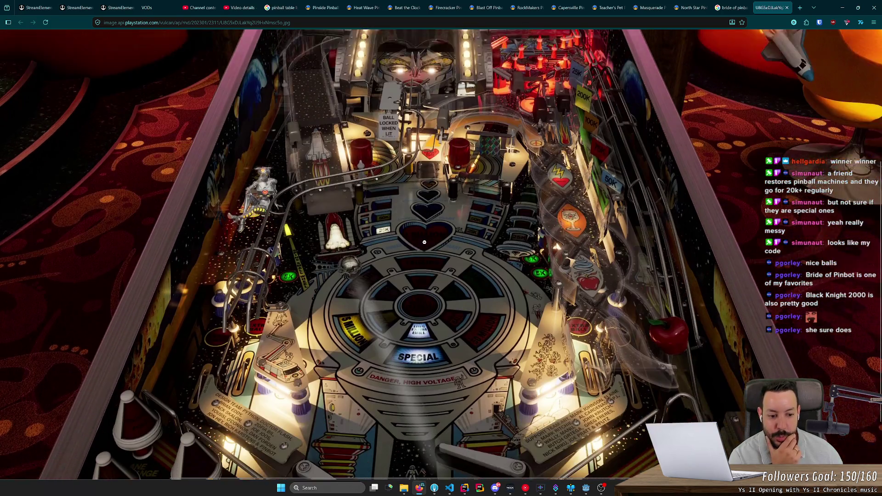
pyautogui.scroll(-1, 424, 242)
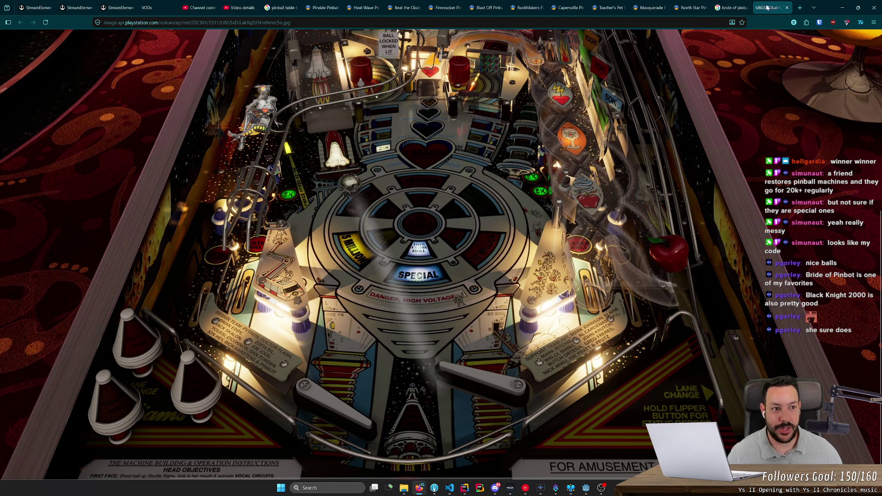
pyautogui.click(786, 7)
pyautogui.hotkey('ctrl', 'l')
# Search Google Images for 'black knight 2000' and open the 'Black Knight 2000 Pinball - Gameplay' video
pyautogui.write('black knight')
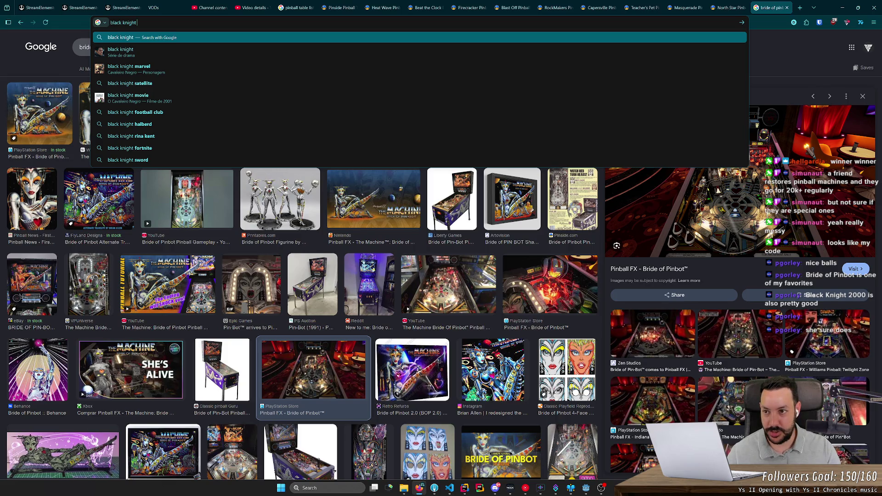
pyautogui.write(' 2000')
pyautogui.press('Return')
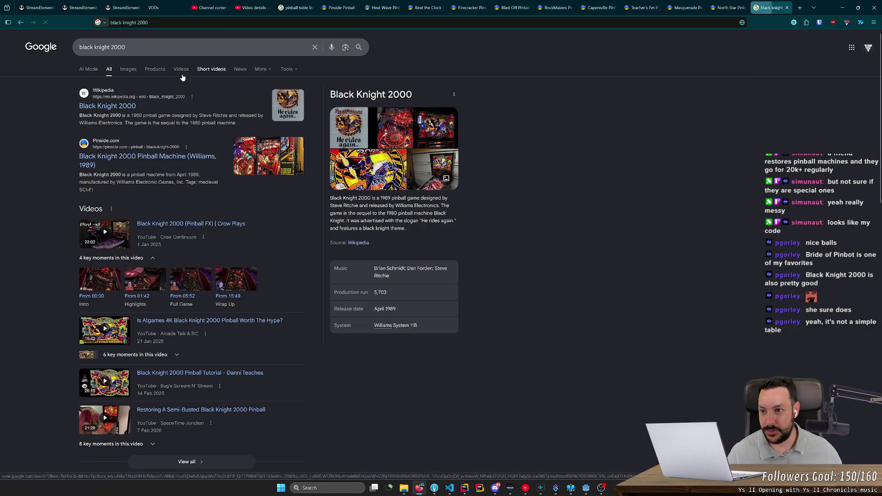
pyautogui.click(131, 69)
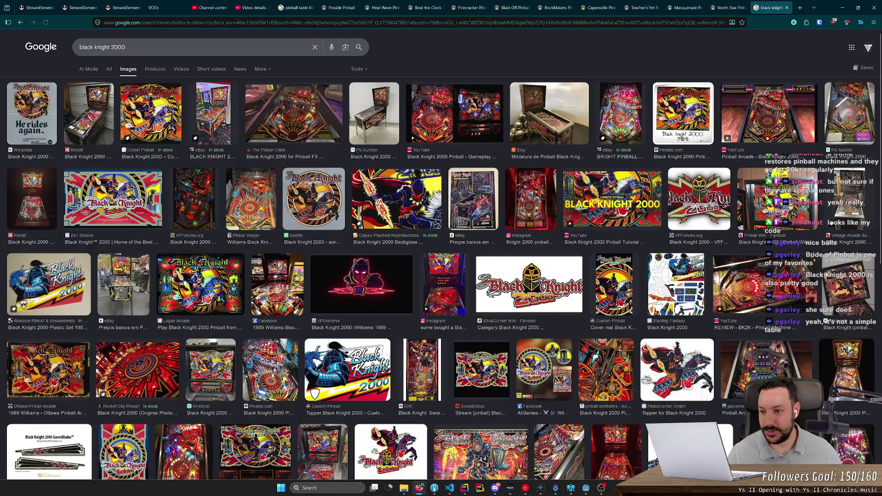
pyautogui.click(281, 113)
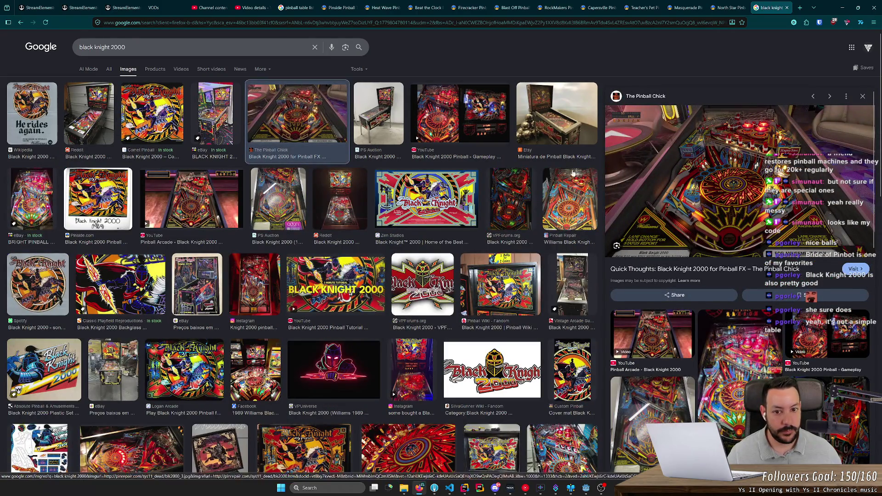
pyautogui.press('Right')
pyautogui.press('Right')
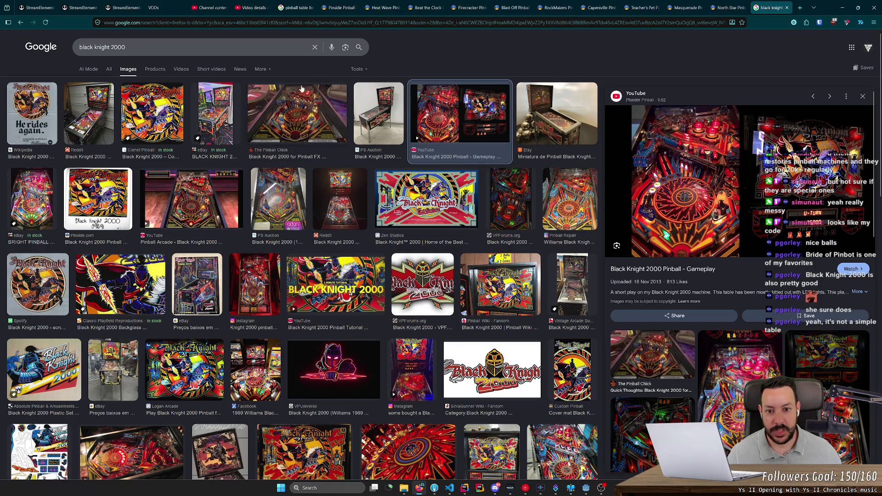
pyautogui.click(459, 115)
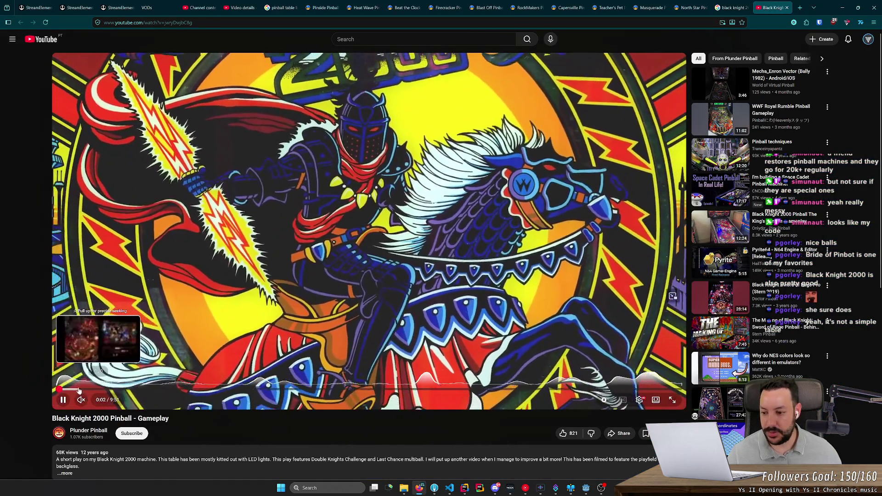
# Seek the Black Knight 2000 gameplay video ahead to about 0:21, then to around 1:27
pyautogui.click(79, 390)
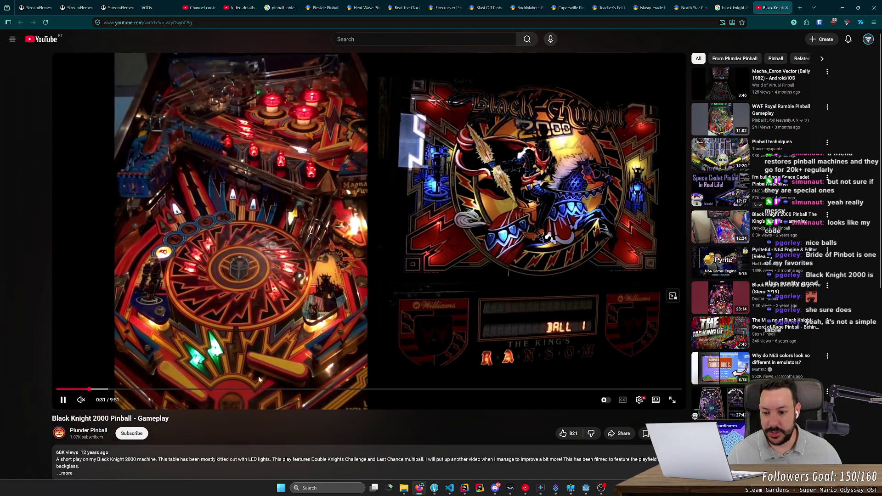
pyautogui.click(148, 389)
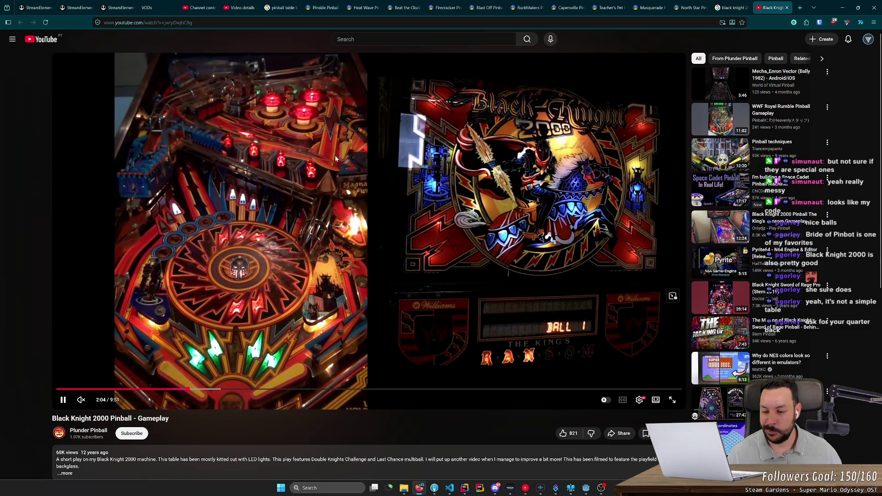
pyautogui.press('super')
# Scrub the gameplay video forward to about 2:39, watch, then close the YouTube tab
pyautogui.write('visual Pinball')
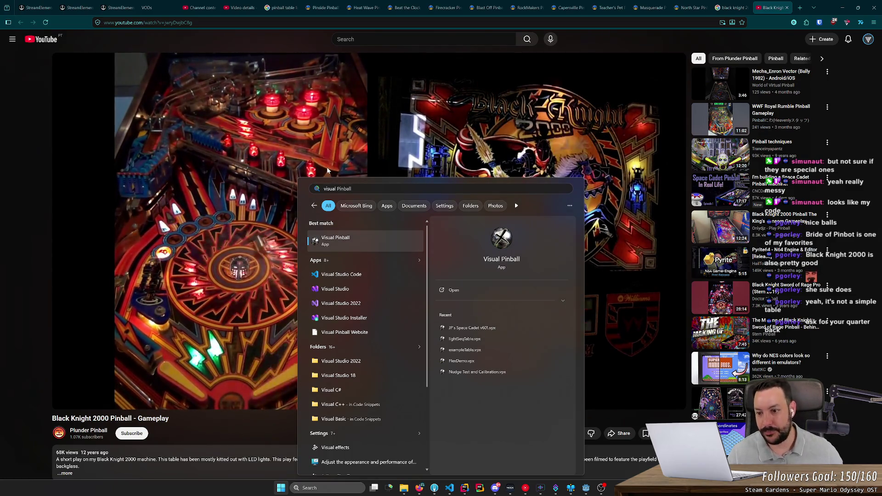
pyautogui.click(219, 193)
pyautogui.moveTo(250, 388); pyautogui.dragTo(225, 390)
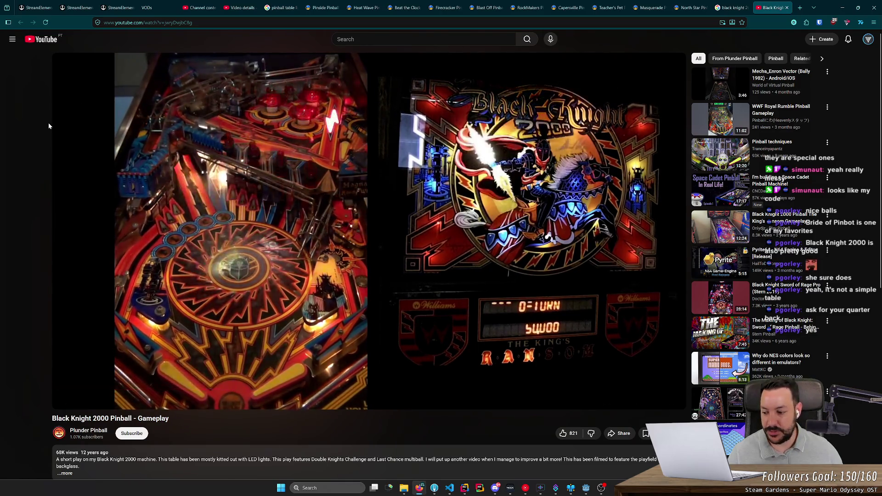
pyautogui.scroll(-2, 42, 125)
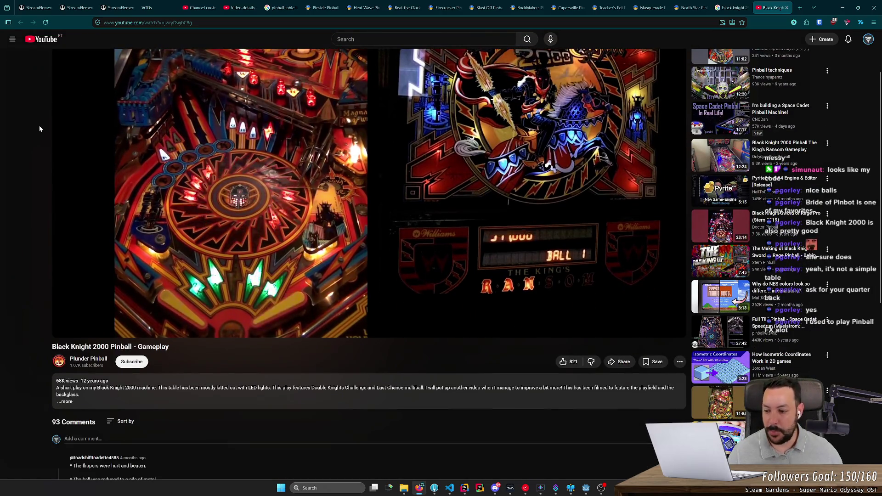
pyautogui.scroll(2, 40, 131)
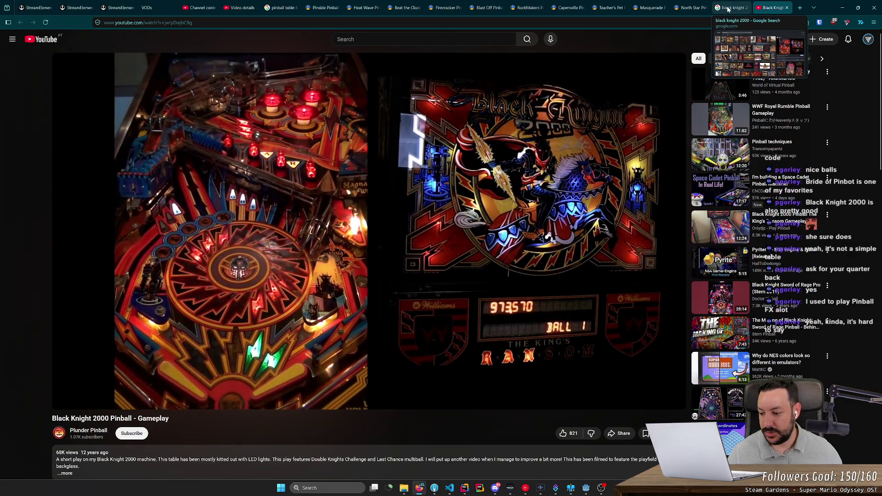
pyautogui.click(786, 8)
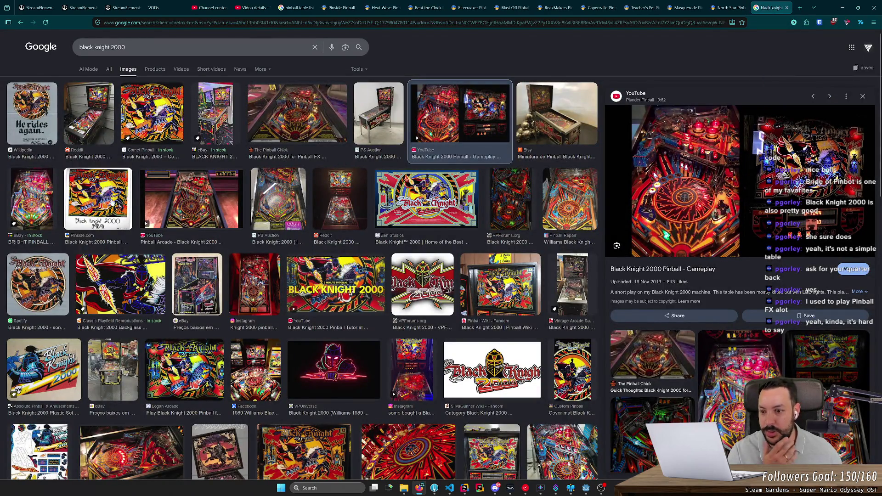
# Preview several Black Knight 2000 results: Pinball Arcade video, eBay LED kit, Instagram playfield photo, BK2K review
pyautogui.click(187, 196)
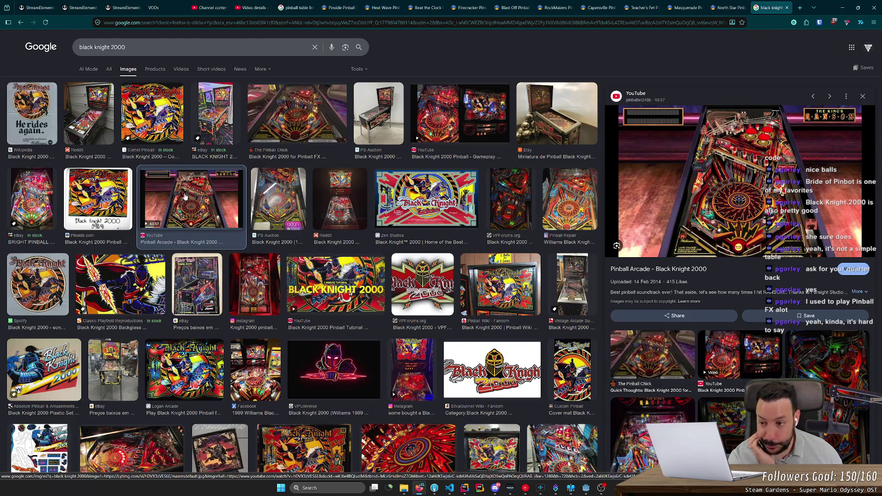
pyautogui.click(41, 198)
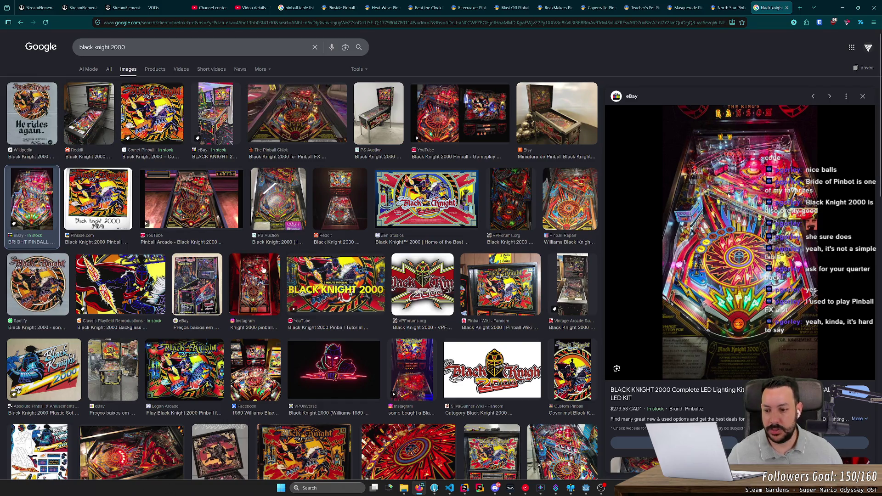
pyautogui.click(235, 279)
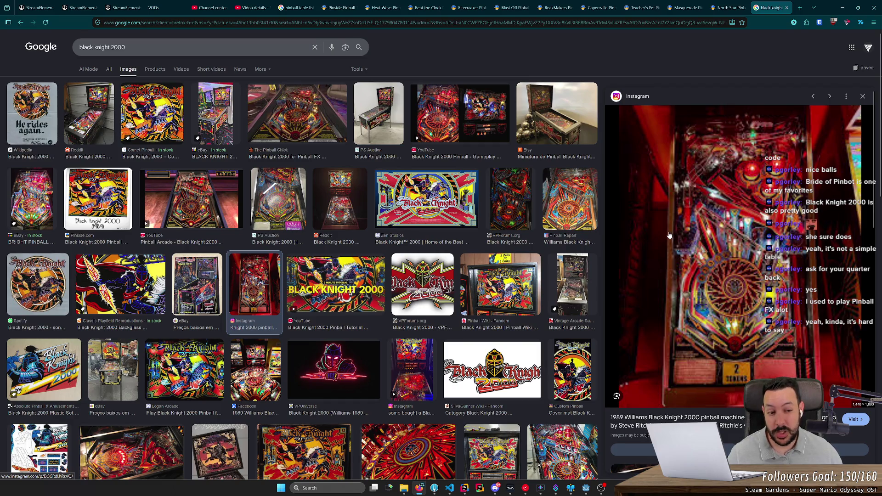
pyautogui.click(586, 272)
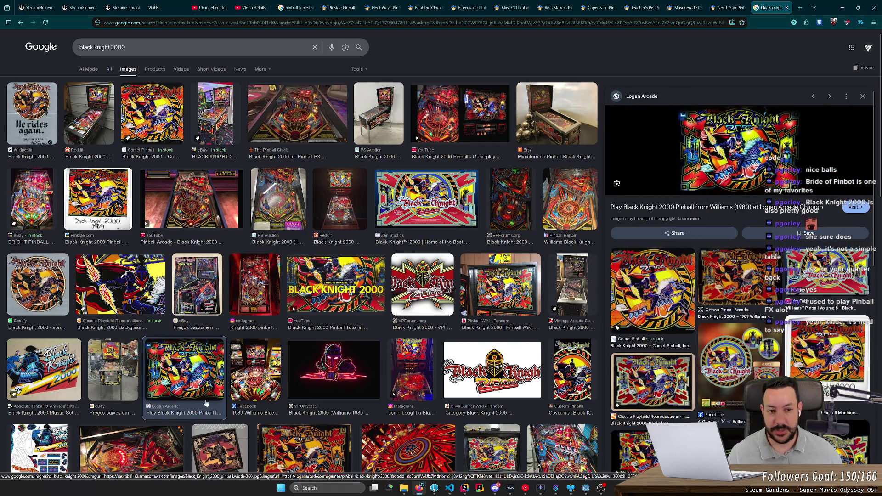
pyautogui.click(146, 440)
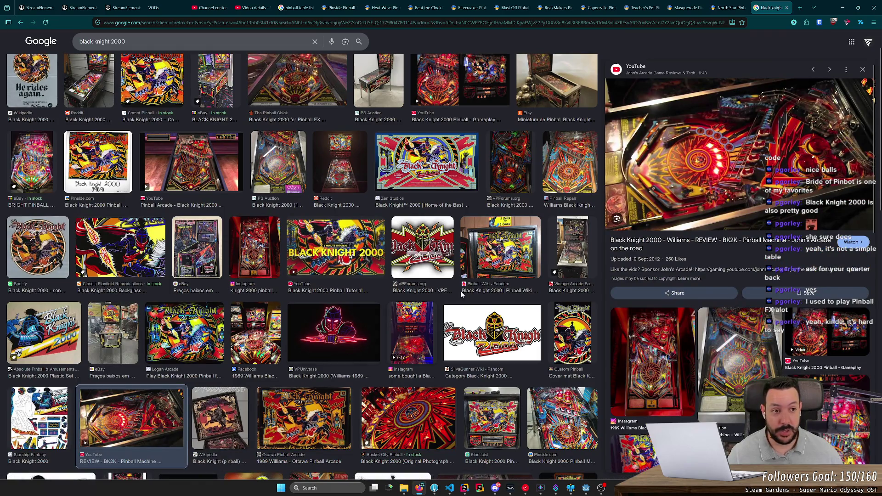
# Close the image search and North Star tabs and minimize the browser
pyautogui.middleClick(780, 4)
pyautogui.middleClick(779, 3)
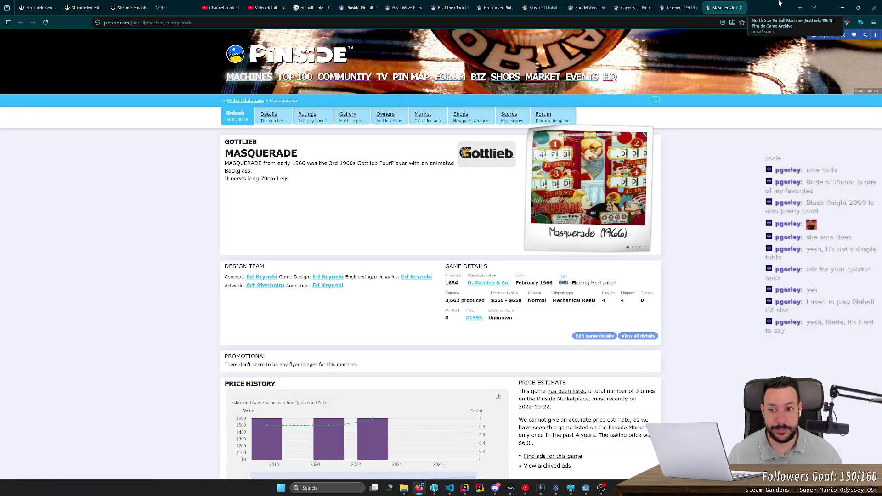
pyautogui.click(843, 6)
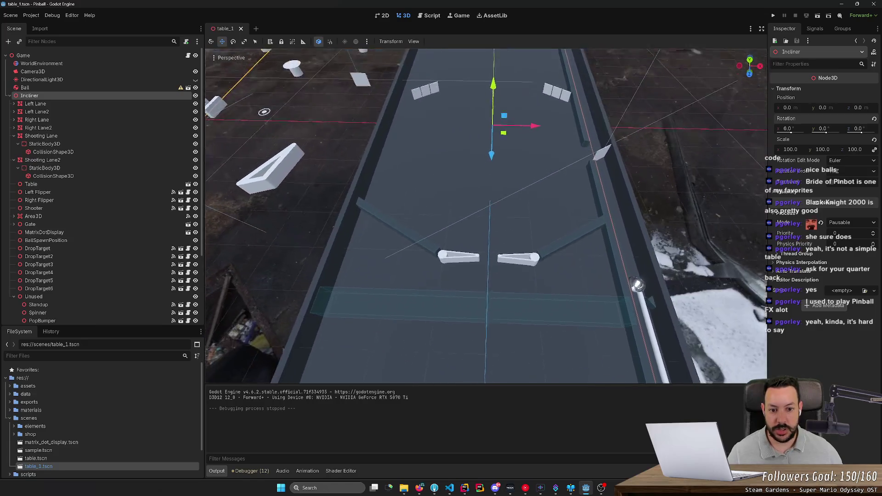
# Select Right Lane, Right Flipper, Left Flipper and Left Lane together, undoing two trial moves
pyautogui.click(562, 233)
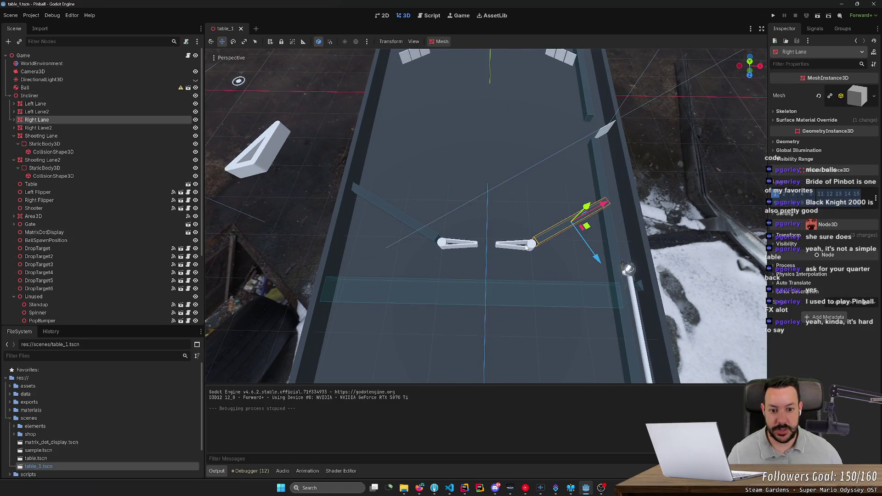
pyautogui.keyDown('shift'); pyautogui.click(516, 251); pyautogui.keyUp('shift')
pyautogui.keyDown('shift'); pyautogui.click(472, 247); pyautogui.keyUp('shift')
pyautogui.keyDown('shift'); pyautogui.click(426, 235); pyautogui.keyUp('shift')
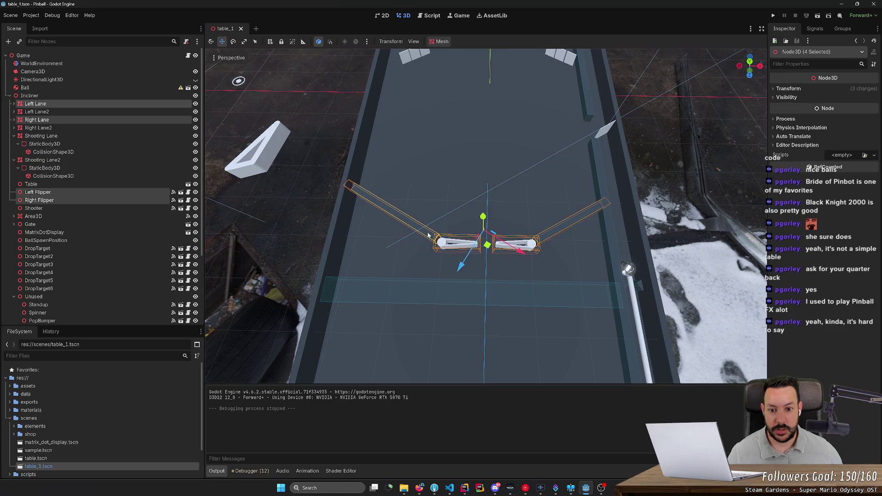
pyautogui.moveTo(488, 246); pyautogui.dragTo(480, 335)
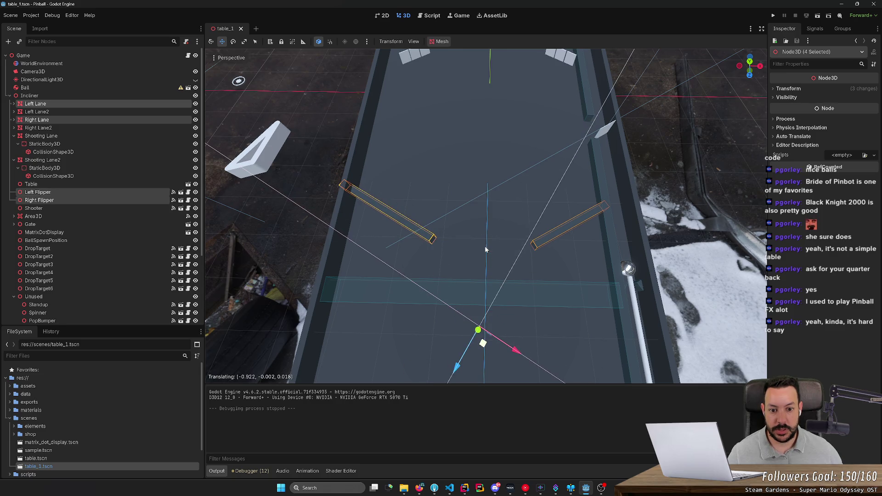
pyautogui.hotkey('ctrl', 'z')
pyautogui.moveTo(488, 246); pyautogui.dragTo(480, 247)
pyautogui.hotkey('ctrl', 'z')
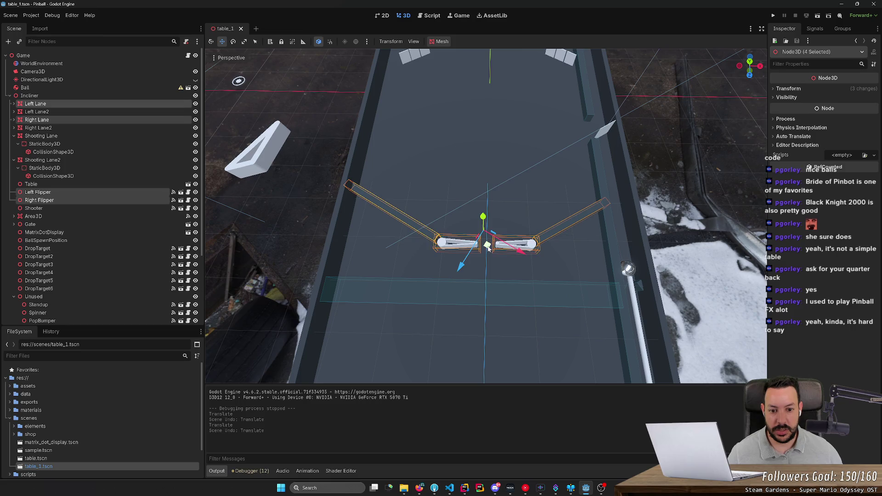
# Switch to world axes and shift the flippers and lanes along X, then fly around to check
pyautogui.press('t')
pyautogui.moveTo(524, 232); pyautogui.dragTo(517, 232)
pyautogui.scroll(-4, 524, 248)
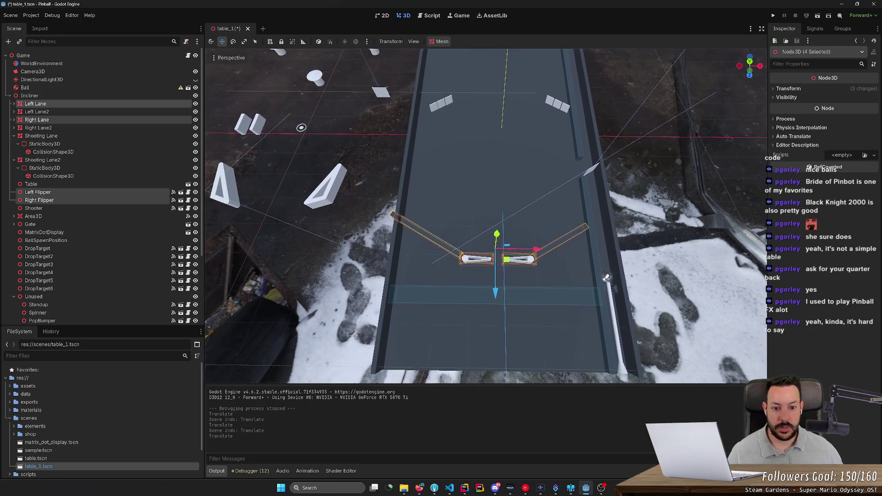
pyautogui.press('d')
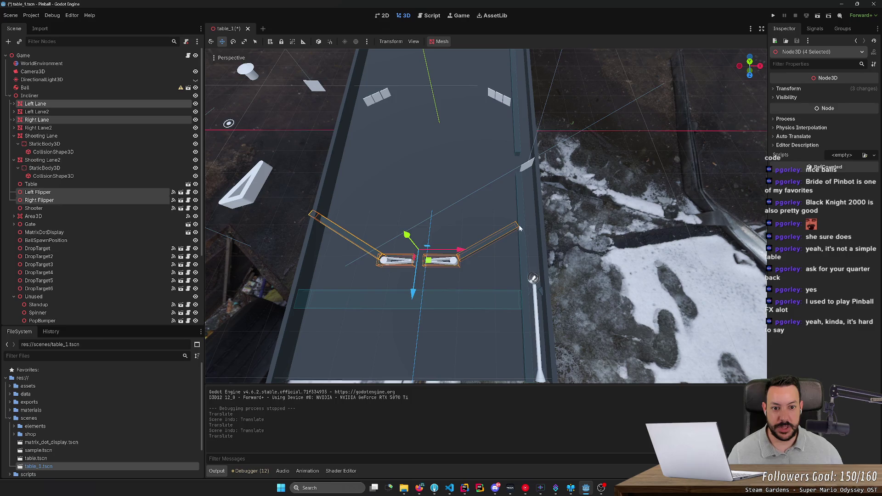
pyautogui.press('a')
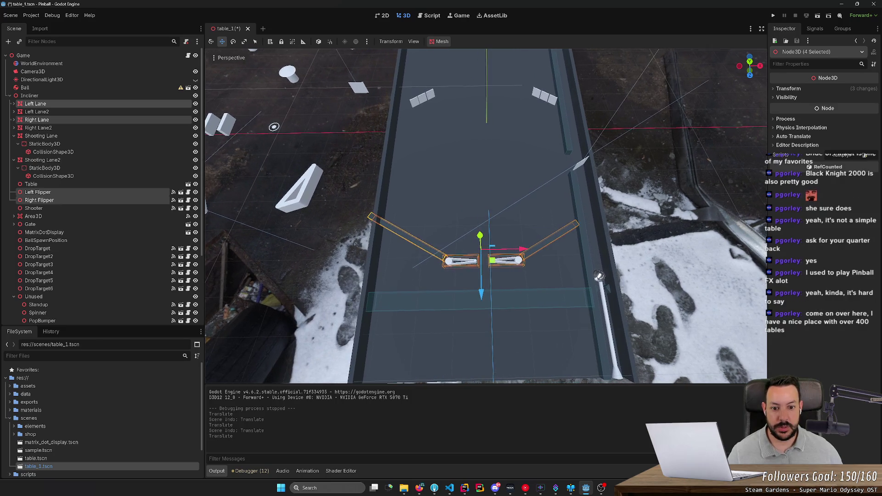
pyautogui.press('s')
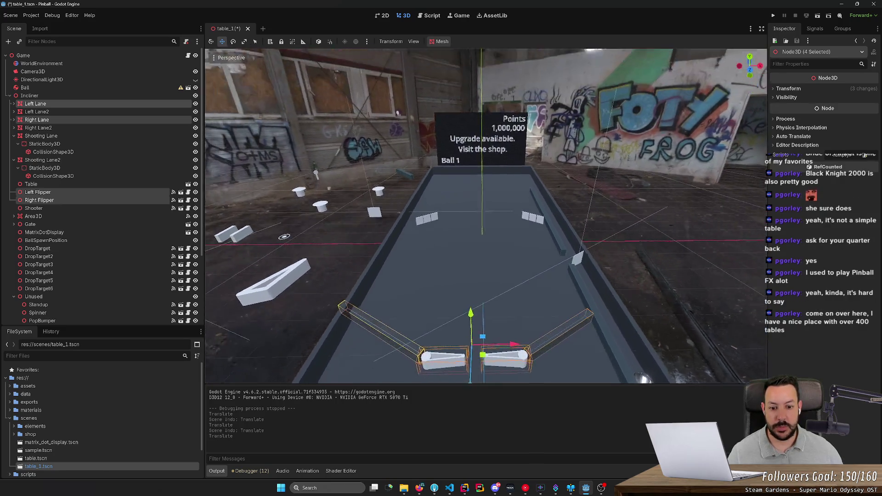
pyautogui.press('q')
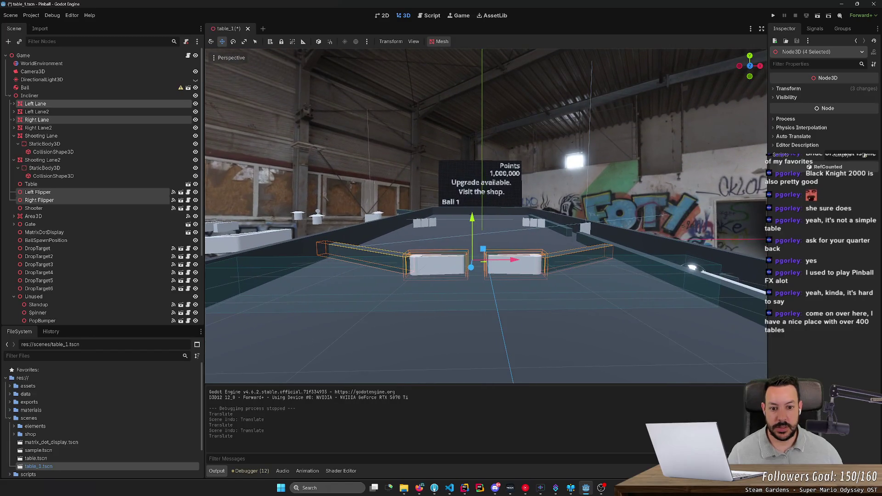
pyautogui.press('s')
pyautogui.press('e')
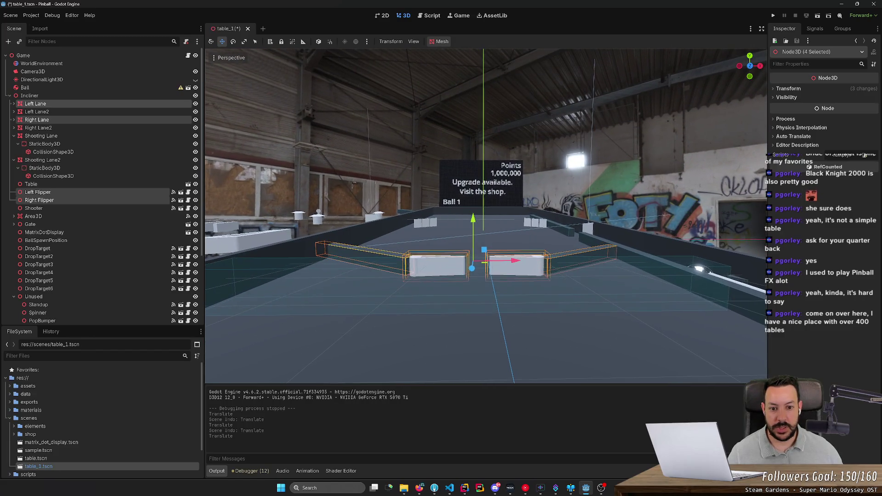
pyautogui.press('e')
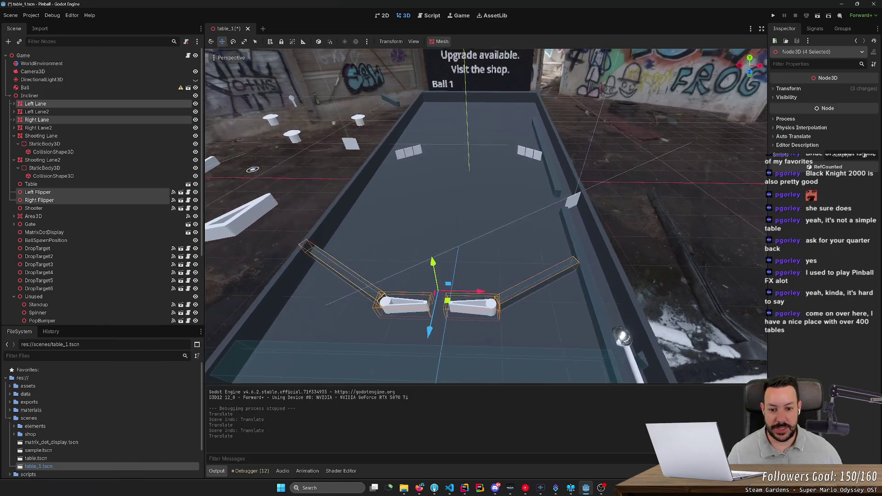
pyautogui.hotkey('alt', 'Tab')
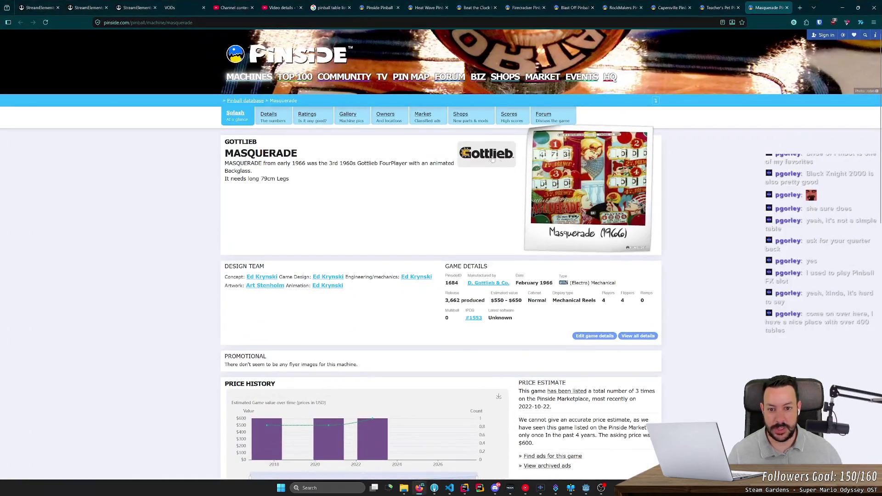
# Reopen the North Star page and 'black knight 2000' image results, and study the Pinball Repair playfield photo
pyautogui.click(800, 7)
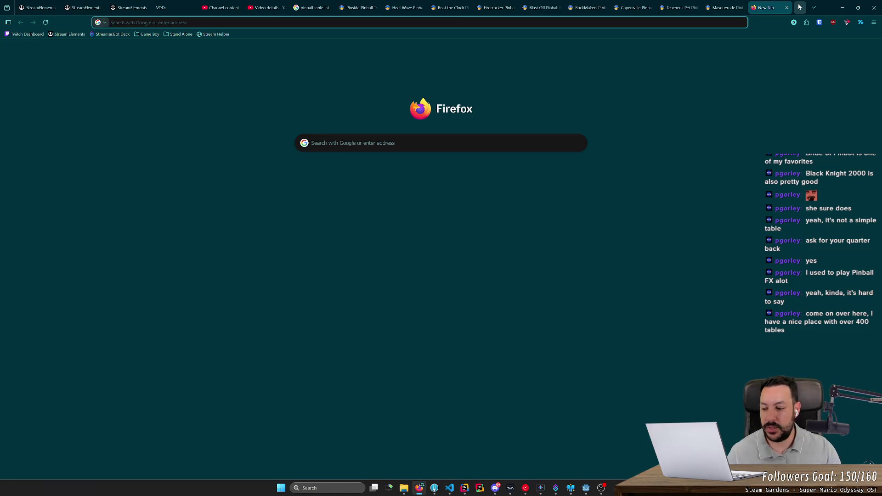
pyautogui.hotkey('ctrl', 'shift', 't')
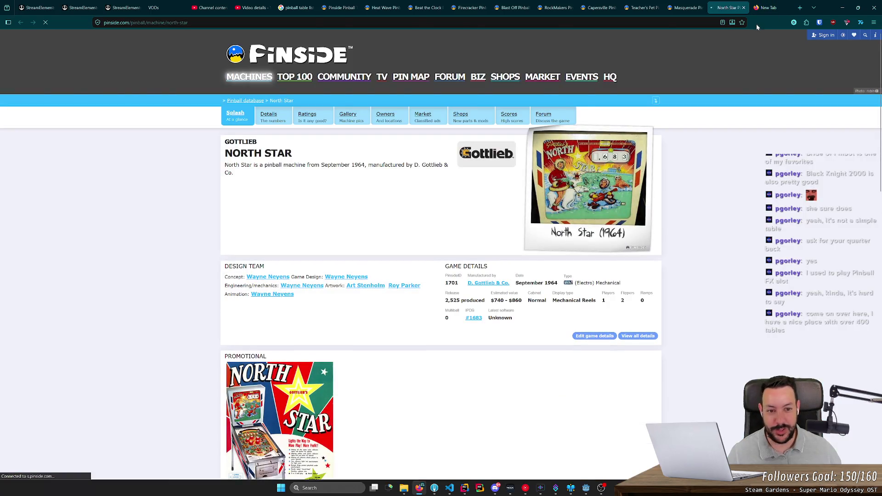
pyautogui.click(767, 7)
pyautogui.write('black knight 2000')
pyautogui.press('Return')
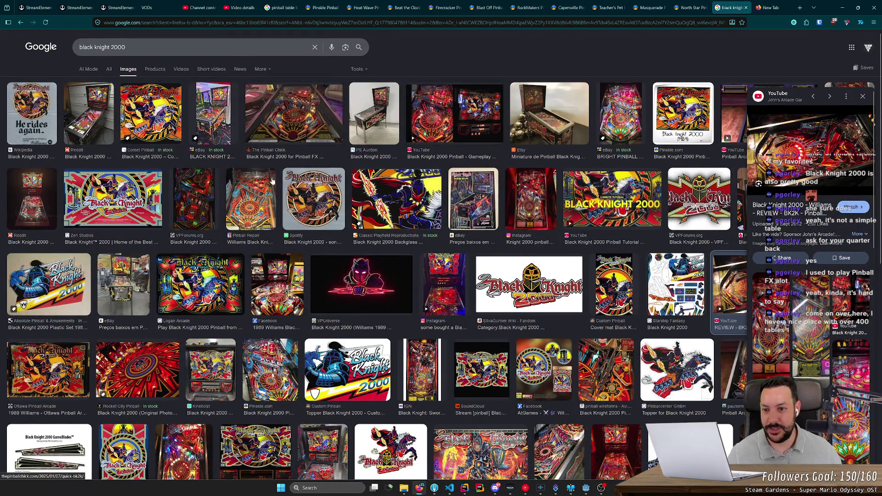
pyautogui.click(252, 198)
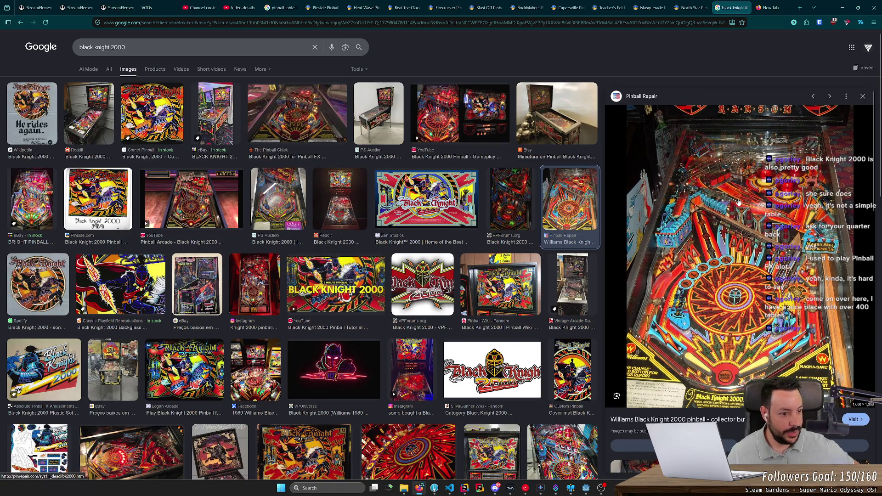
pyautogui.hotkey('alt', 'Tab')
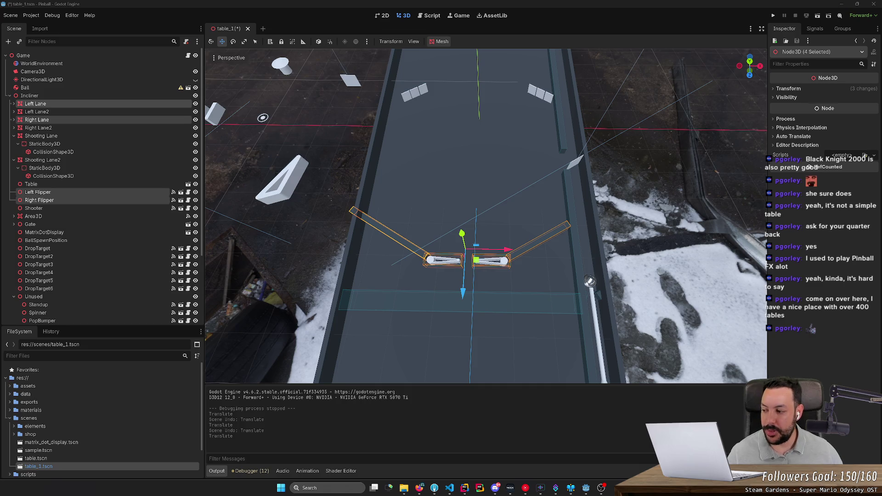
# Shorten the Left Lane along its length and slide it toward the left flipper
pyautogui.moveTo(363, 223)
pyautogui.mouseDown()
pyautogui.moveTo(301, 216)
pyautogui.moveTo(275, 141)
pyautogui.moveTo(407, 222)
pyautogui.moveTo(458, 196)
pyautogui.mouseUp()
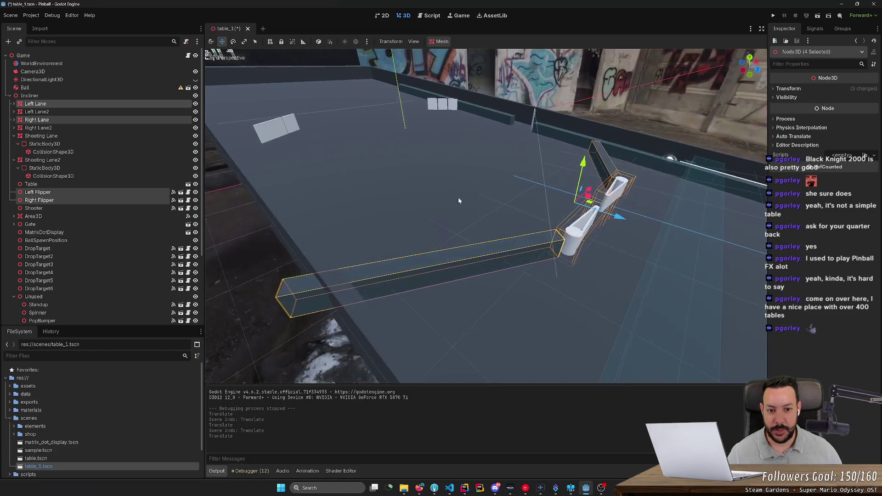
pyautogui.click(511, 250)
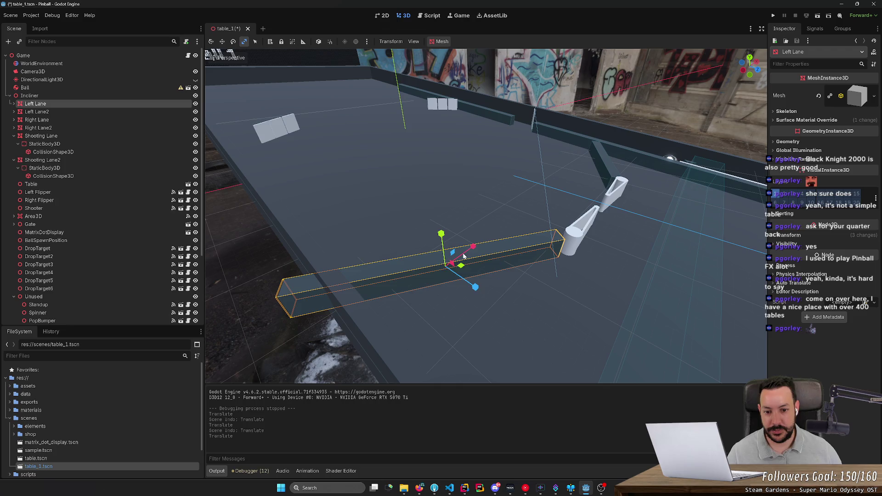
pyautogui.moveTo(484, 260); pyautogui.dragTo(736, 150)
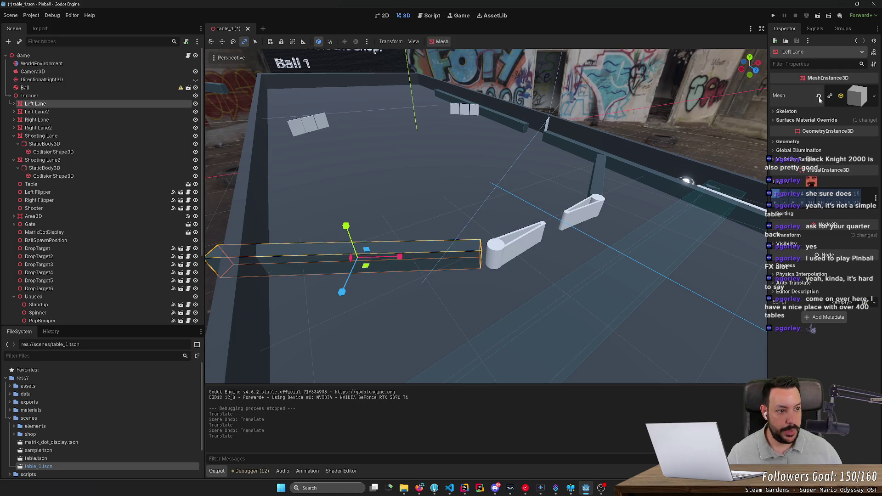
pyautogui.click(851, 99)
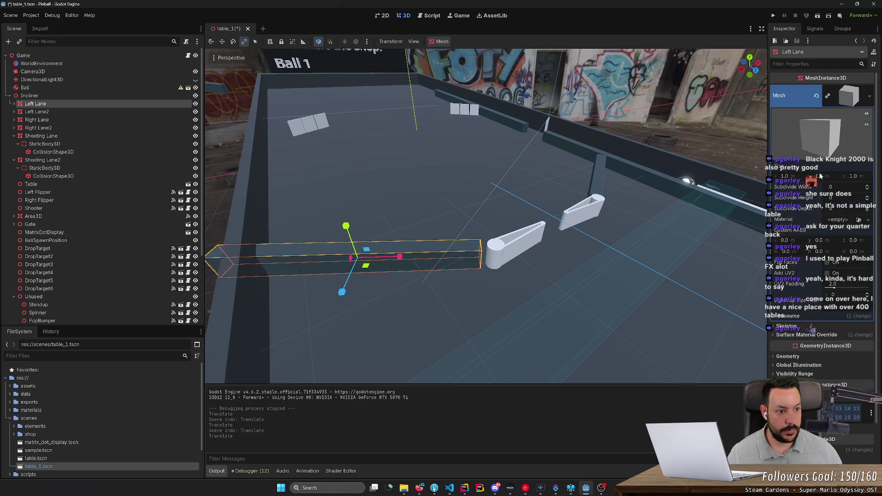
pyautogui.moveTo(401, 259); pyautogui.dragTo(366, 262)
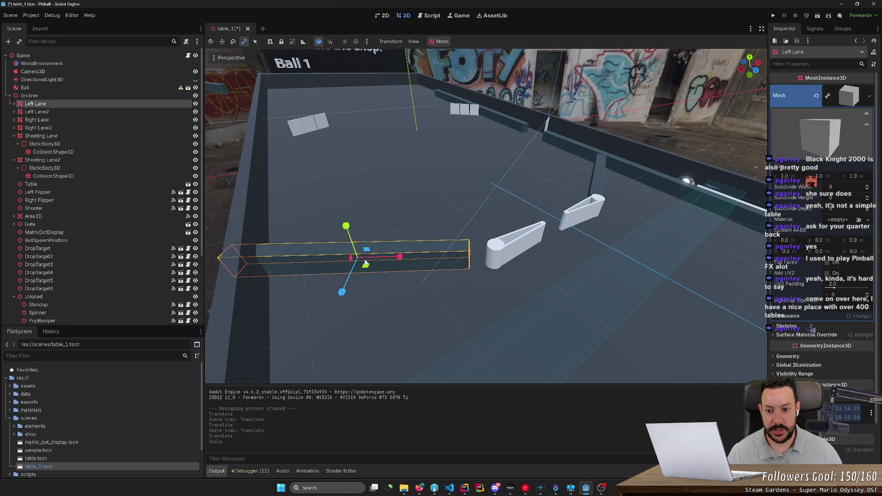
pyautogui.press('t')
pyautogui.press('t')
pyautogui.press('e')
pyautogui.press('w')
pyautogui.moveTo(378, 263); pyautogui.dragTo(412, 259)
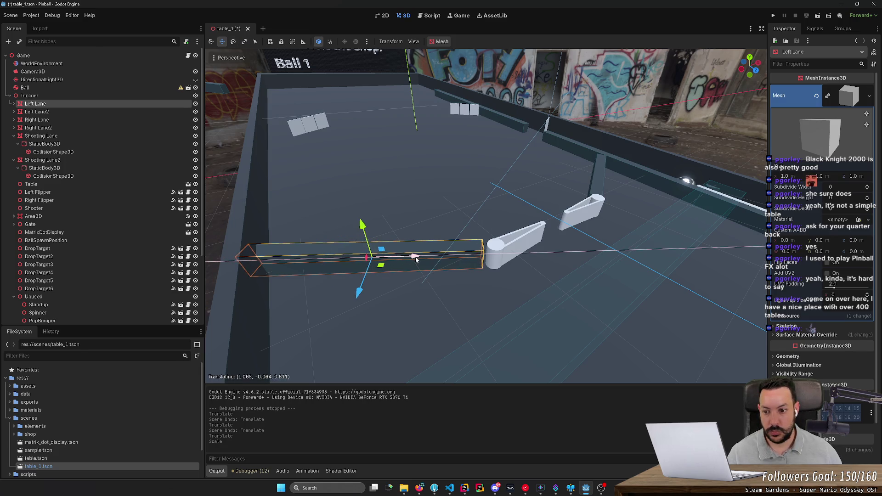
pyautogui.press('s')
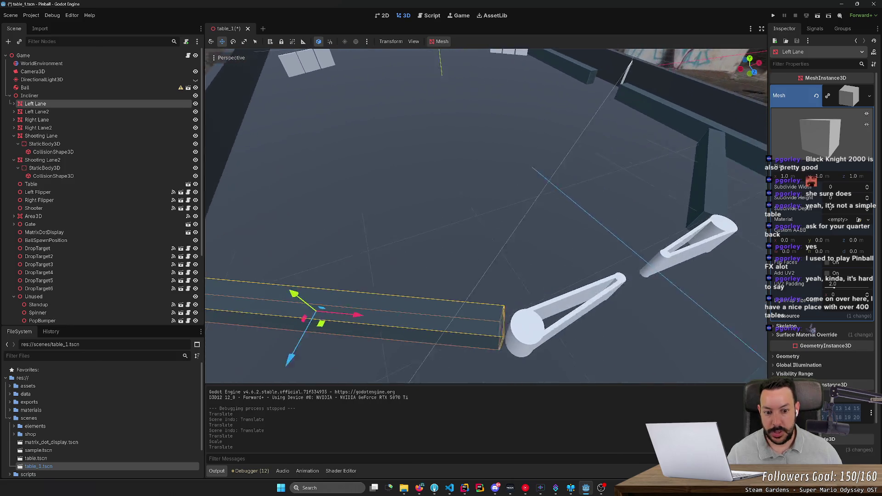
pyautogui.press('w')
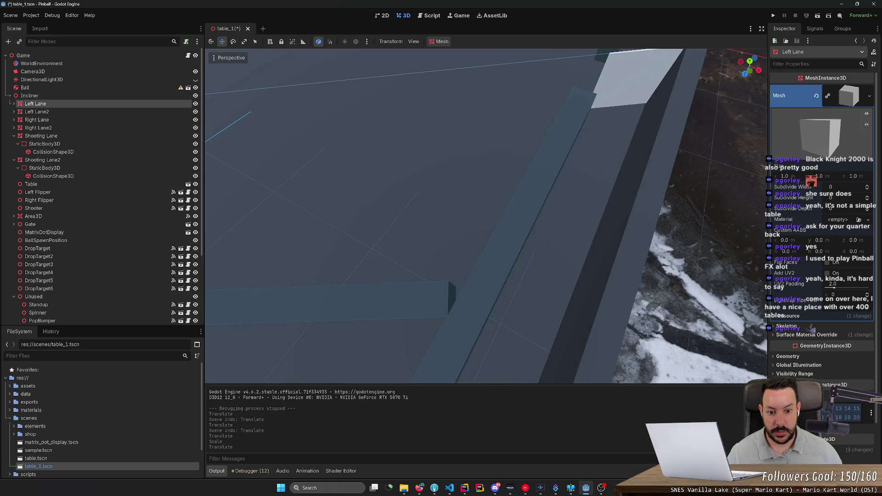
# Stretch the Right Lane longer beside the right flipper and run the game with F5
pyautogui.click(472, 308)
pyautogui.press('e')
pyautogui.press('r')
pyautogui.moveTo(484, 276)
pyautogui.mouseDown()
pyautogui.moveTo(494, 279)
pyautogui.moveTo(436, 273)
pyautogui.mouseUp()
pyautogui.press('w')
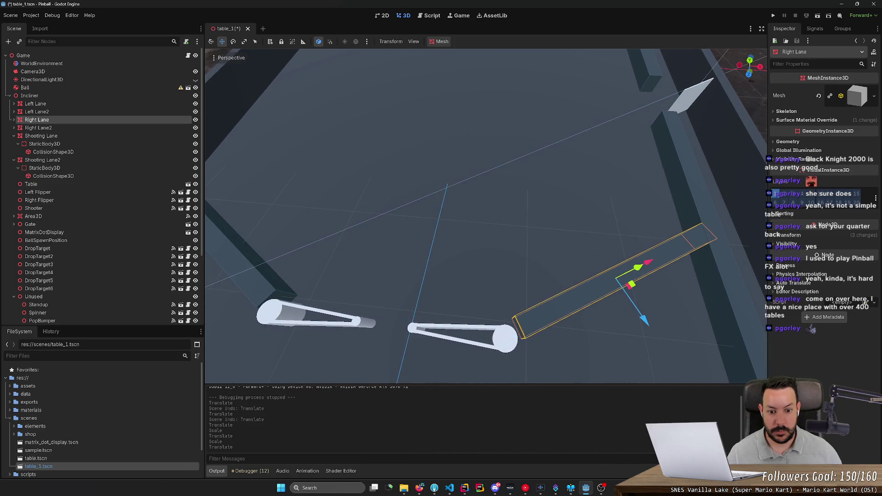
pyautogui.scroll(3, 486, 216)
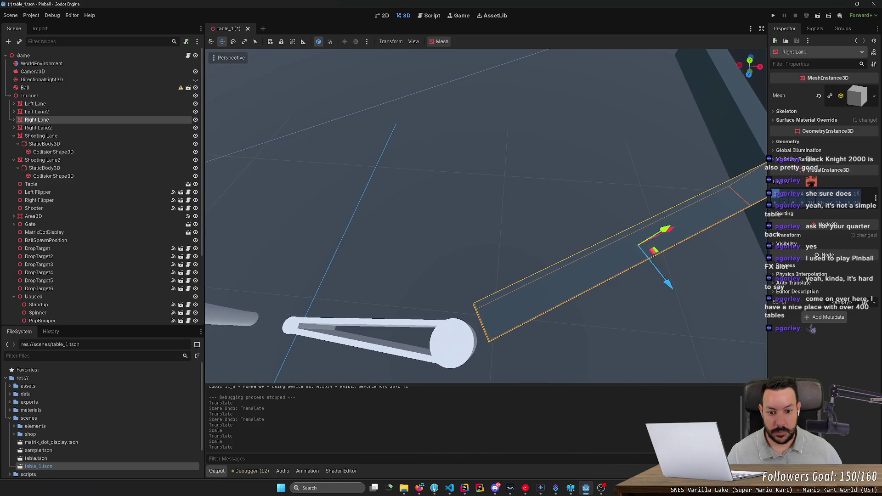
pyautogui.scroll(-8, 485, 216)
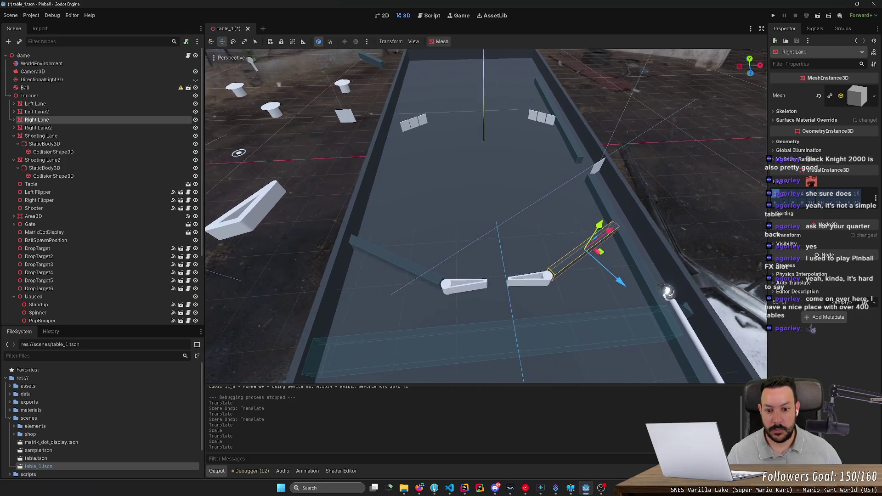
pyautogui.scroll(5, 486, 216)
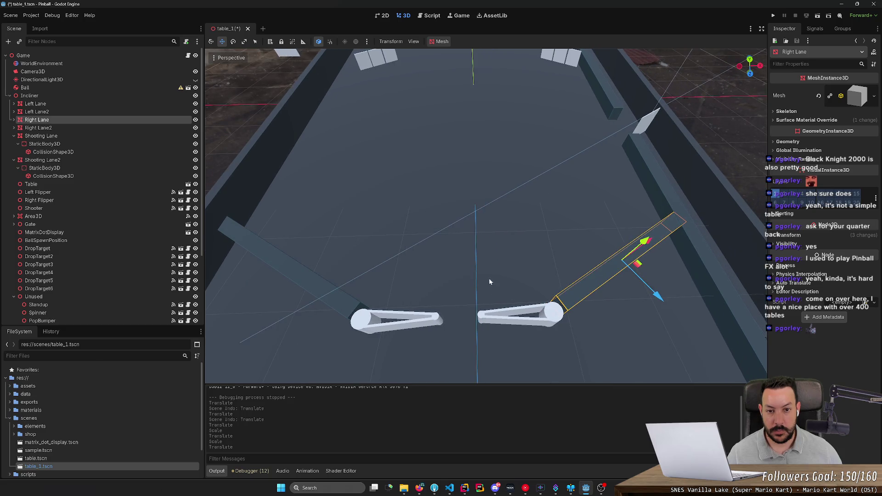
pyautogui.press('F5')
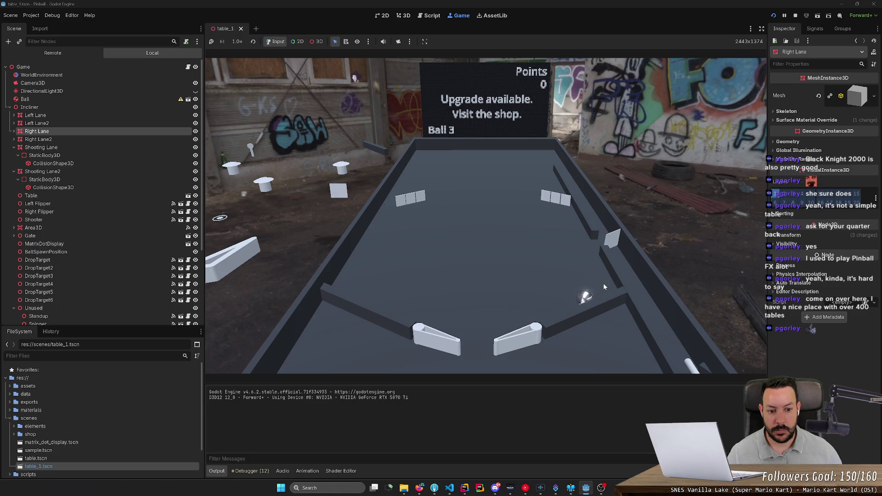
# Place the ball near the left flipper and lane wall and flip it up the table
pyautogui.moveTo(604, 286); pyautogui.dragTo(370, 283)
pyautogui.press('Left')
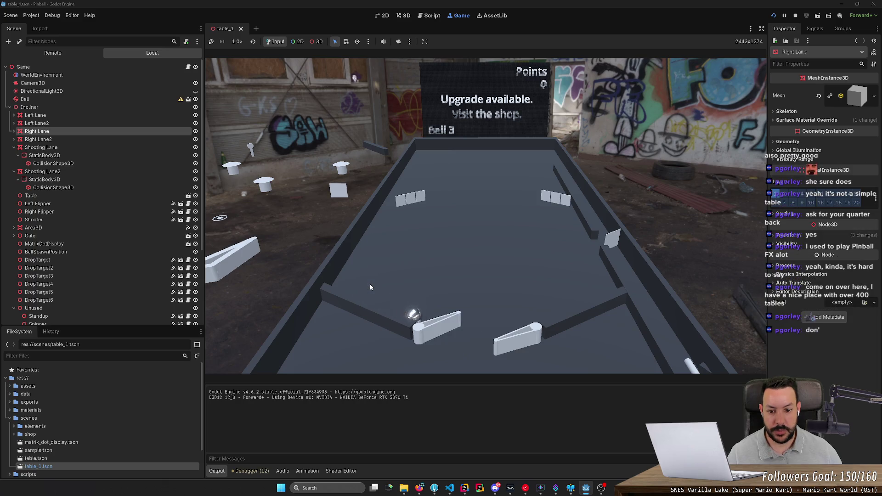
pyautogui.click(340, 274)
pyautogui.click(338, 276)
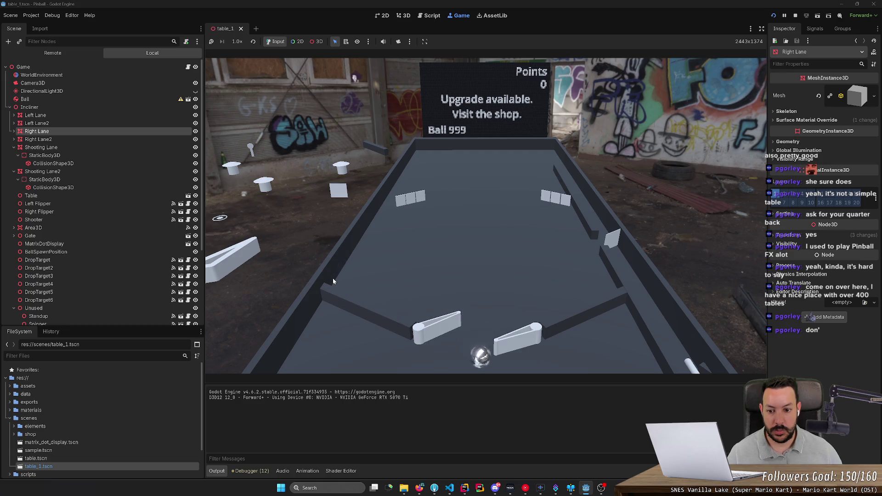
pyautogui.click(341, 281)
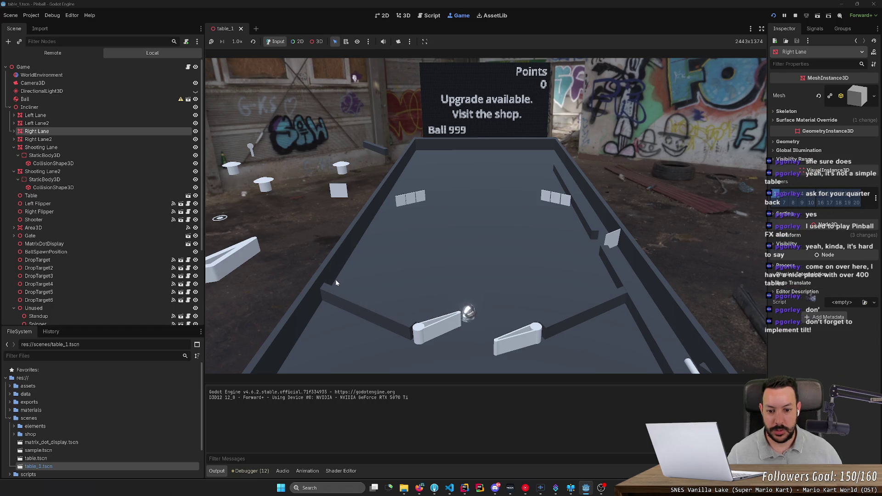
pyautogui.press('Right')
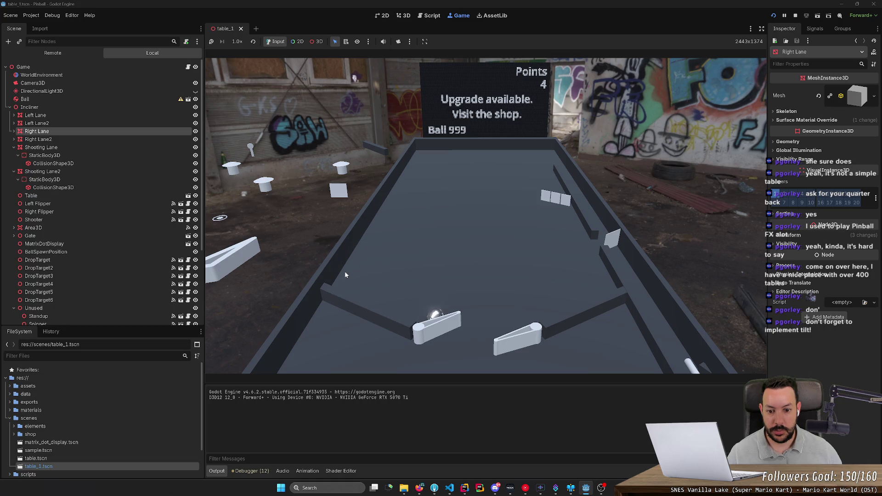
pyautogui.press('Right')
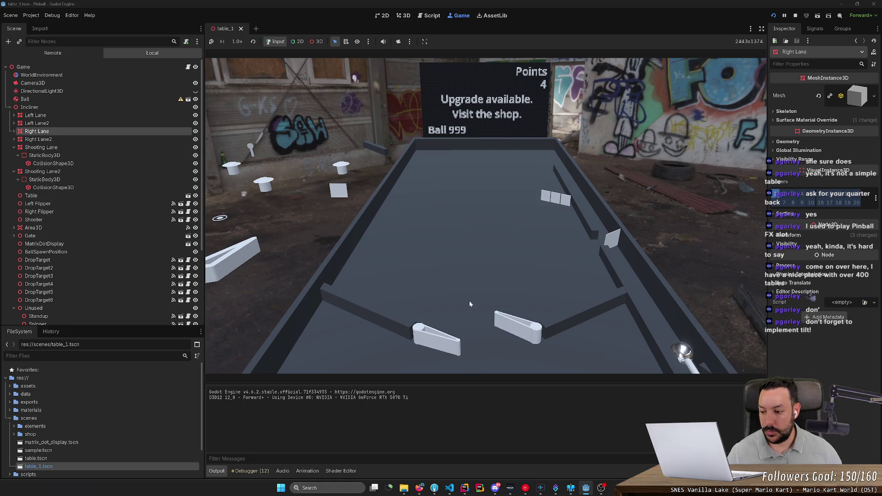
pyautogui.moveTo(582, 305)
pyautogui.mouseDown()
pyautogui.moveTo(604, 350)
pyautogui.moveTo(597, 285)
pyautogui.mouseUp()
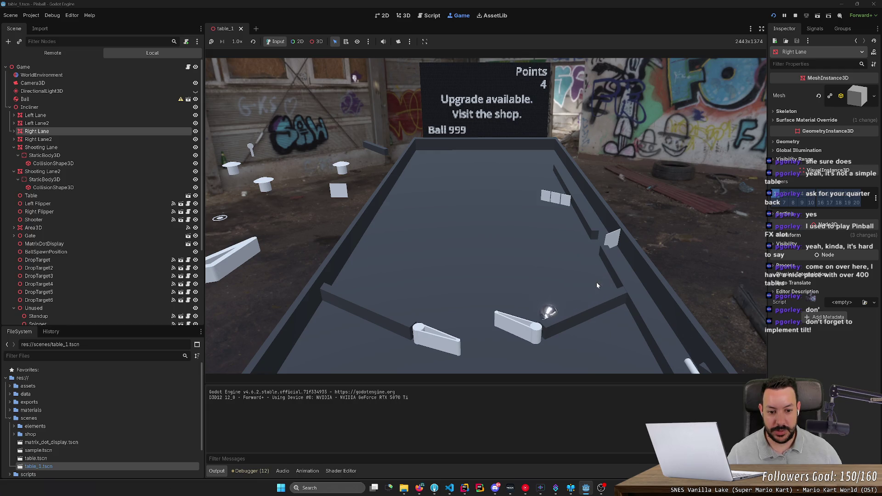
# Work both flippers to hit the drop targets for 23 points, then stop the game with F8
pyautogui.press('Right')
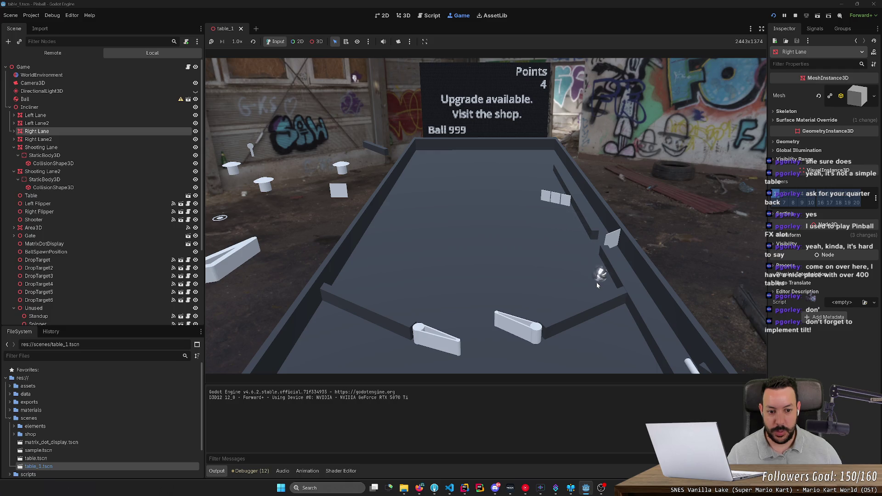
pyautogui.press('Left')
pyautogui.press('Right')
pyautogui.press('Left')
pyautogui.press('Right')
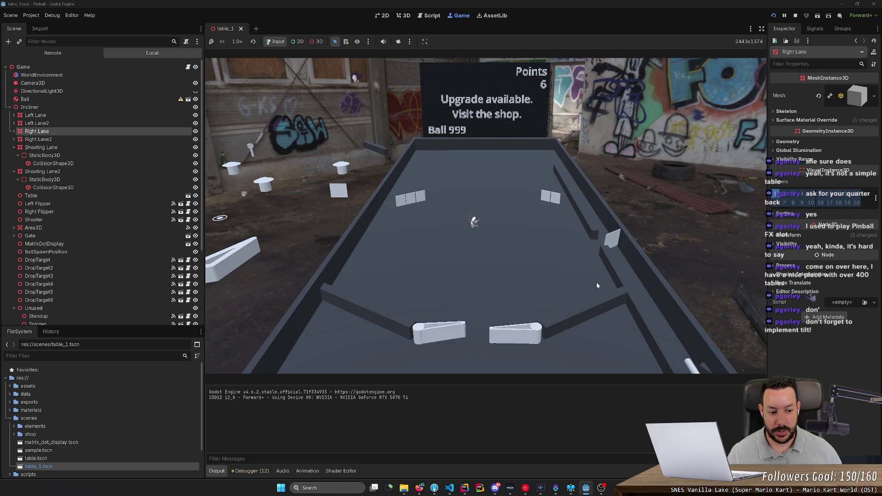
pyautogui.press('Left')
pyautogui.press('Right')
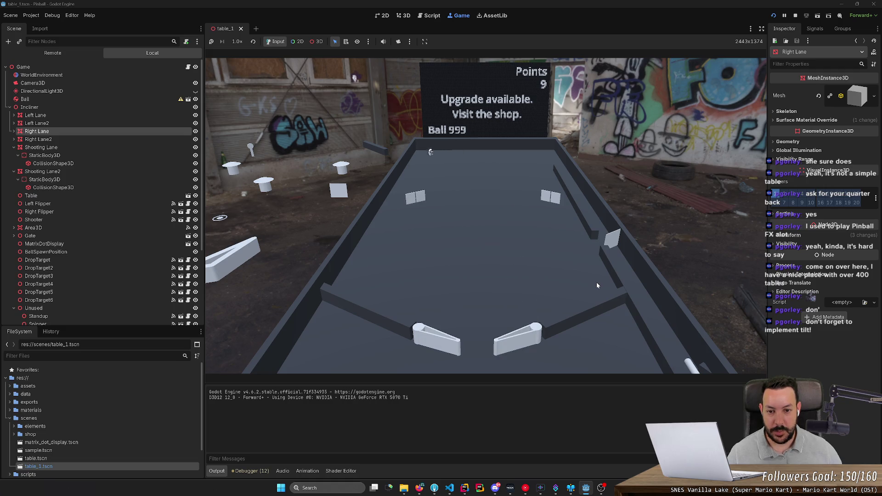
pyautogui.press('Left')
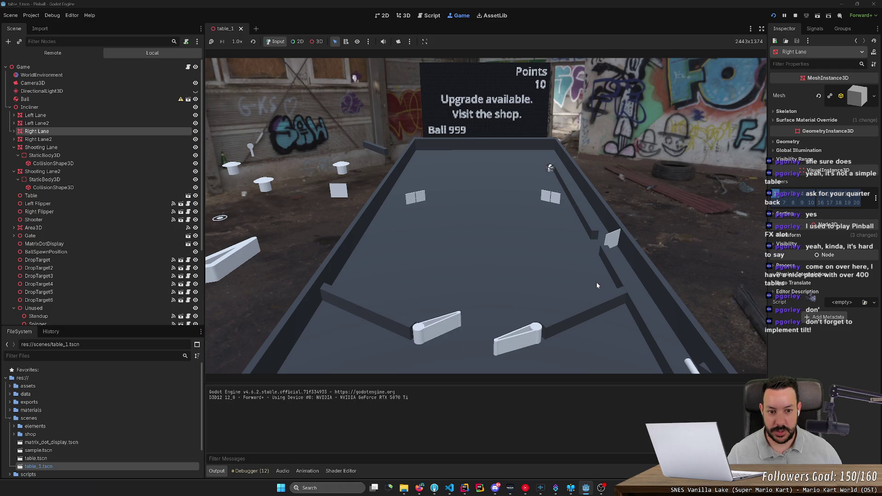
pyautogui.press('Right')
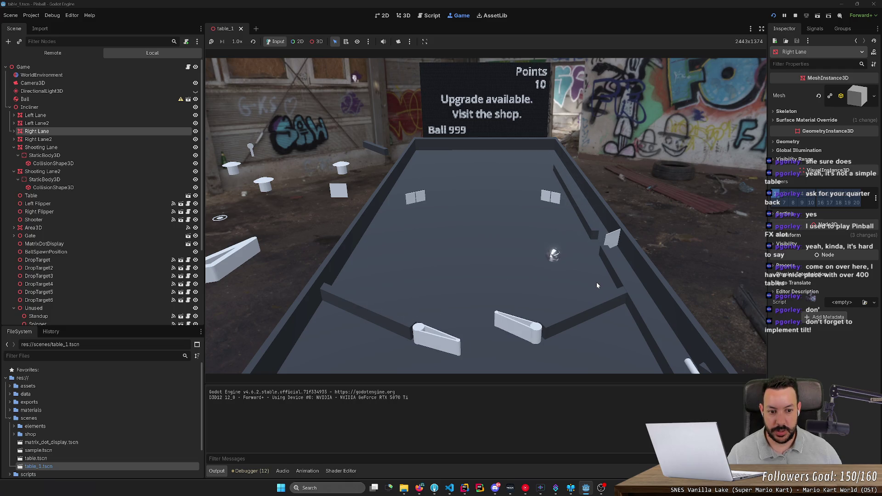
pyautogui.press('Left')
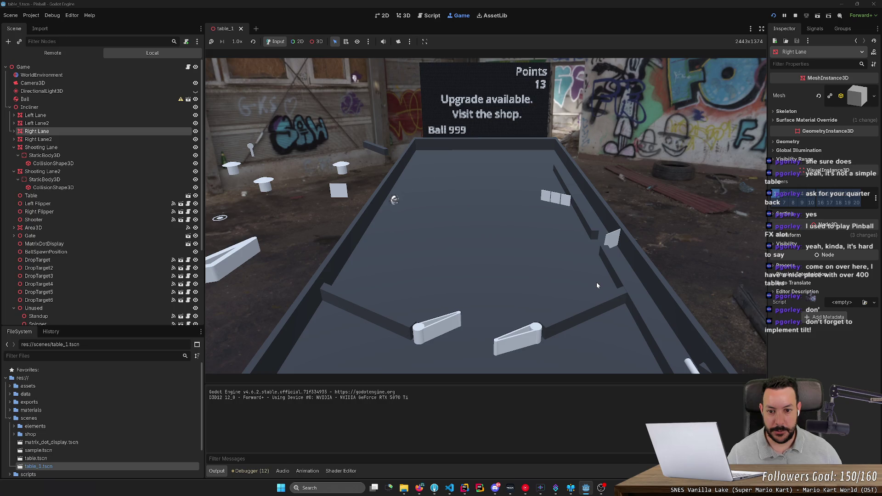
pyautogui.press('Left')
pyautogui.press('Left')
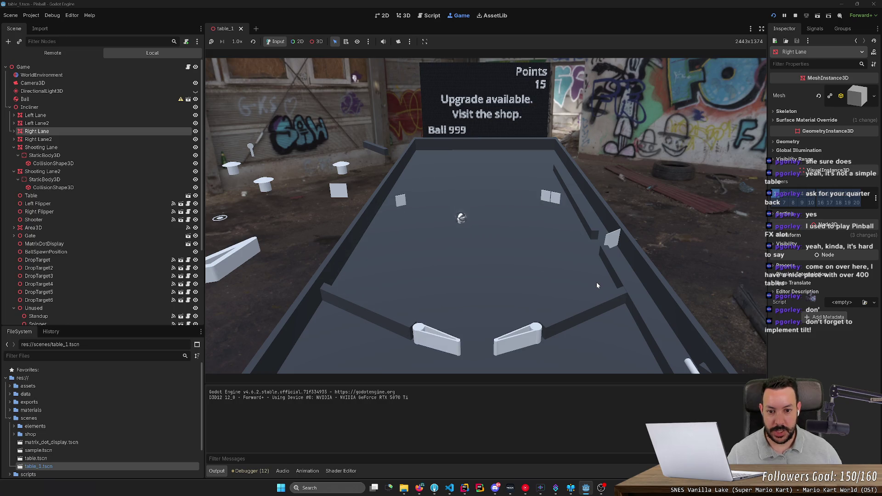
pyautogui.press('Right')
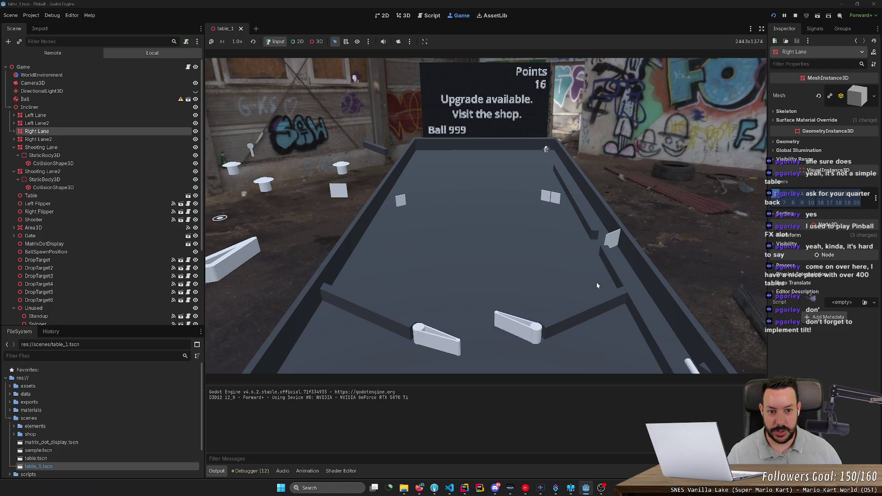
pyautogui.press('Left')
pyautogui.press('Right')
pyautogui.press('Right')
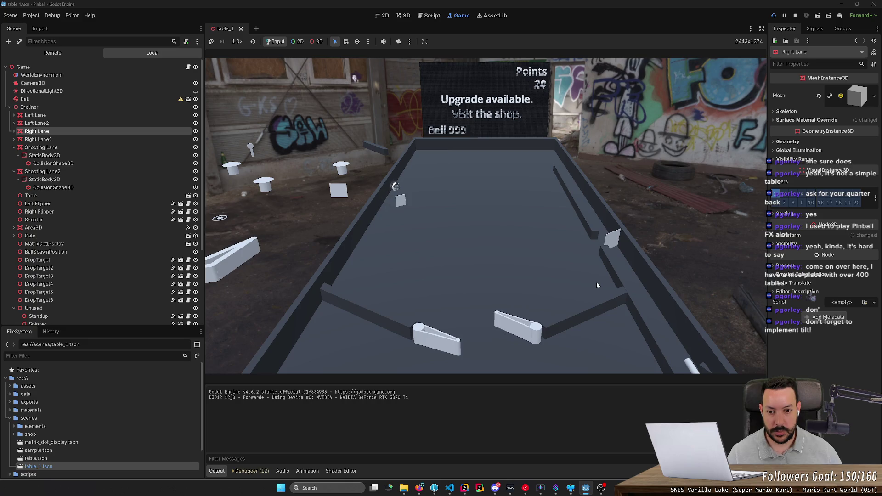
pyautogui.press('Left')
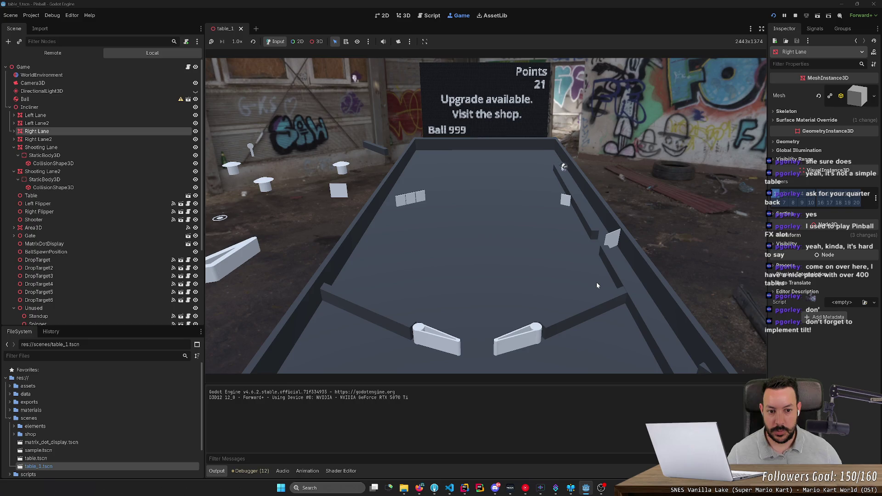
pyautogui.press('Left')
pyautogui.press('F8')
pyautogui.moveTo(664, 91); pyautogui.dragTo(606, 133)
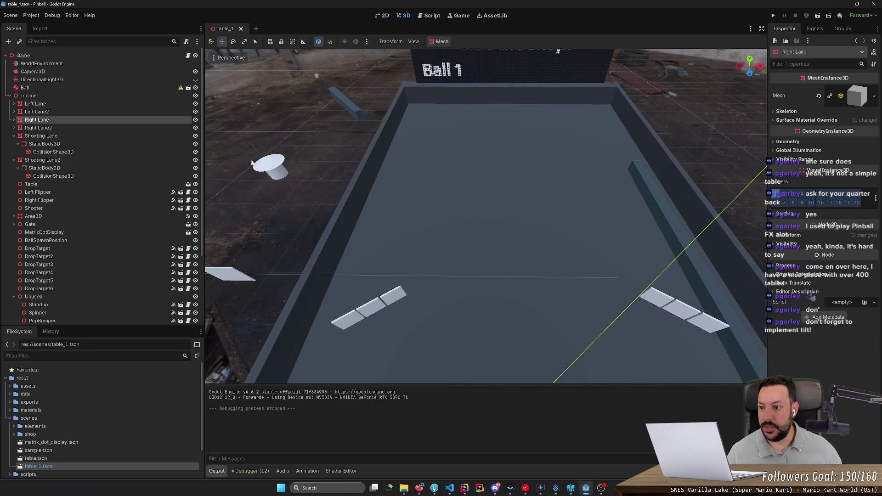
# Move LeftSlingshot out of the Unused group and up onto the table above the drop targets
pyautogui.scroll(-3, 147, 152)
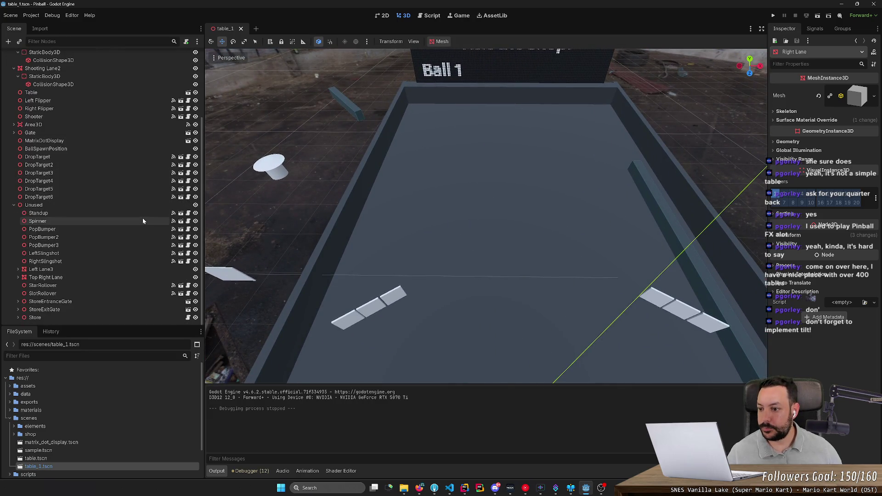
pyautogui.moveTo(253, 246)
pyautogui.mouseDown()
pyautogui.moveTo(229, 252)
pyautogui.moveTo(224, 242)
pyautogui.mouseUp()
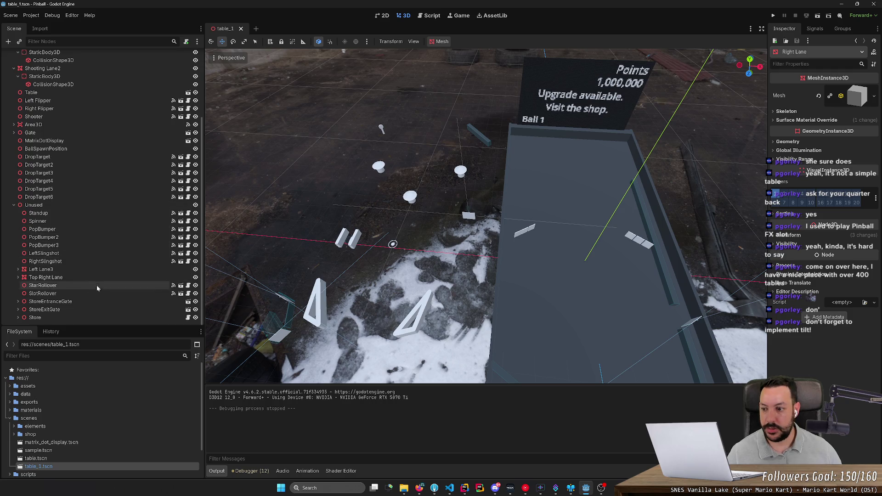
pyautogui.click(94, 254)
pyautogui.hotkey('ctrl', 'd')
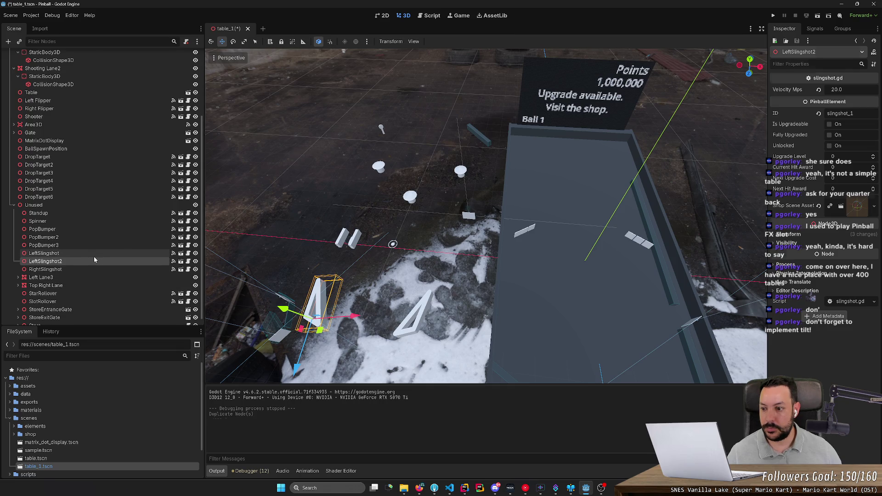
pyautogui.hotkey('ctrl', 'z')
pyautogui.moveTo(95, 251); pyautogui.dragTo(49, 203)
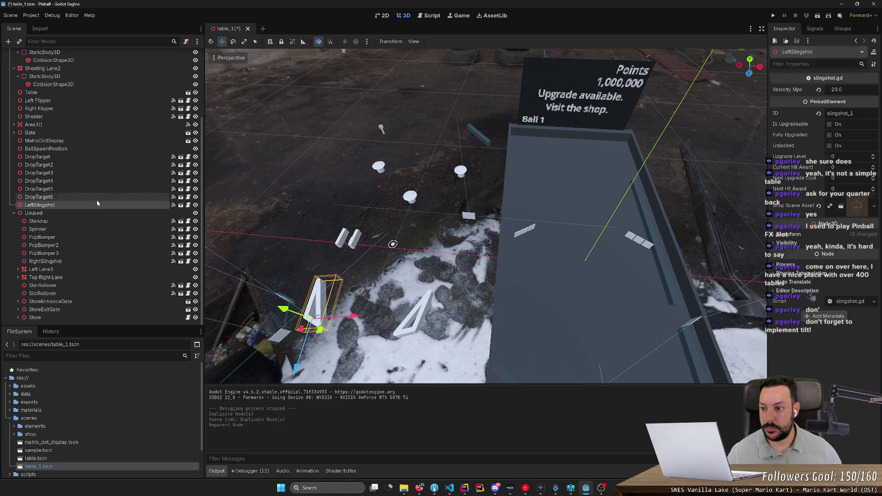
pyautogui.moveTo(328, 335)
pyautogui.mouseDown()
pyautogui.moveTo(367, 327)
pyautogui.moveTo(529, 222)
pyautogui.mouseUp()
# Rotate LeftSlingshot slightly around its vertical axis and frame the view on it
pyautogui.press('r')
pyautogui.press('e')
pyautogui.press('f')
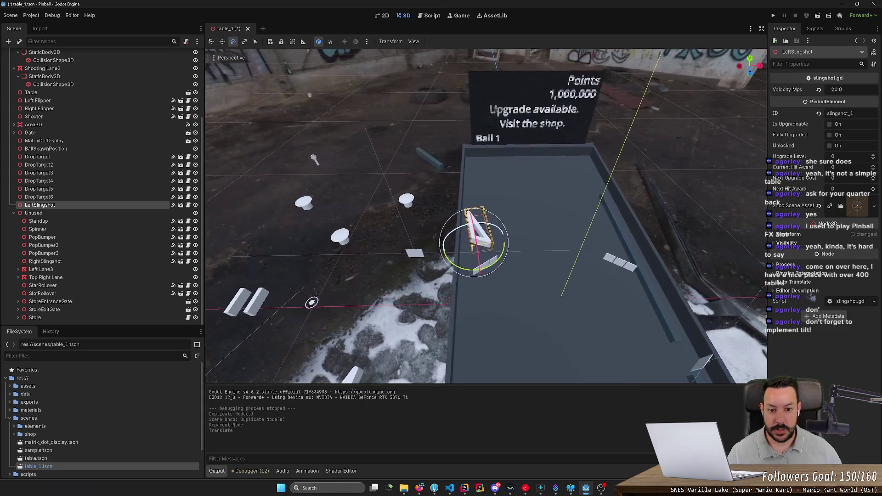
pyautogui.scroll(3, 511, 224)
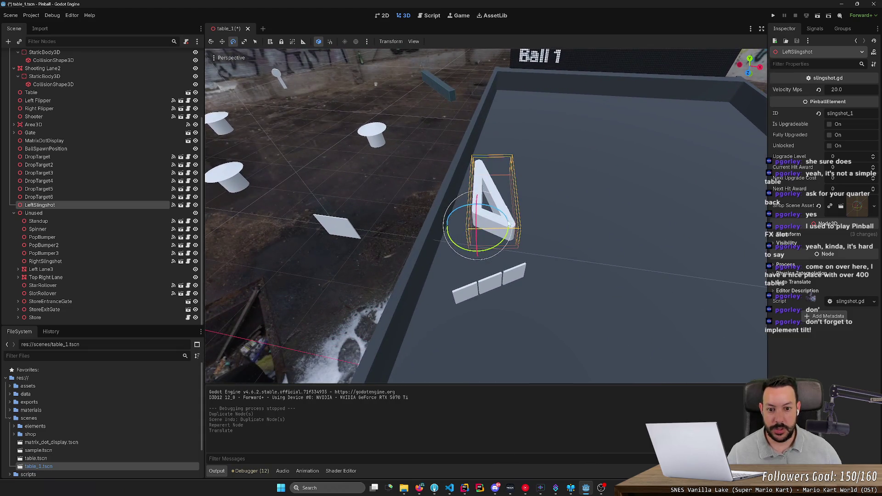
pyautogui.moveTo(454, 244)
pyautogui.mouseDown()
pyautogui.moveTo(461, 252)
pyautogui.moveTo(455, 247)
pyautogui.mouseUp()
pyautogui.press('w')
pyautogui.press('e')
pyautogui.press('w')
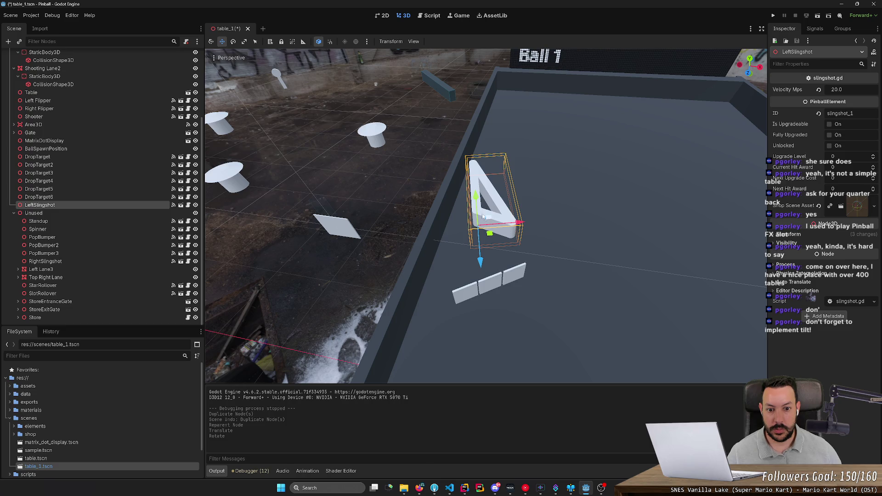
pyautogui.moveTo(478, 210); pyautogui.dragTo(474, 207)
pyautogui.hotkey('ctrl', 'z')
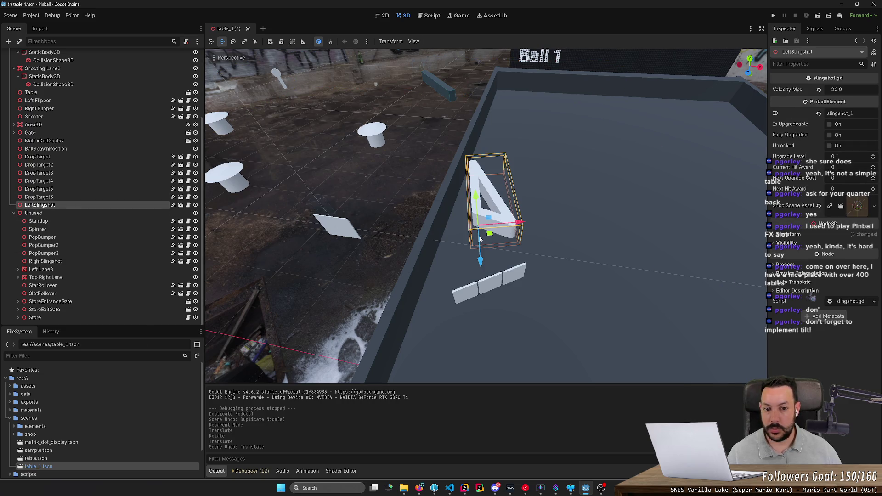
pyautogui.press('f')
pyautogui.rightClick(130, 205)
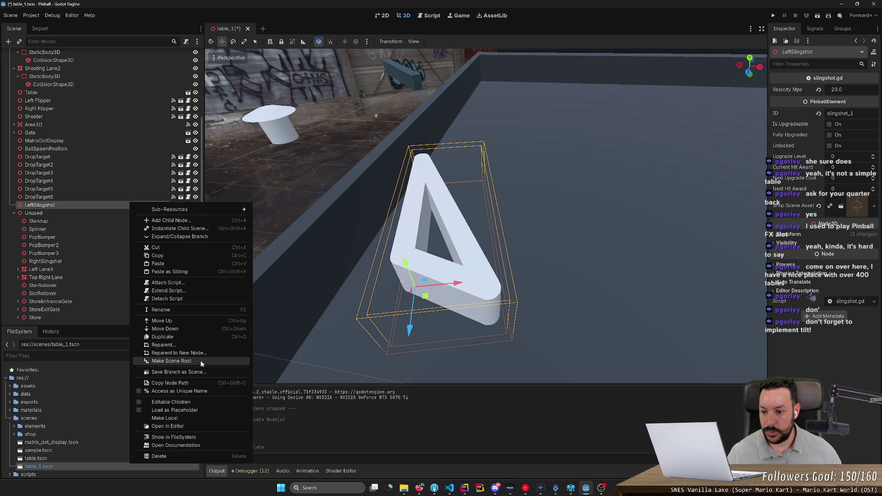
pyautogui.click(210, 401)
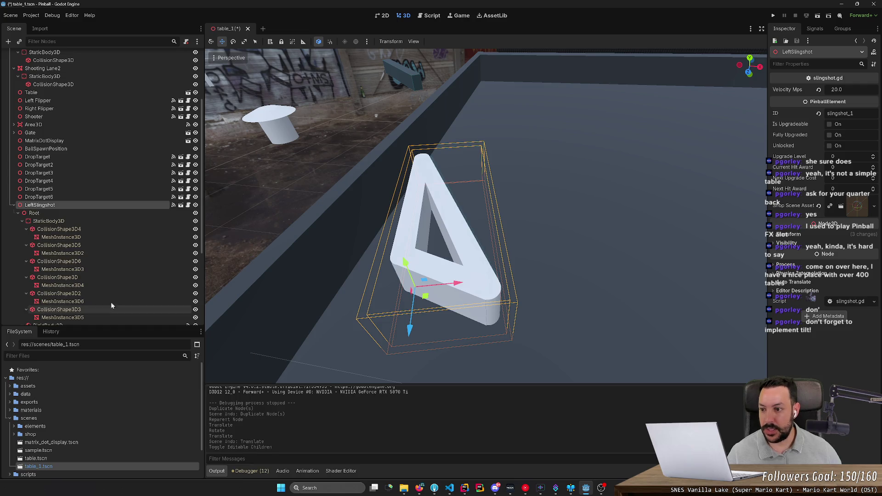
pyautogui.click(75, 221)
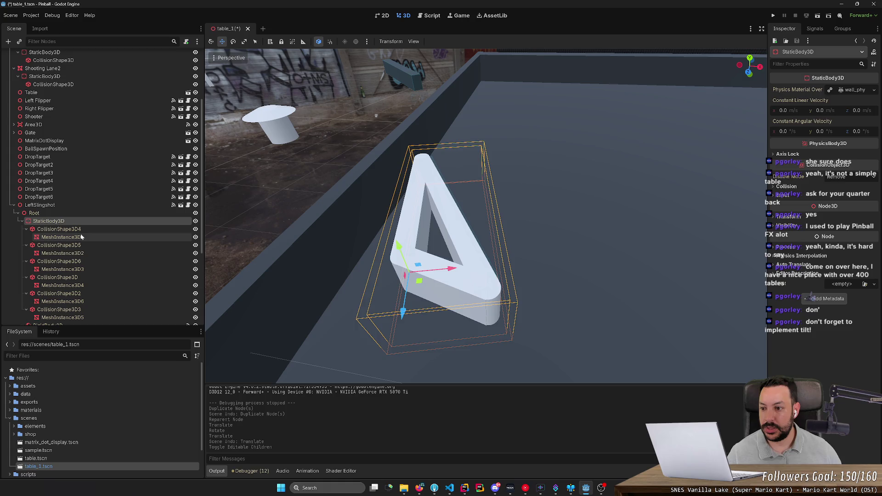
pyautogui.click(78, 230)
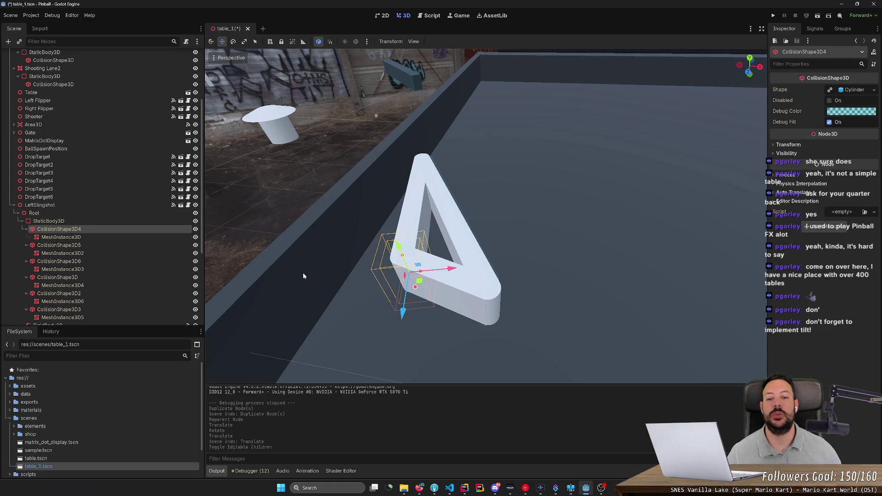
pyautogui.hotkey('ctrl', 'z')
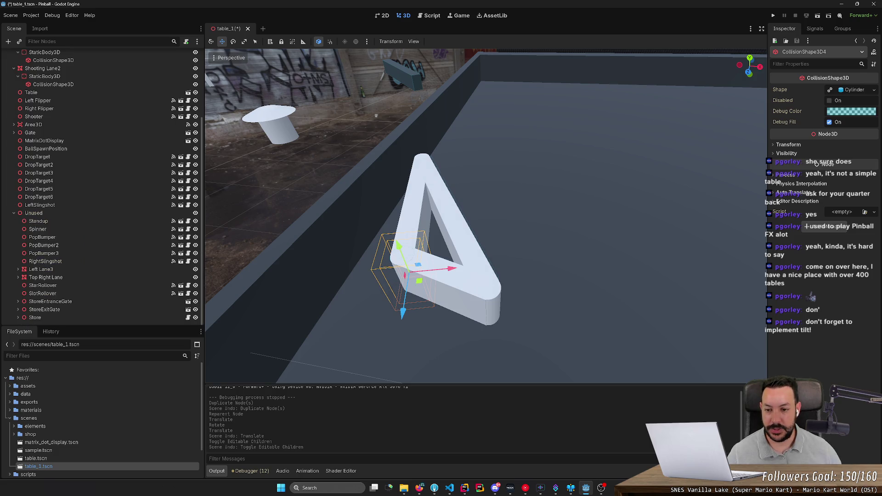
pyautogui.hotkey('ctrl', 'z')
pyautogui.press('e')
pyautogui.moveTo(504, 207); pyautogui.dragTo(500, 215)
pyautogui.hotkey('ctrl', 'z')
pyautogui.hotkey('ctrl', 'z')
# Select LeftSlingshot and move it onto the grey playfield
pyautogui.click(73, 205)
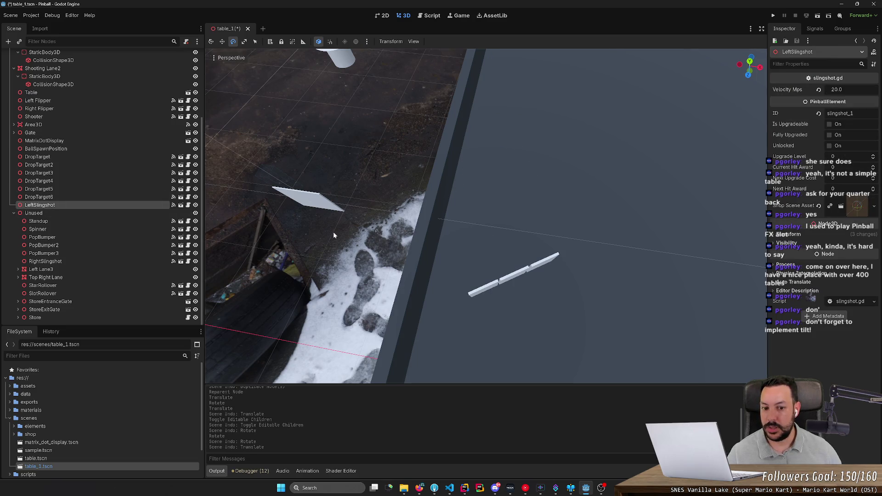
pyautogui.press('f')
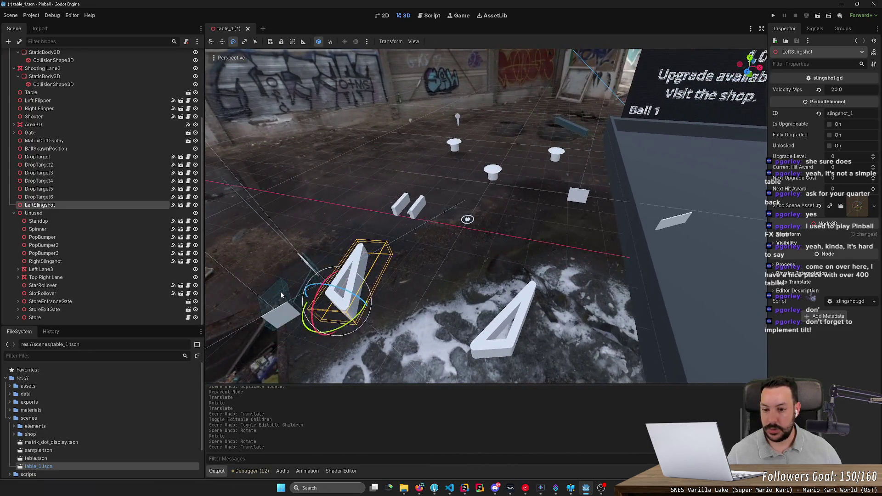
pyautogui.press('w')
pyautogui.moveTo(341, 315); pyautogui.dragTo(666, 266)
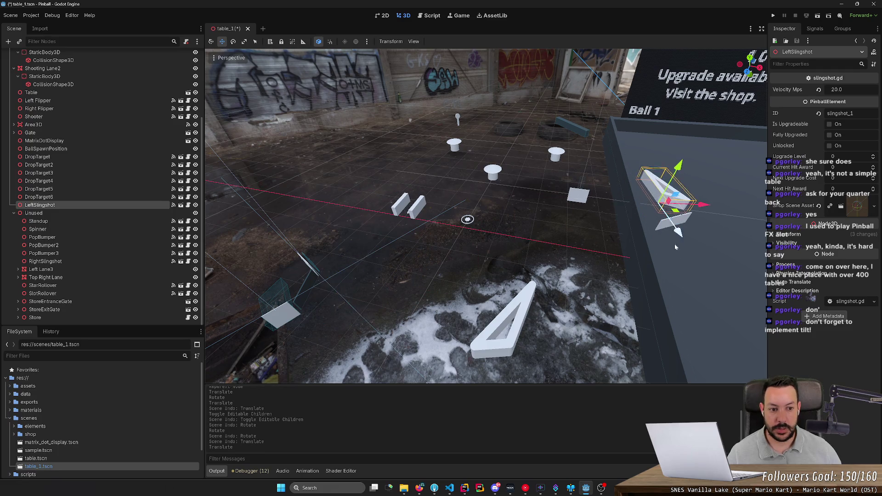
pyautogui.press('f')
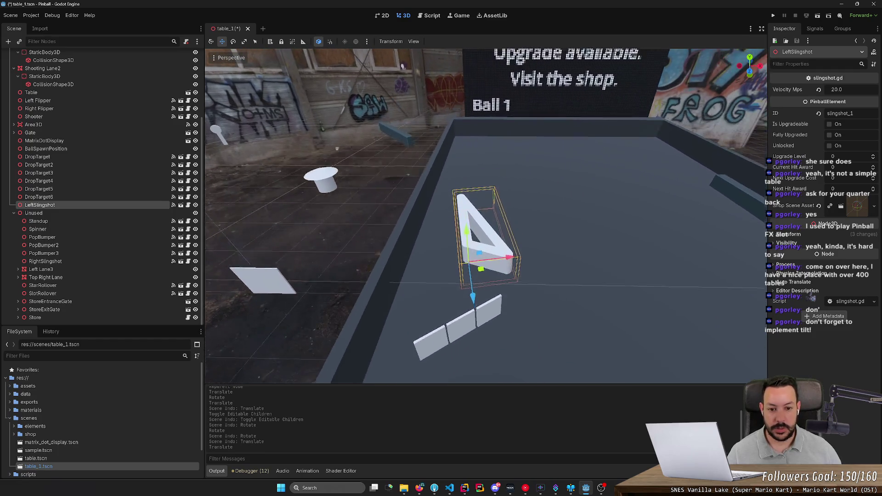
# Rotate the left slingshot about 30 degrees and nudge it just above the drop targets
pyautogui.press('e')
pyautogui.moveTo(484, 302)
pyautogui.mouseDown()
pyautogui.moveTo(505, 295)
pyautogui.moveTo(480, 340)
pyautogui.moveTo(476, 299)
pyautogui.moveTo(487, 306)
pyautogui.mouseUp()
pyautogui.press('w')
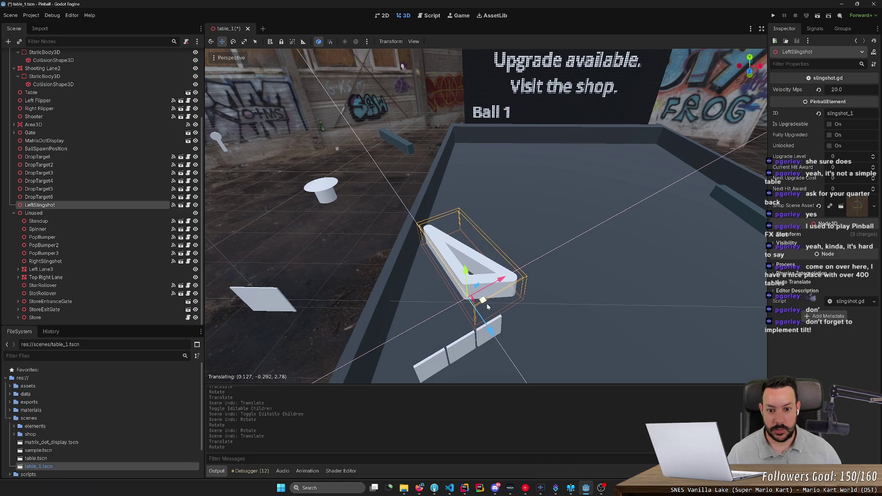
pyautogui.moveTo(487, 306); pyautogui.dragTo(487, 307)
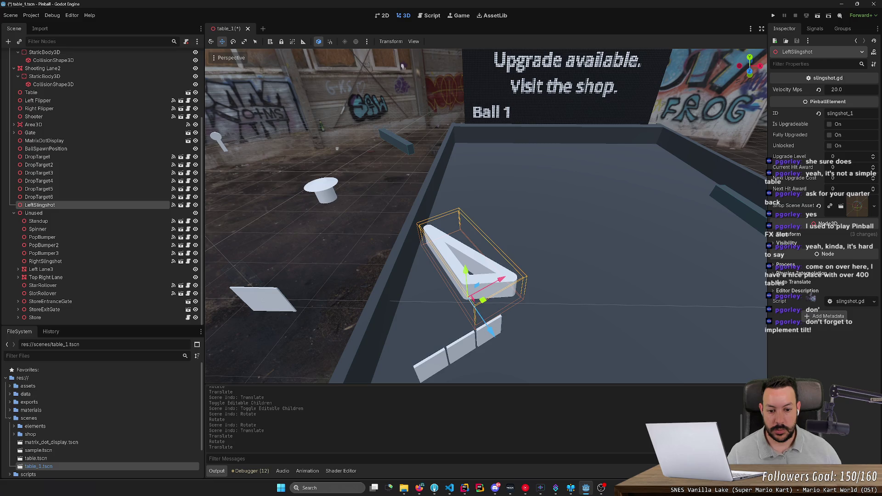
pyautogui.click(464, 327)
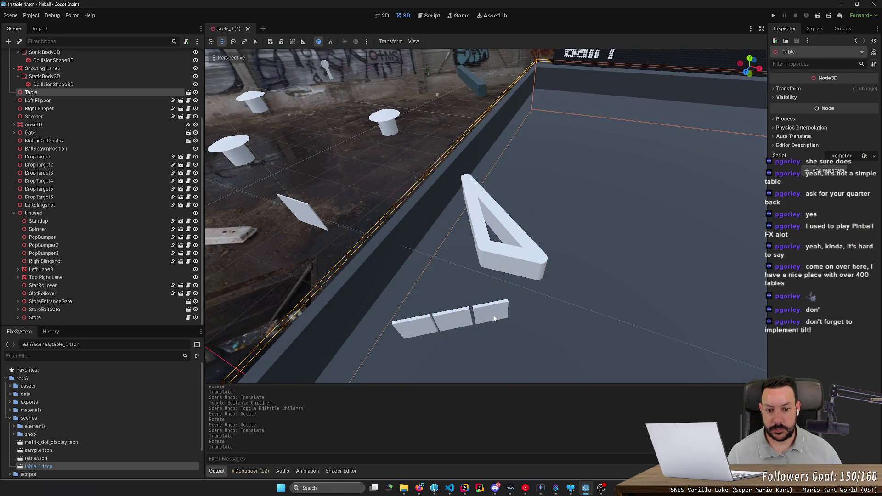
# Move DropTarget3 up and slide it left against the slingshot's bottom edge
pyautogui.click(494, 317)
pyautogui.moveTo(502, 337)
pyautogui.mouseDown()
pyautogui.moveTo(540, 299)
pyautogui.moveTo(544, 326)
pyautogui.mouseUp()
pyautogui.press('e')
pyautogui.scroll(5, 528, 294)
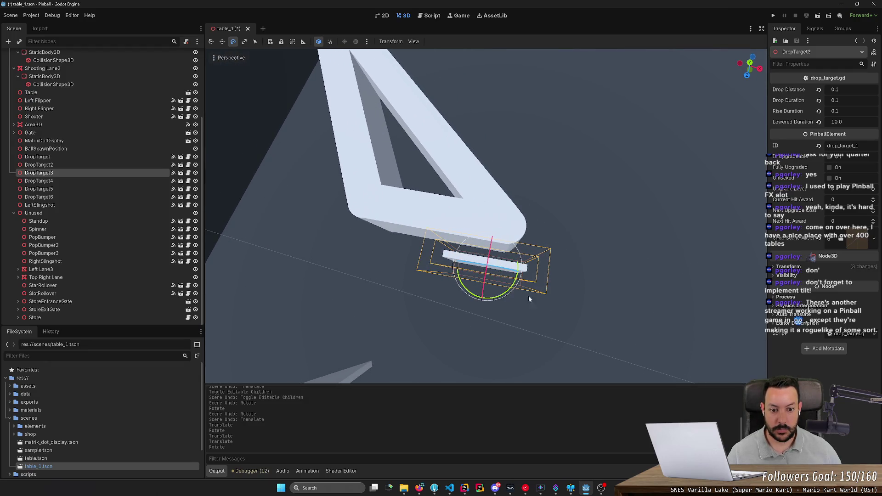
pyautogui.press('w')
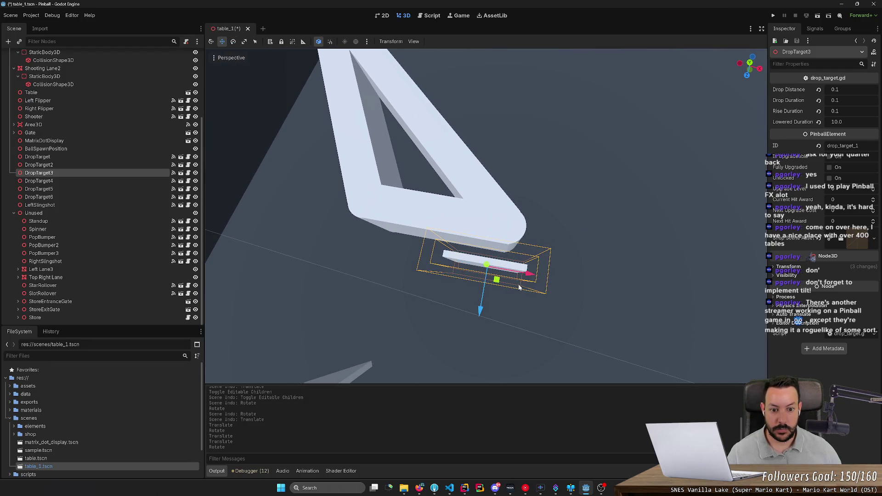
pyautogui.click(531, 274)
pyautogui.moveTo(531, 273)
pyautogui.mouseDown()
pyautogui.moveTo(518, 292)
pyautogui.moveTo(517, 271)
pyautogui.mouseUp()
pyautogui.scroll(-3, 517, 271)
# Rotate DropTarget2 to a flatter angle and slide it under the slingshot's edge
pyautogui.click(480, 304)
pyautogui.press('e')
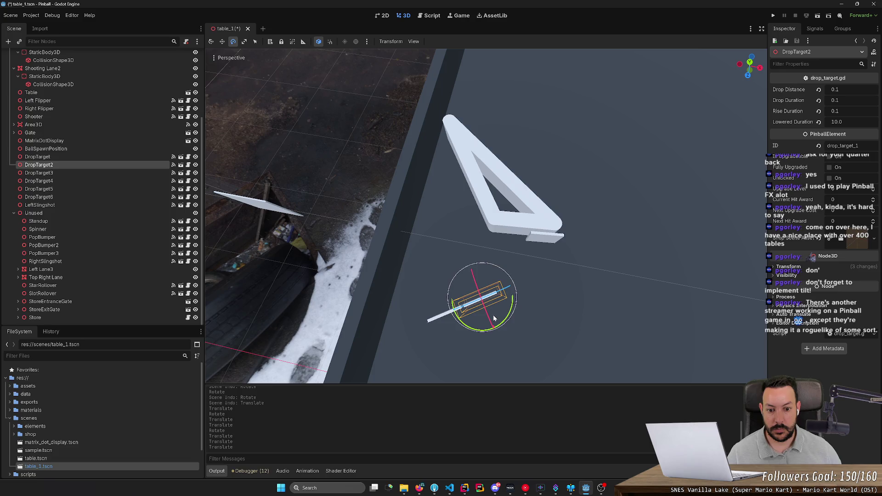
pyautogui.moveTo(507, 314)
pyautogui.mouseDown()
pyautogui.moveTo(495, 322)
pyautogui.moveTo(527, 263)
pyautogui.mouseUp()
pyautogui.press('w')
pyautogui.press('e')
pyautogui.press('w')
pyautogui.scroll(3, 527, 264)
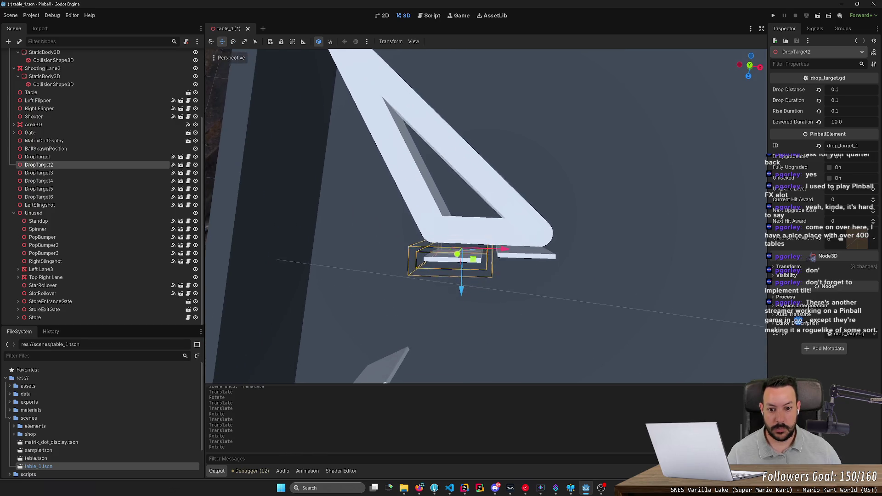
pyautogui.moveTo(462, 267); pyautogui.dragTo(463, 253)
pyautogui.moveTo(505, 224); pyautogui.dragTo(510, 224)
pyautogui.scroll(-3, 511, 224)
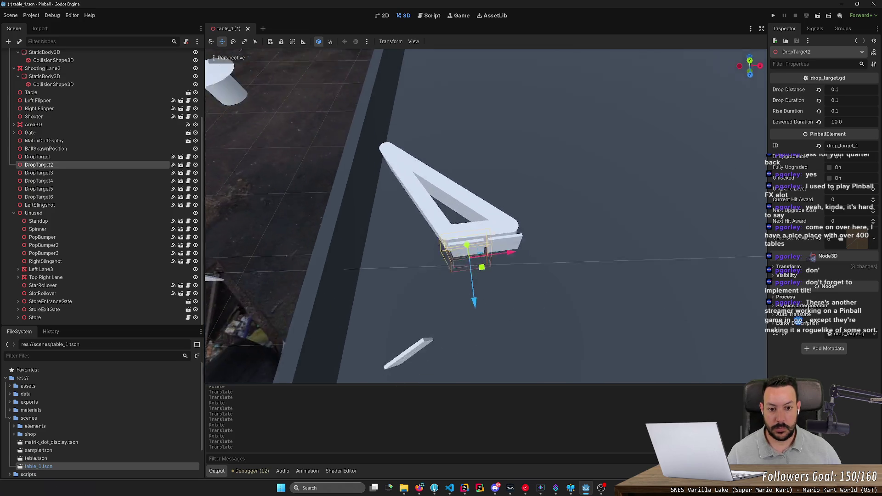
pyautogui.scroll(5, 114, 106)
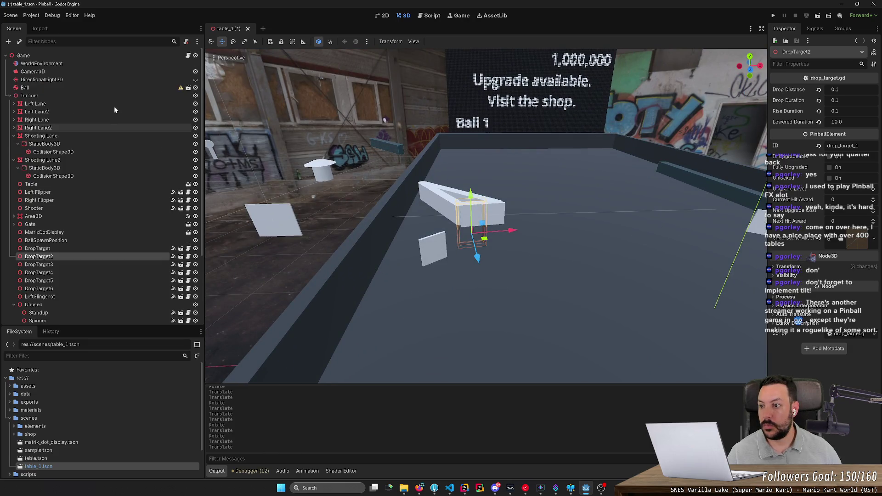
# Set the Incliner's X rotation to 0 to level the playfield
pyautogui.click(107, 95)
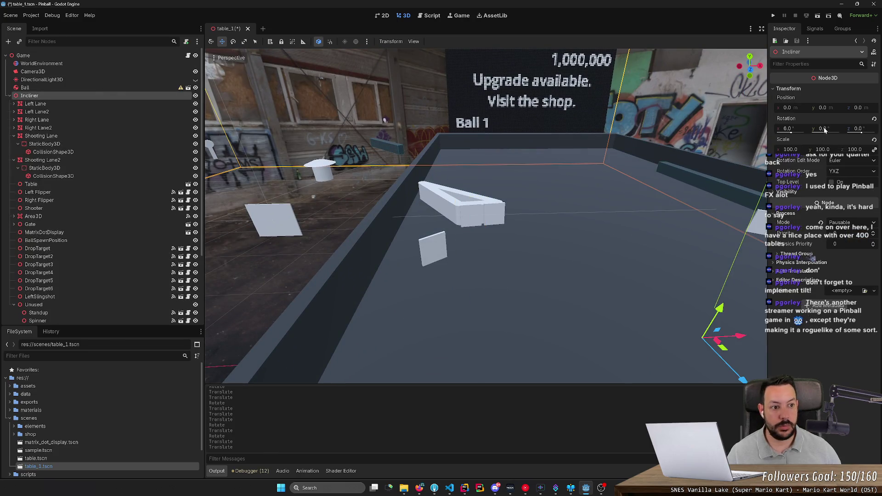
pyautogui.write('0')
pyautogui.press('Return')
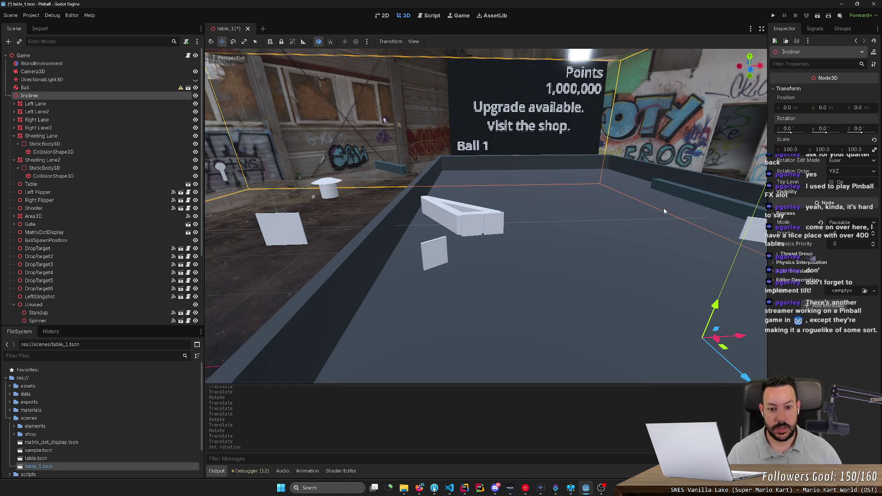
# Save the table_1 scene with Ctrl+S
pyautogui.scroll(3, 671, 208)
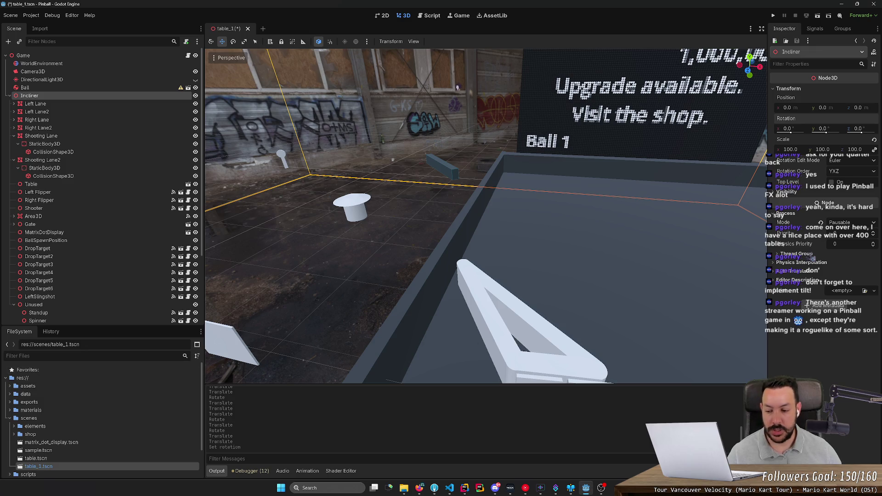
pyautogui.scroll(5, 457, 87)
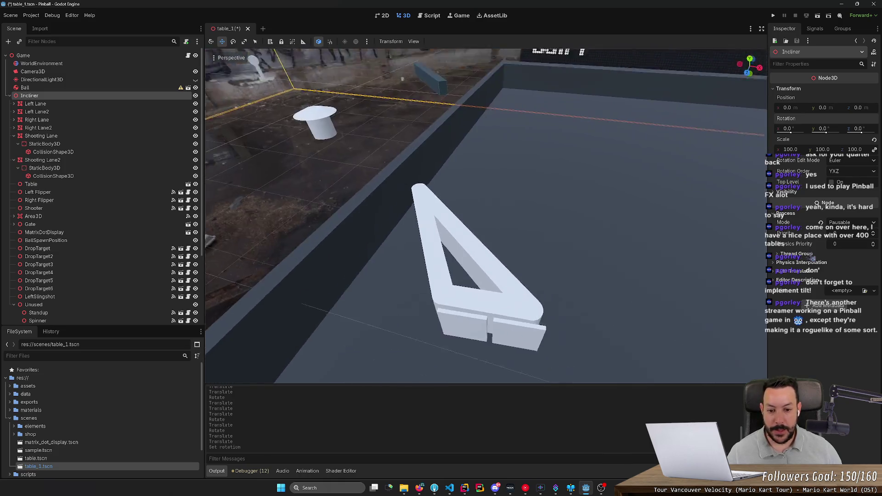
pyautogui.scroll(-3, 500, 329)
pyautogui.hotkey('ctrl', 's')
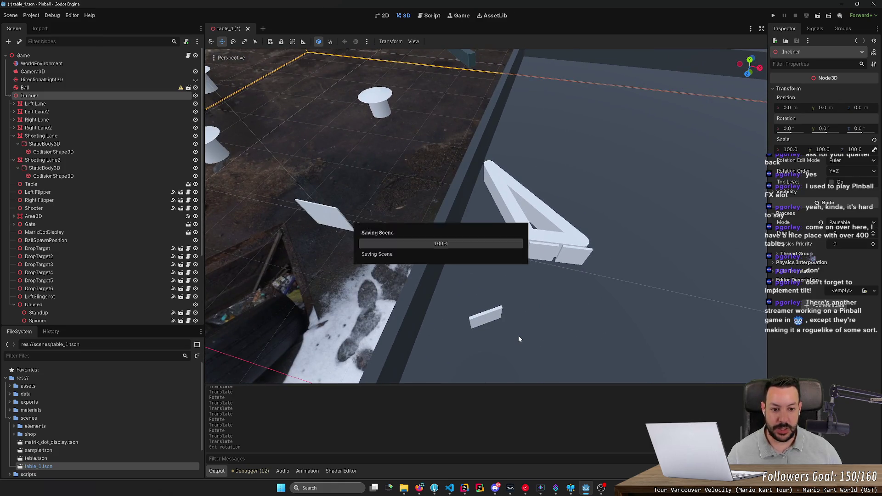
pyautogui.click(487, 317)
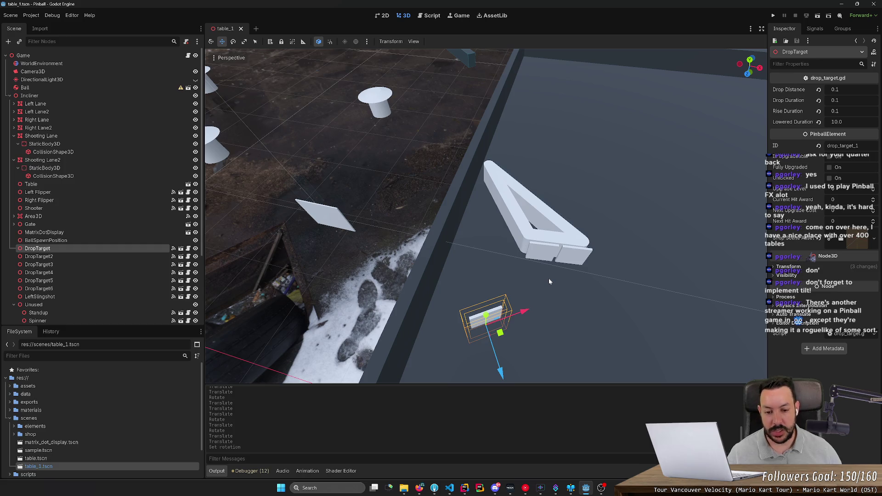
pyautogui.click(346, 263)
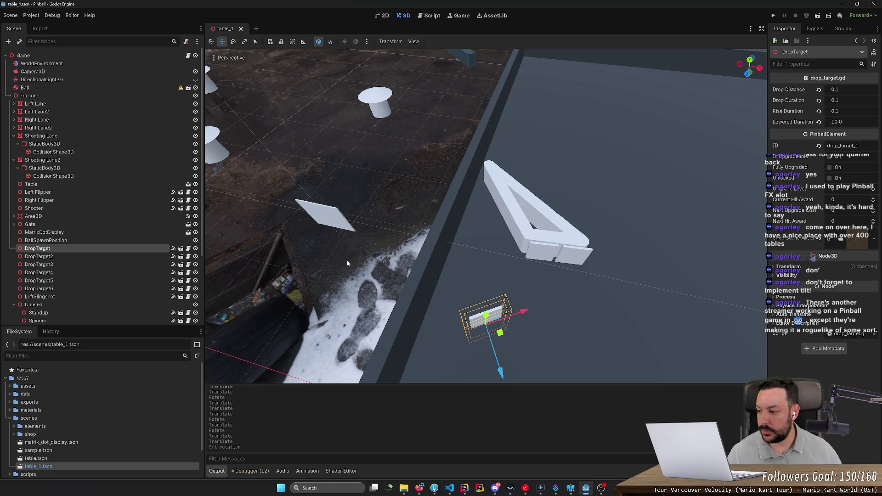
pyautogui.scroll(-5, 500, 373)
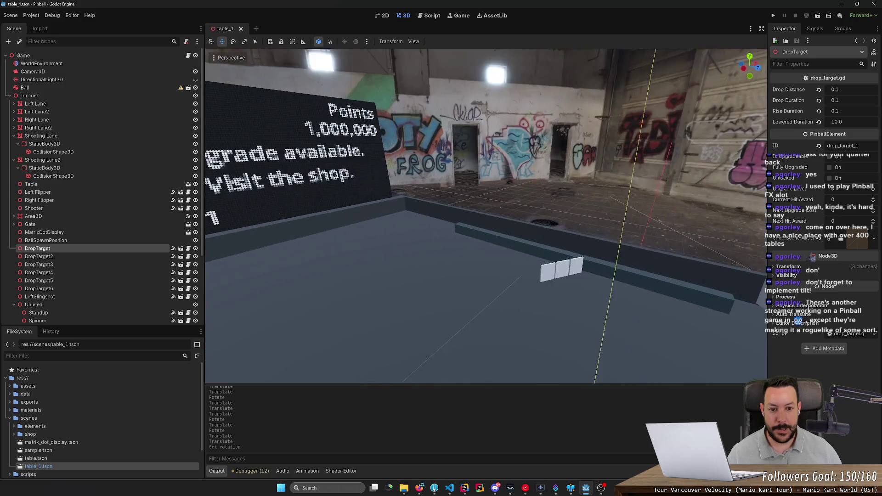
pyautogui.press('a')
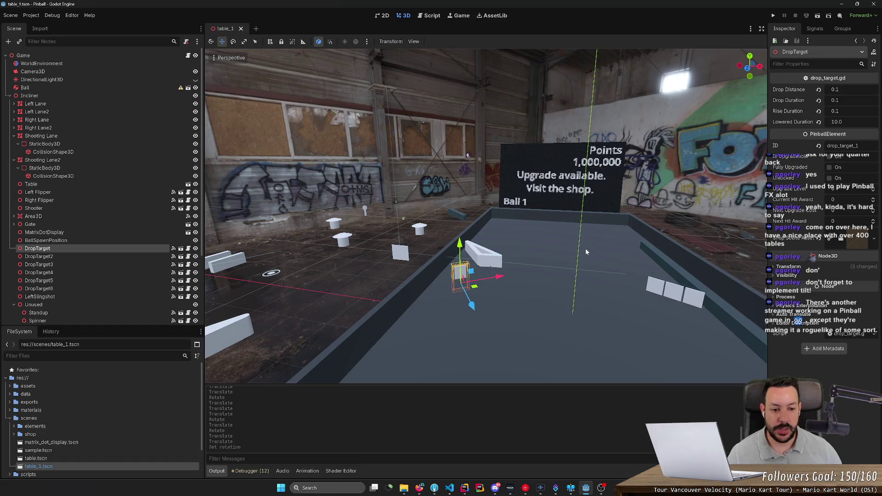
pyautogui.scroll(3, 586, 252)
pyautogui.moveTo(585, 248)
pyautogui.mouseDown()
pyautogui.moveTo(601, 228)
pyautogui.moveTo(601, 284)
pyautogui.mouseUp()
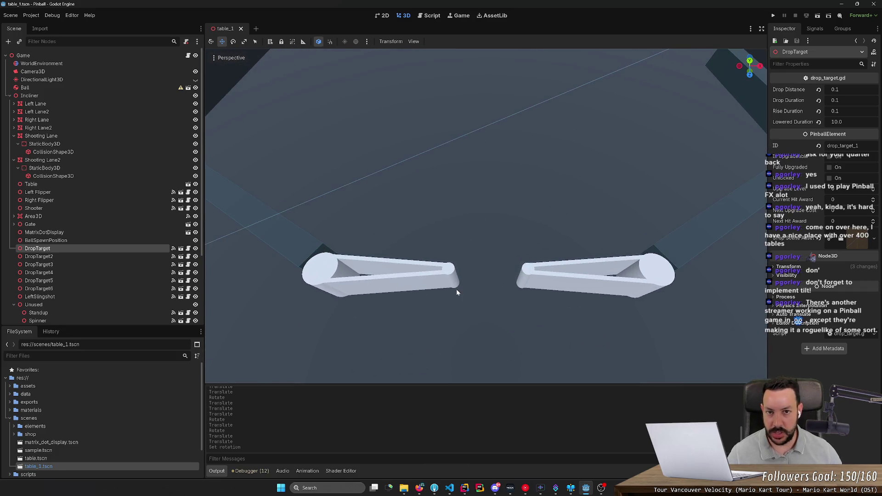
pyautogui.scroll(-5, 367, 225)
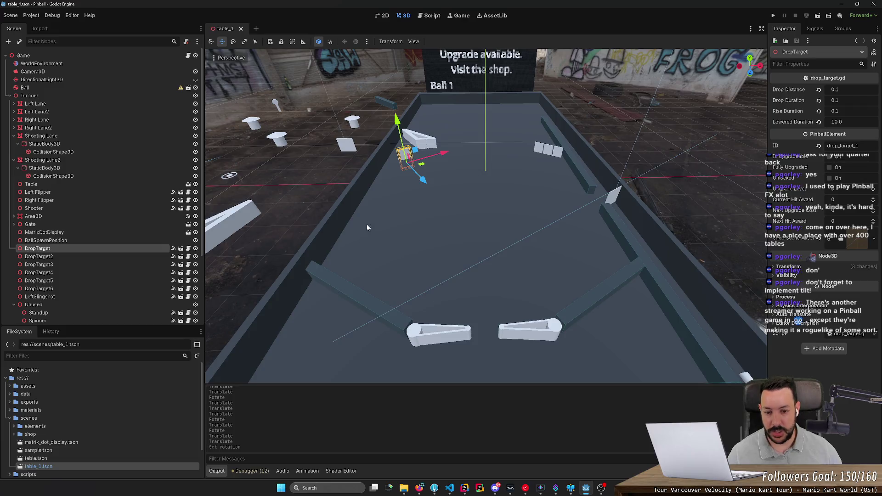
pyautogui.moveTo(414, 294); pyautogui.dragTo(434, 233)
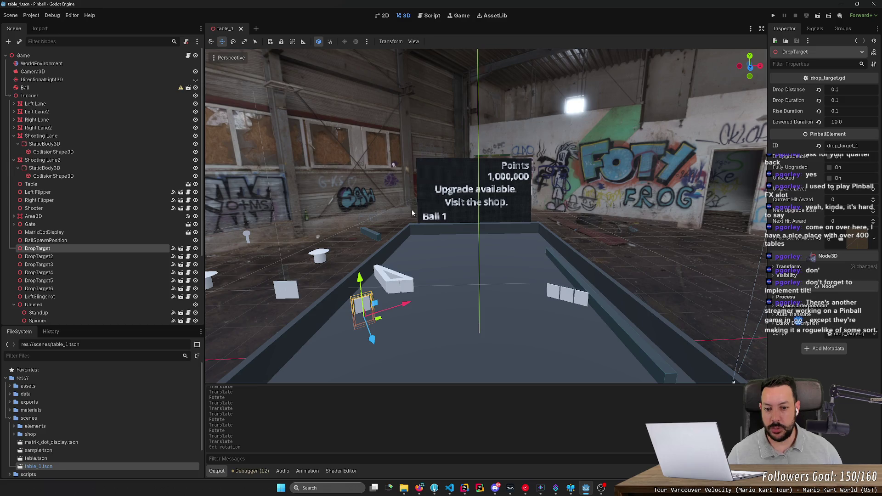
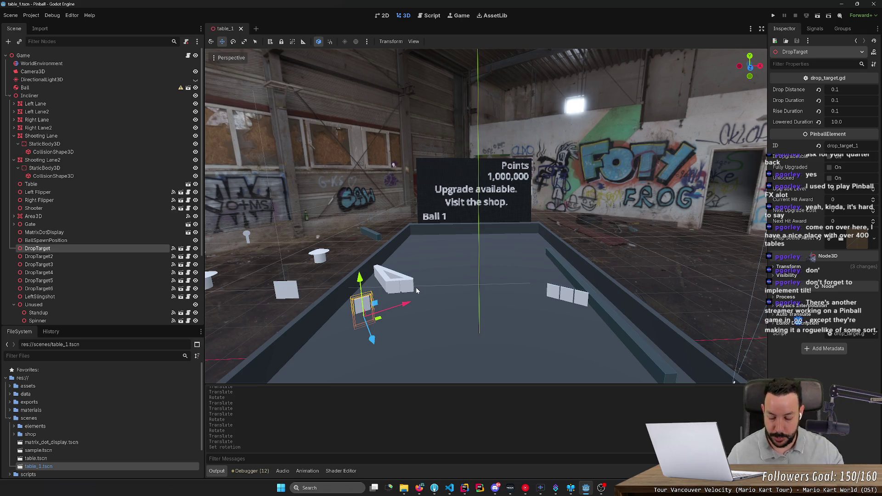
# Glance at the Black Knight 2000 reference images, then return to the pinball table scene
pyautogui.moveTo(416, 287)
pyautogui.mouseDown()
pyautogui.moveTo(381, 264)
pyautogui.moveTo(416, 290)
pyautogui.mouseUp()
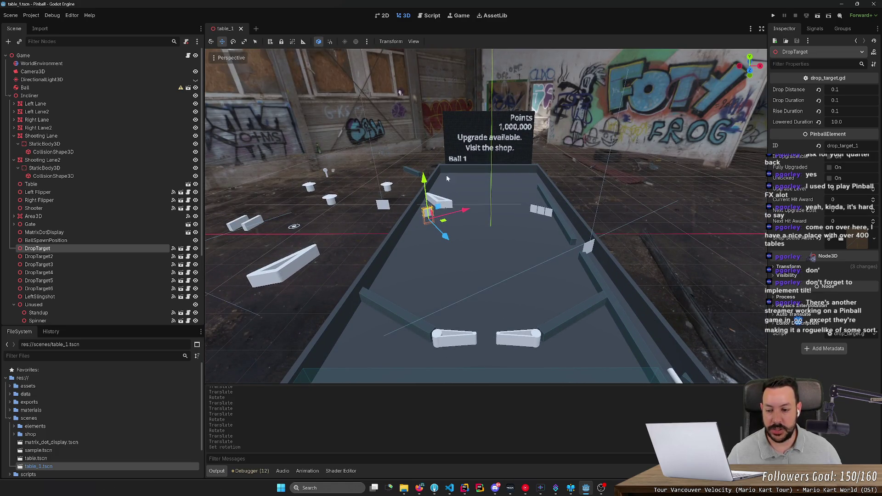
pyautogui.hotkey('alt', 'Tab')
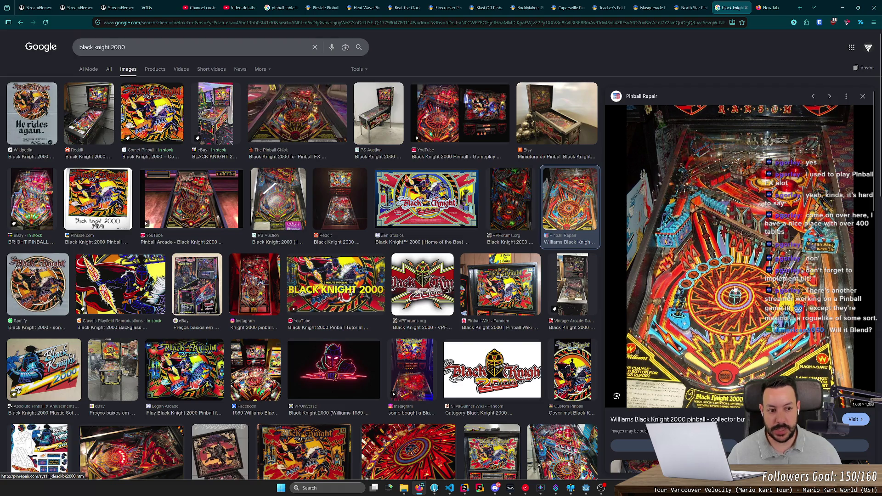
pyautogui.hotkey('alt', 'Tab')
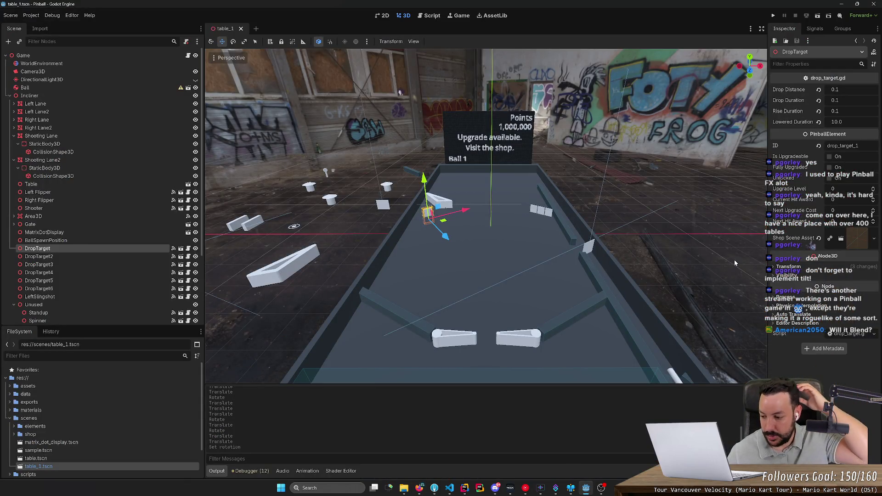
# Fly the camera to the first drop target and delete the DropTarget node
pyautogui.scroll(5, 695, 227)
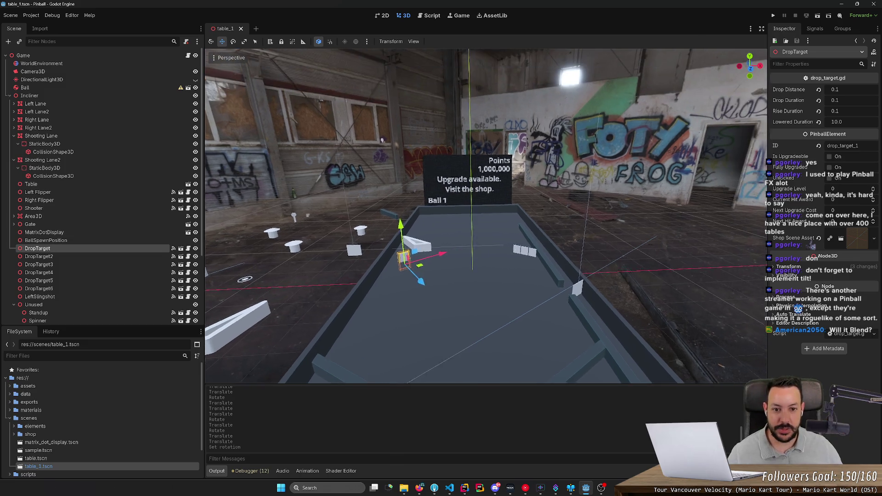
pyautogui.press('w')
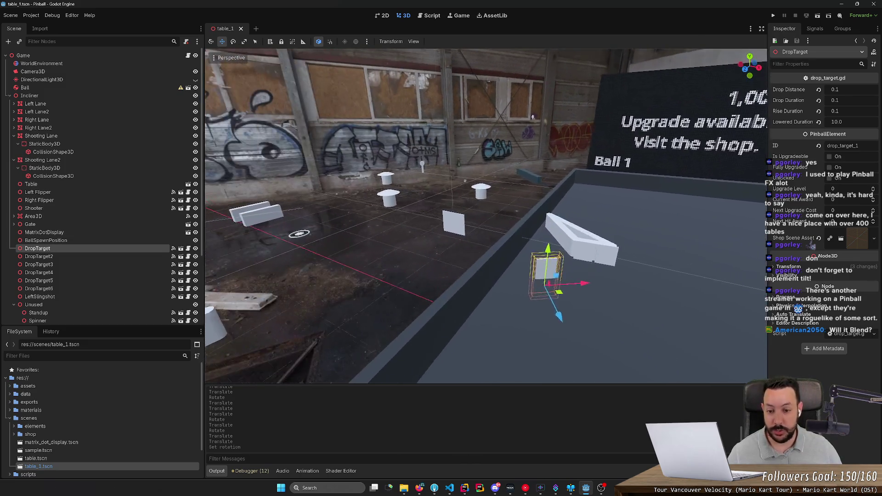
pyautogui.press('w')
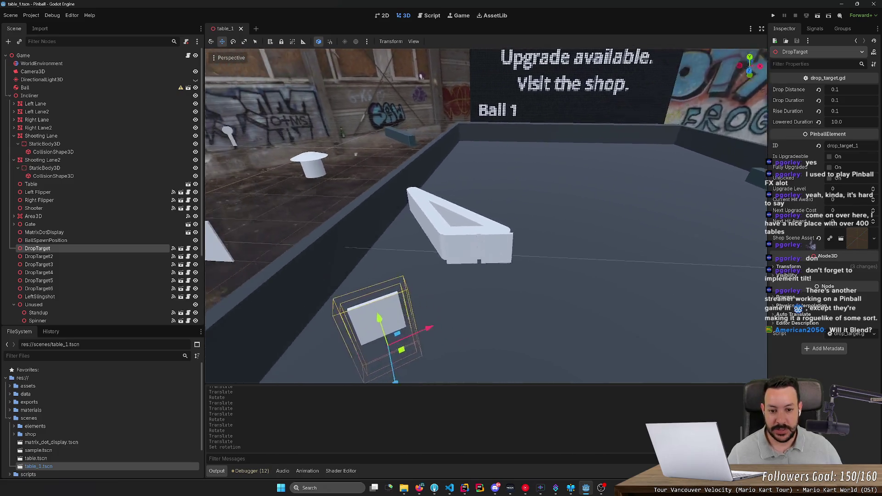
pyautogui.press('w')
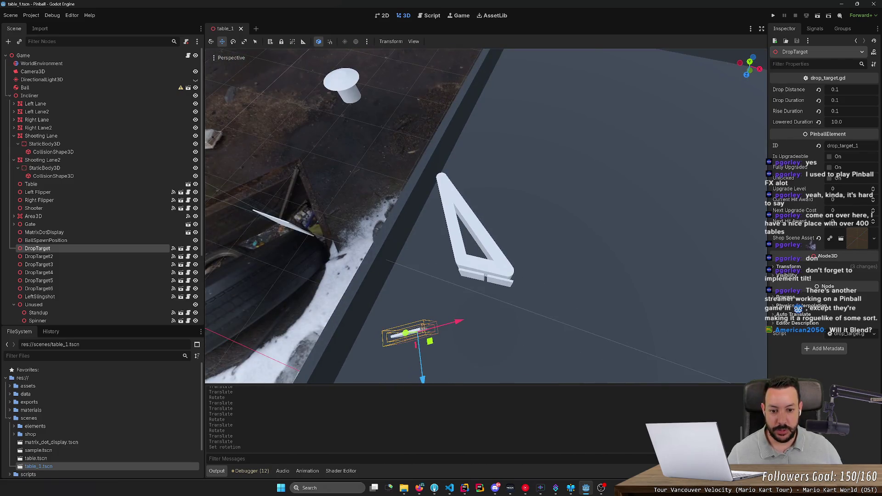
pyautogui.press('s')
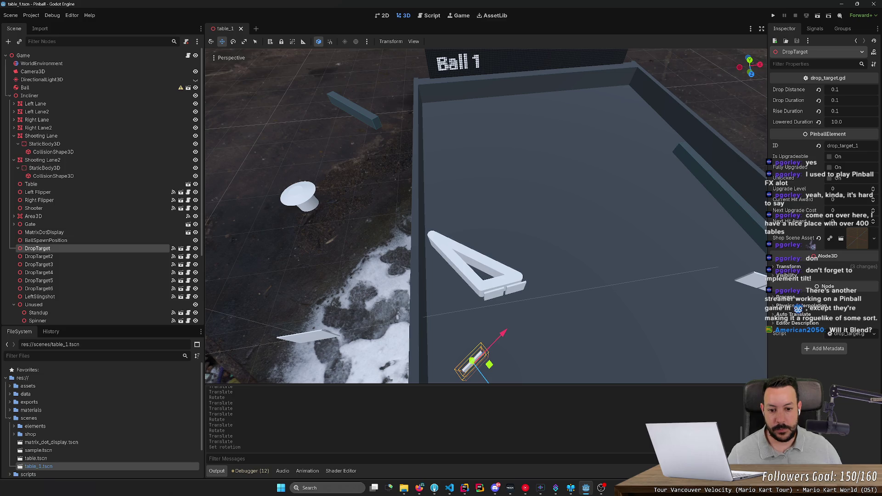
pyautogui.press('w')
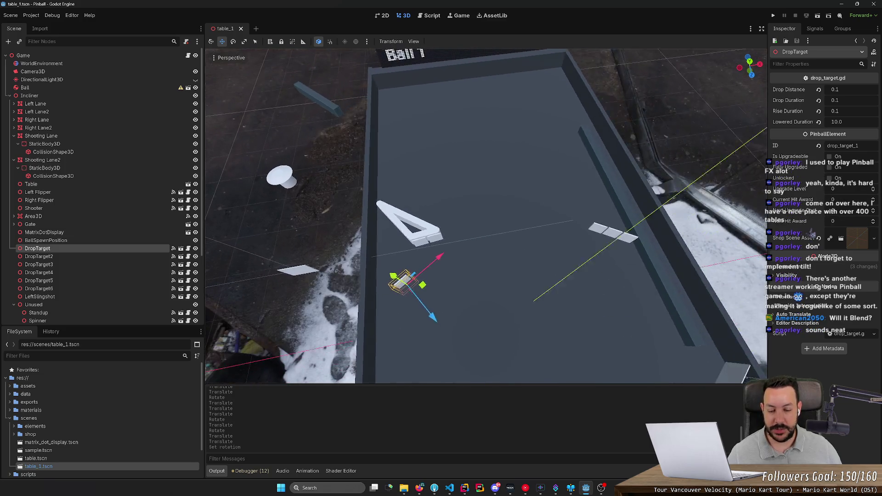
pyautogui.press('s')
pyautogui.press('w')
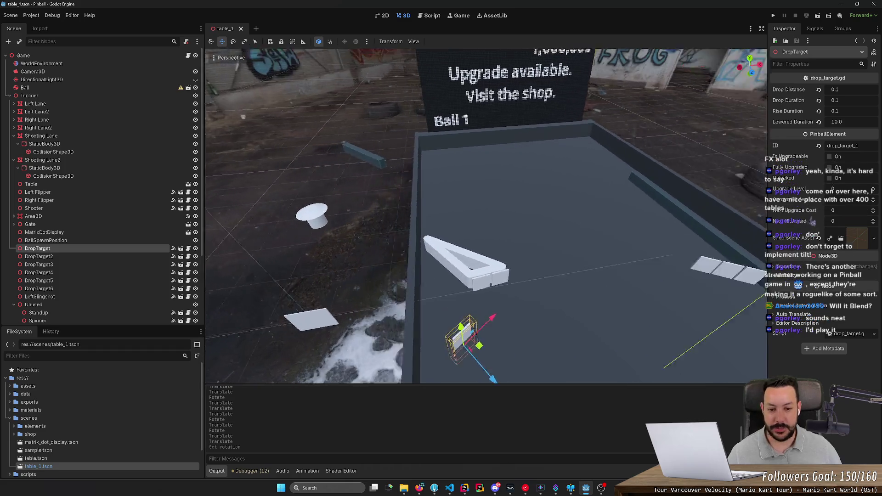
pyautogui.press('s')
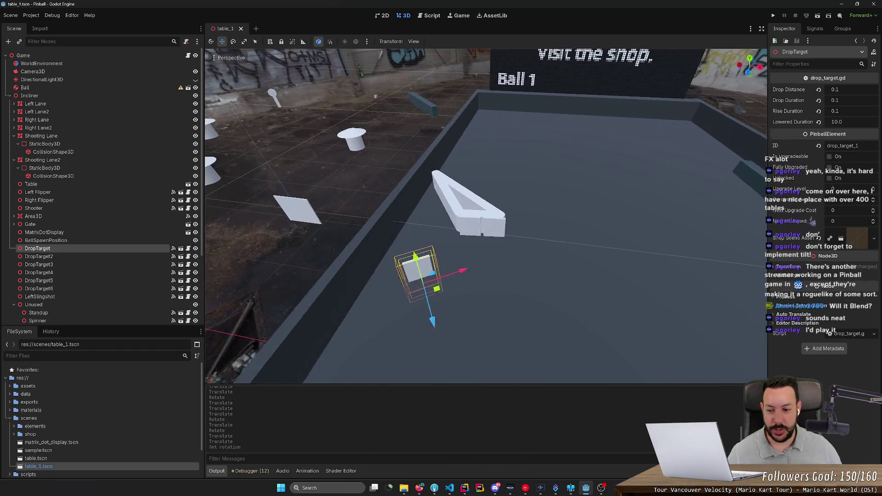
pyautogui.press('w')
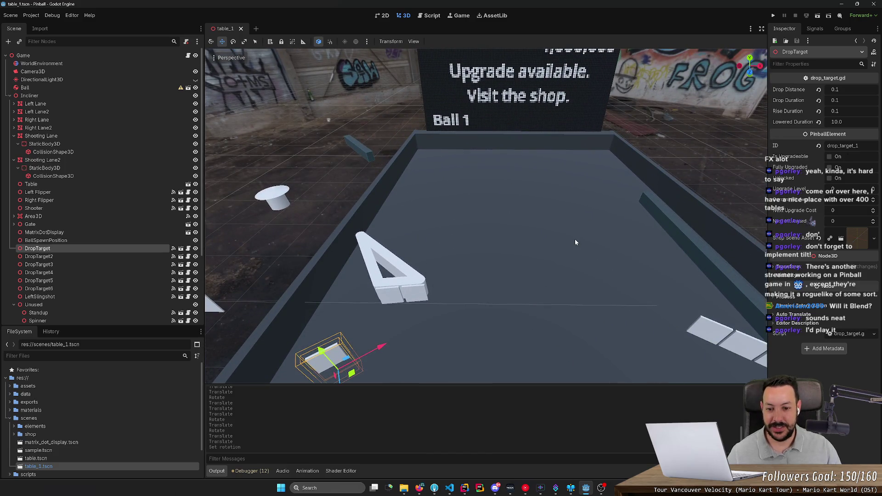
pyautogui.press('Delete')
pyautogui.click(420, 254)
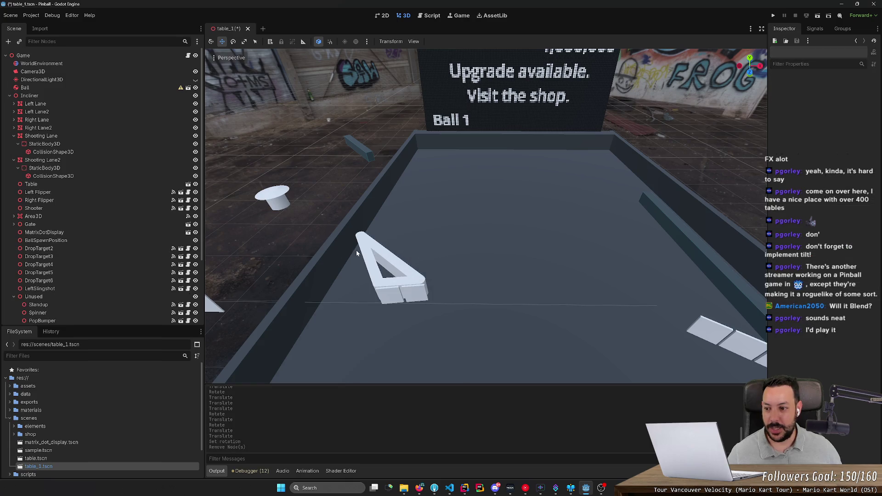
# Save the table scene
pyautogui.hotkey('ctrl', 's')
pyautogui.press('s')
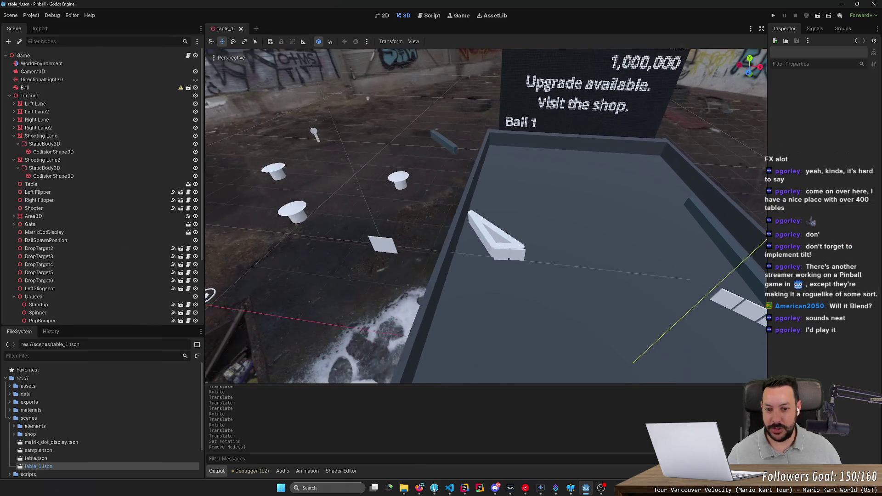
pyautogui.press('w')
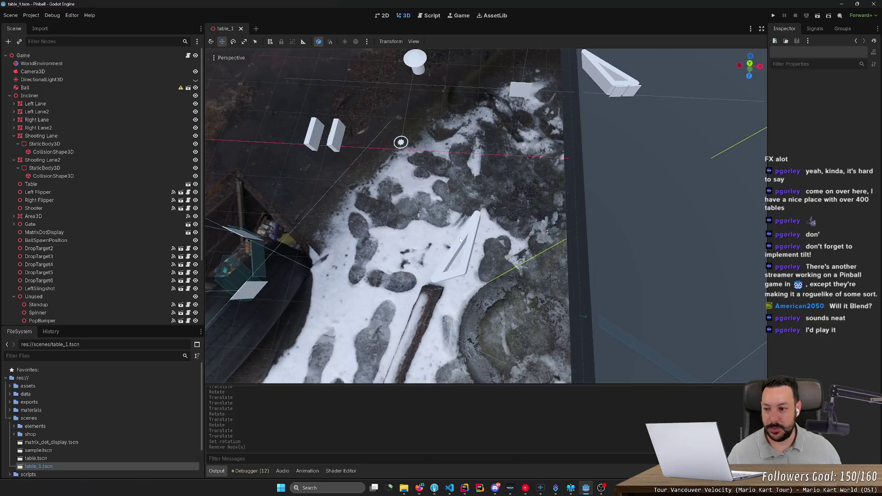
pyautogui.scroll(-5, 112, 266)
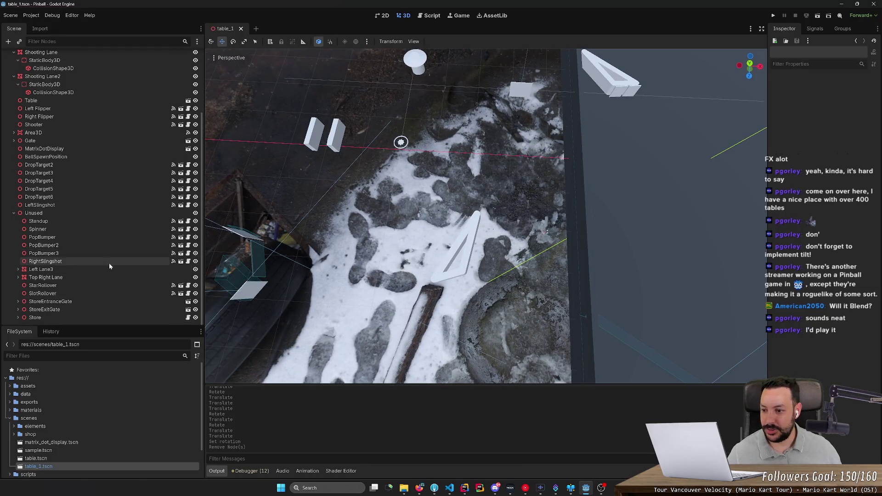
# Move RightSlingshot out of the Unused group to sit just below LeftSlingshot
pyautogui.click(109, 263)
pyautogui.moveTo(106, 257)
pyautogui.mouseDown()
pyautogui.moveTo(80, 255)
pyautogui.moveTo(92, 173)
pyautogui.moveTo(89, 210)
pyautogui.mouseUp()
pyautogui.moveTo(468, 287)
pyautogui.mouseDown()
pyautogui.moveTo(462, 243)
pyautogui.moveTo(492, 285)
pyautogui.mouseUp()
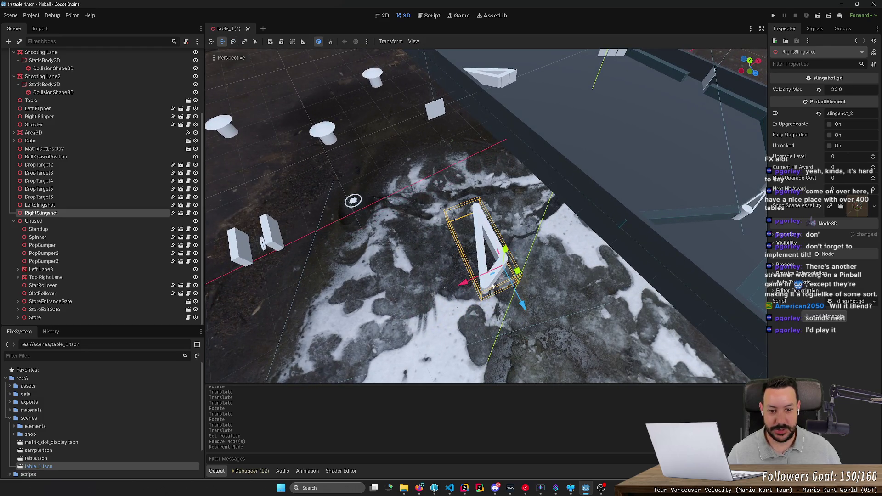
pyautogui.moveTo(505, 271); pyautogui.dragTo(553, 276)
pyautogui.click(509, 273)
pyautogui.click(483, 265)
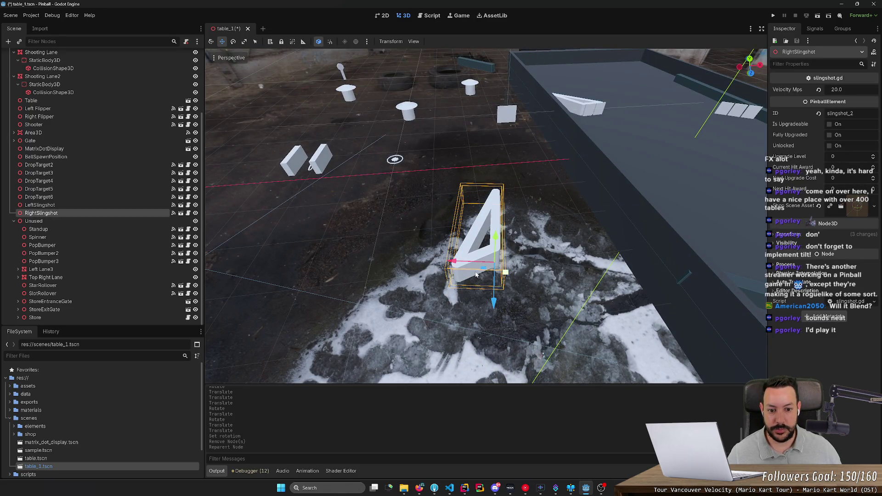
pyautogui.scroll(-6, 476, 275)
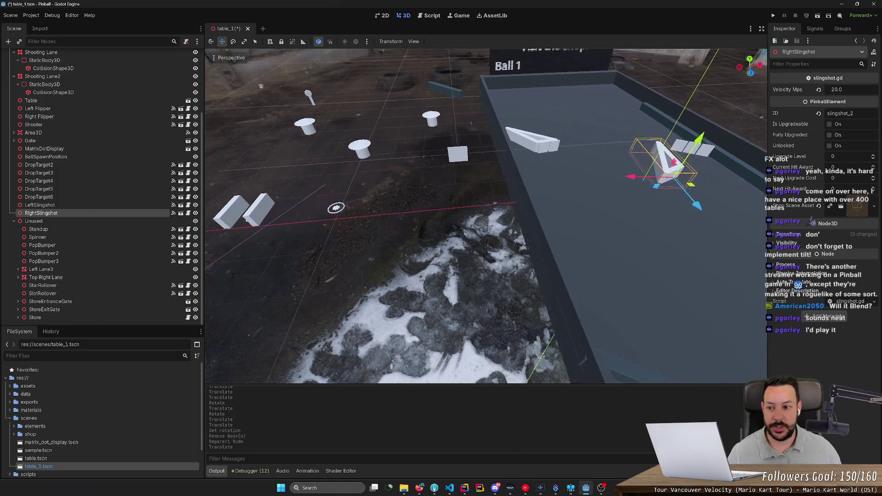
pyautogui.press('w')
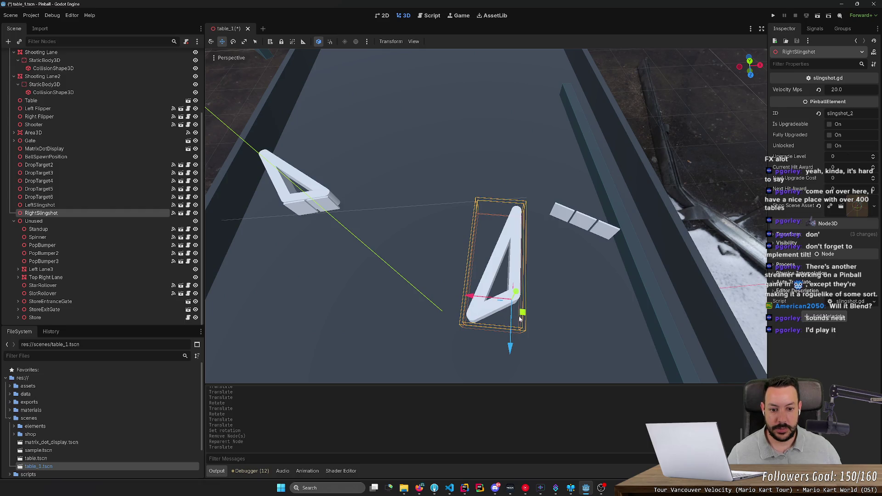
# Move RightSlingshot onto the table along global axes and start rotating it
pyautogui.scroll(3, 501, 318)
pyautogui.press('t')
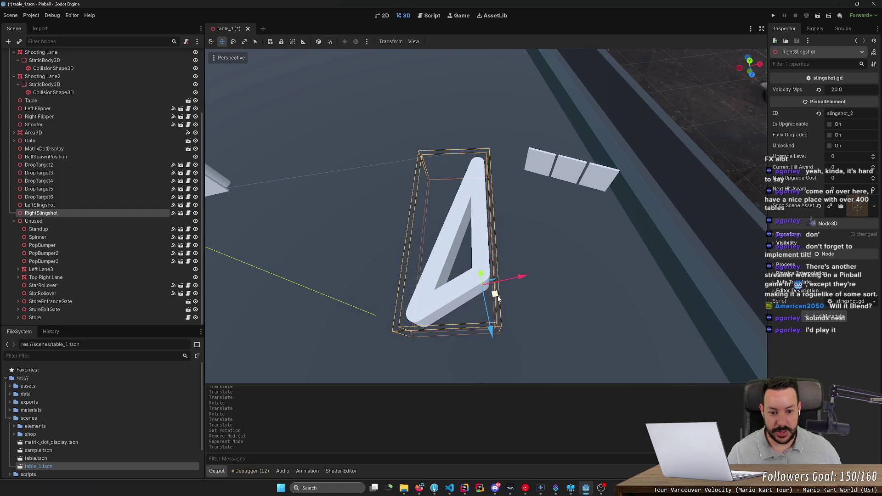
pyautogui.moveTo(496, 295)
pyautogui.mouseDown()
pyautogui.moveTo(448, 271)
pyautogui.moveTo(518, 180)
pyautogui.moveTo(560, 144)
pyautogui.moveTo(556, 163)
pyautogui.mouseUp()
pyautogui.press('e')
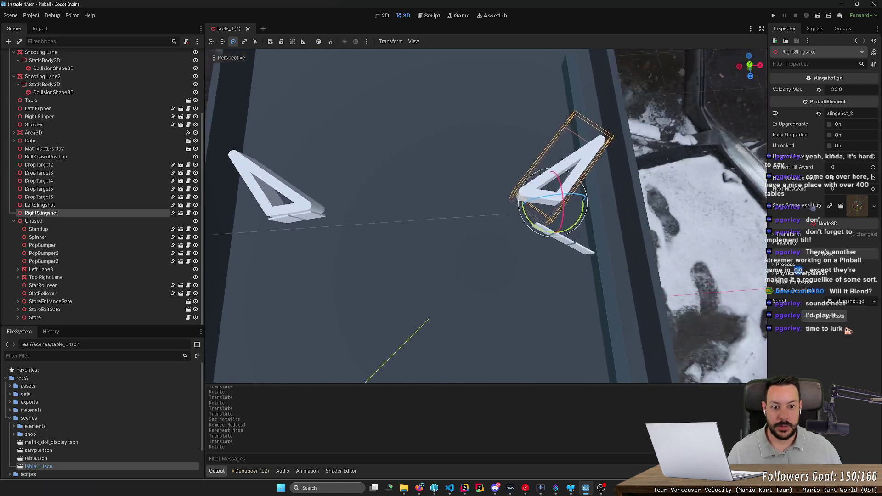
pyautogui.scroll(-2, 541, 169)
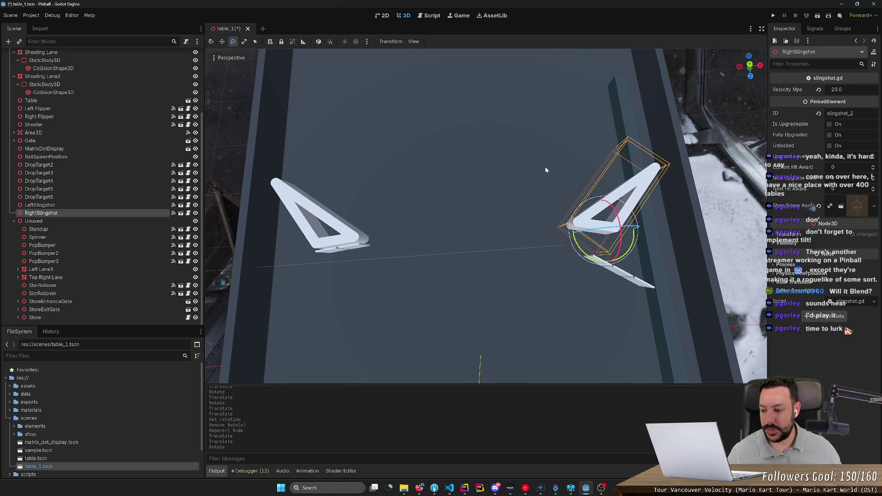
pyautogui.press('w')
# Fine-tune RightSlingshot's position so it mirrors LeftSlingshot across the lower playfield
pyautogui.moveTo(619, 244); pyautogui.dragTo(610, 197)
pyautogui.moveTo(485, 215)
pyautogui.mouseDown()
pyautogui.moveTo(529, 211)
pyautogui.moveTo(528, 264)
pyautogui.mouseUp()
pyautogui.moveTo(614, 342)
pyautogui.mouseDown()
pyautogui.moveTo(580, 303)
pyautogui.moveTo(581, 342)
pyautogui.moveTo(543, 337)
pyautogui.moveTo(357, 244)
pyautogui.mouseUp()
pyautogui.scroll(-3, 581, 305)
pyautogui.moveTo(424, 224)
pyautogui.mouseDown()
pyautogui.moveTo(381, 211)
pyautogui.moveTo(422, 175)
pyautogui.moveTo(447, 247)
pyautogui.mouseUp()
pyautogui.click(401, 265)
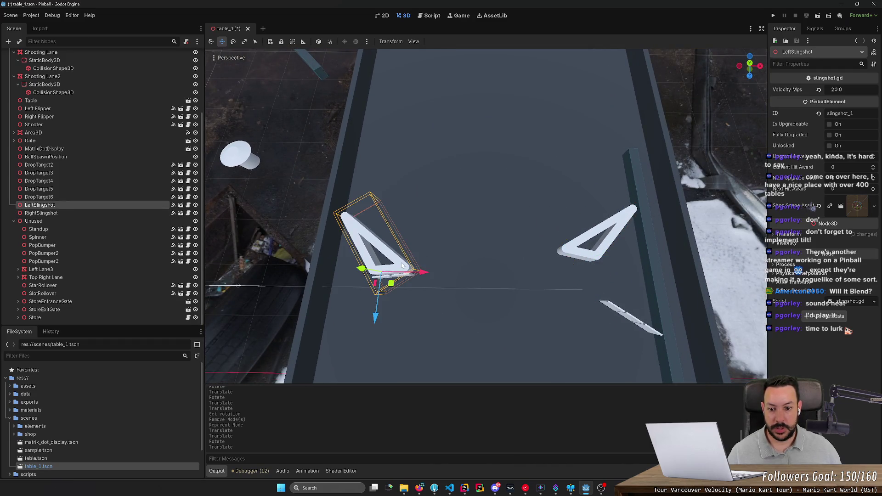
# Compare both slingshots' transform values and undo RightSlingshot's last position change
pyautogui.click(789, 234)
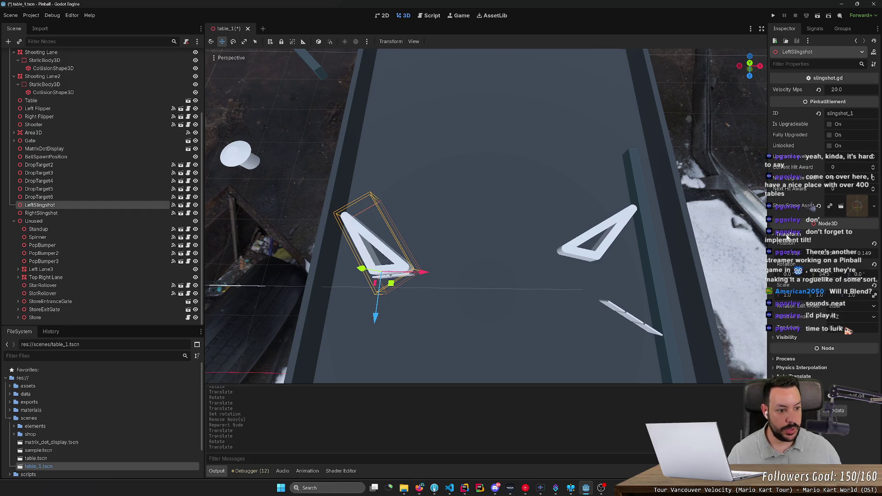
pyautogui.click(607, 249)
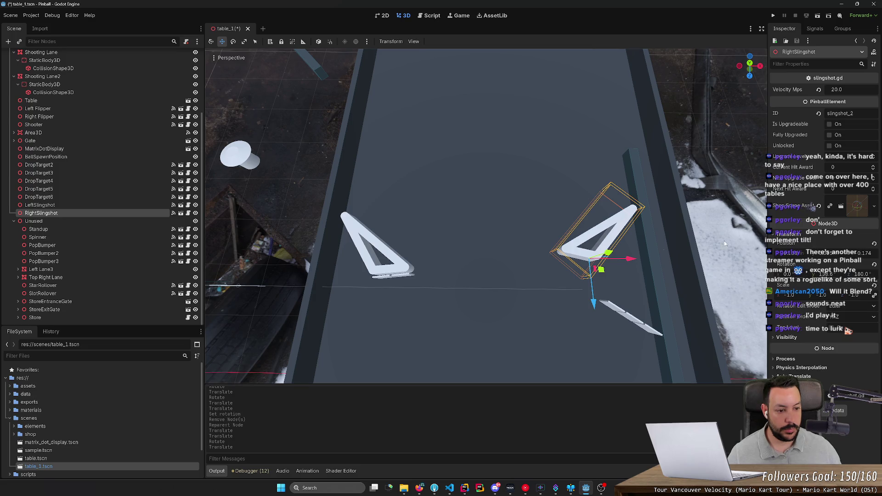
pyautogui.click(403, 263)
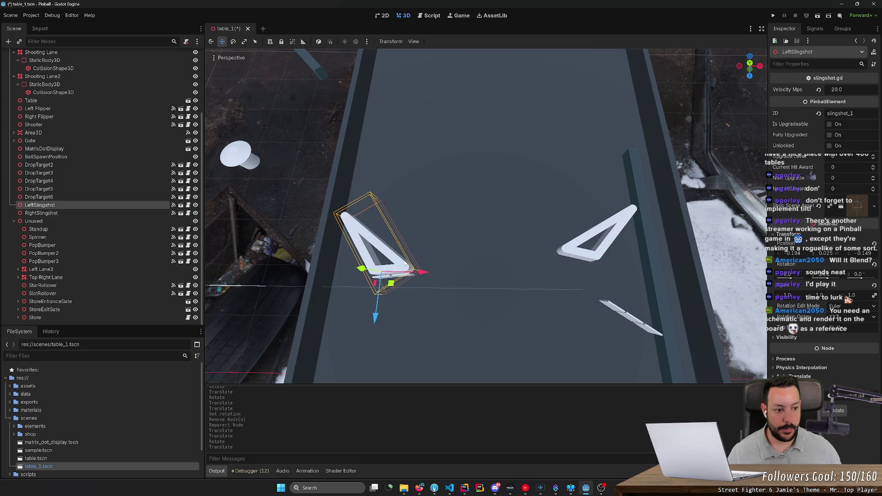
pyautogui.click(602, 254)
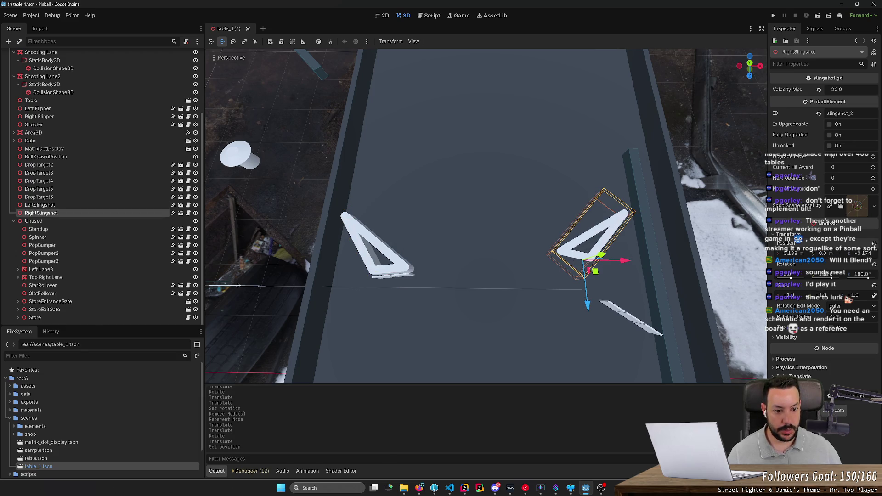
pyautogui.scroll(3, 703, 278)
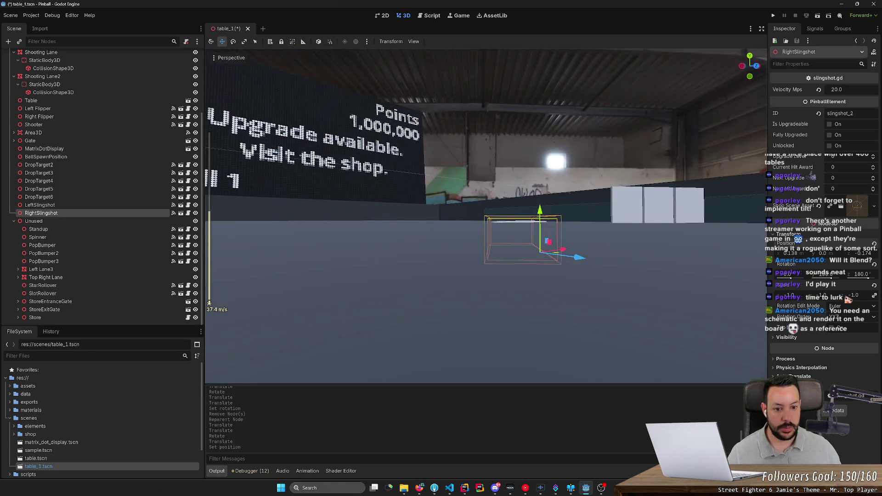
pyautogui.press('w')
pyautogui.hotkey('ctrl', 'z')
pyautogui.press('s')
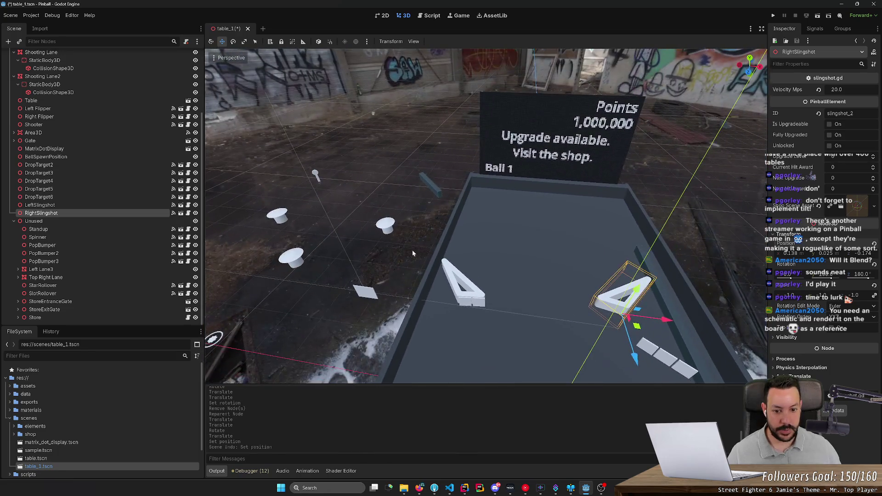
# Set Transform Position z to -0.15 on both LeftSlingshot and RightSlingshot
pyautogui.click(470, 290)
pyautogui.press('w')
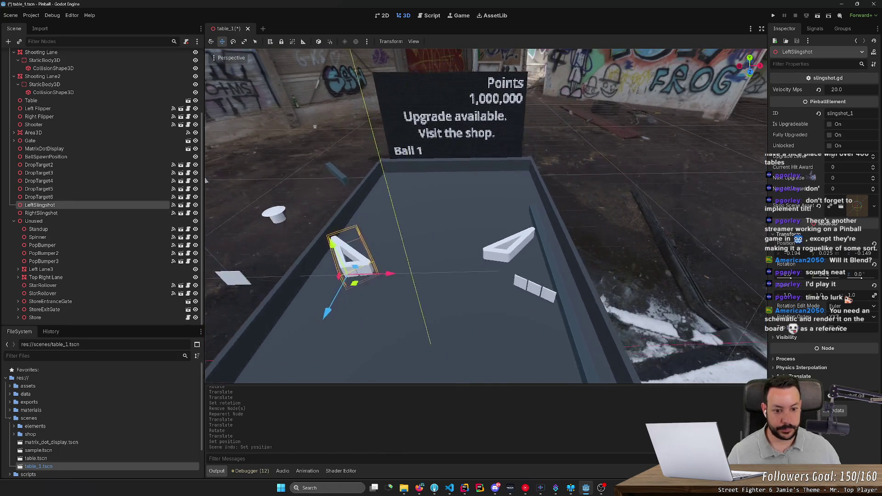
pyautogui.press('w')
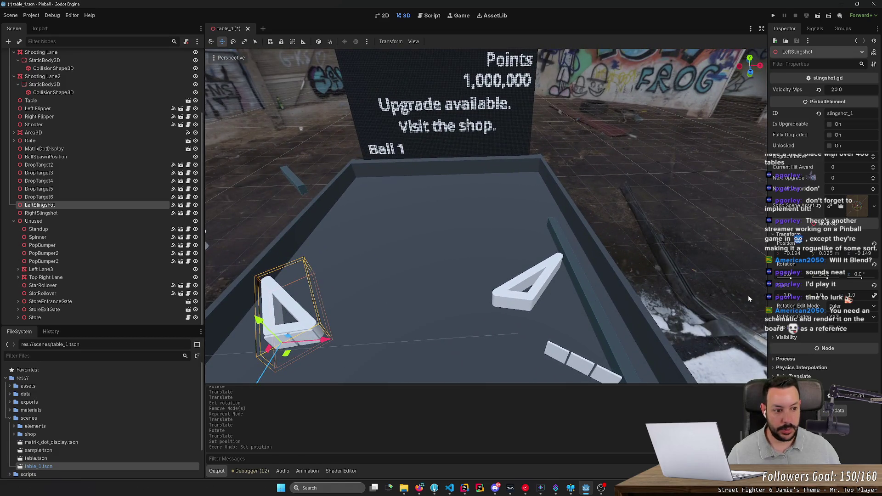
pyautogui.click(864, 254)
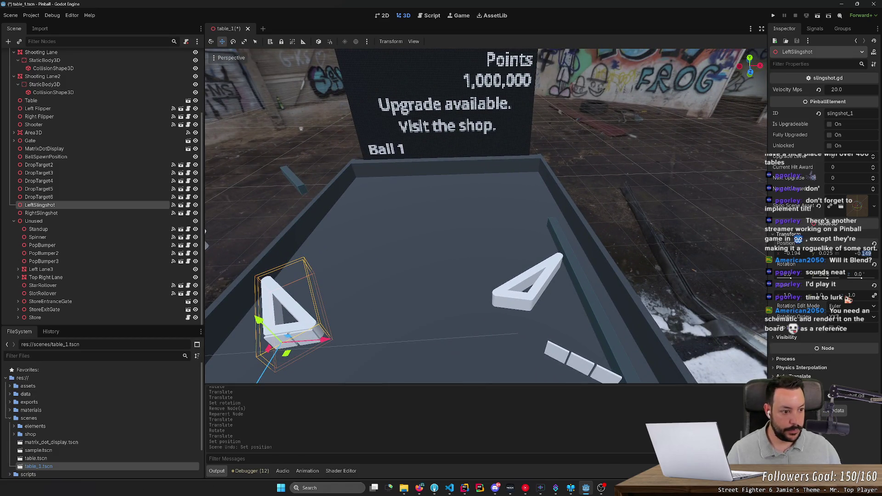
pyautogui.press('Return')
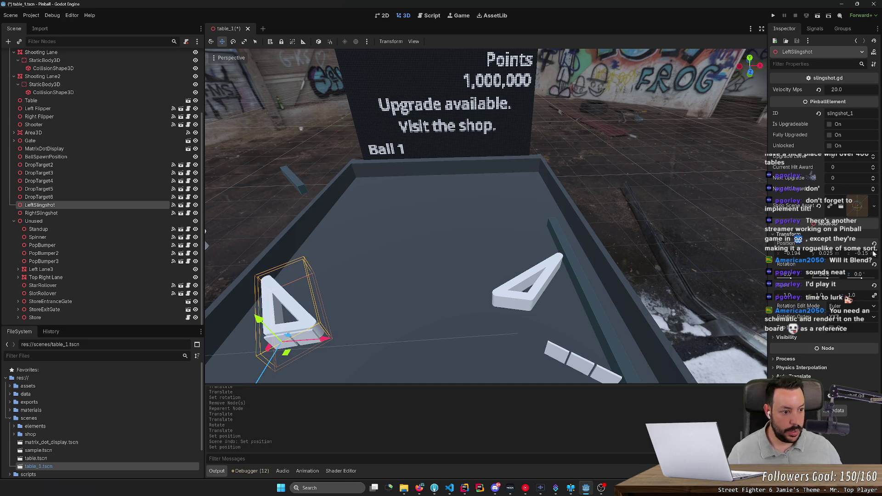
pyautogui.click(555, 273)
pyautogui.click(865, 253)
pyautogui.write('-0.15')
pyautogui.press('Return')
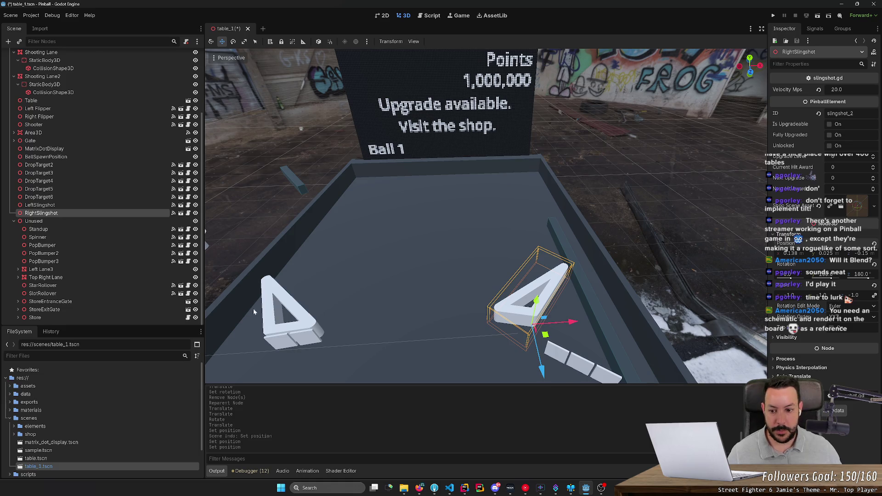
# Check LeftSlingshot's Y rotation and slightly adjust RightSlingshot's rotation to match
pyautogui.click(299, 318)
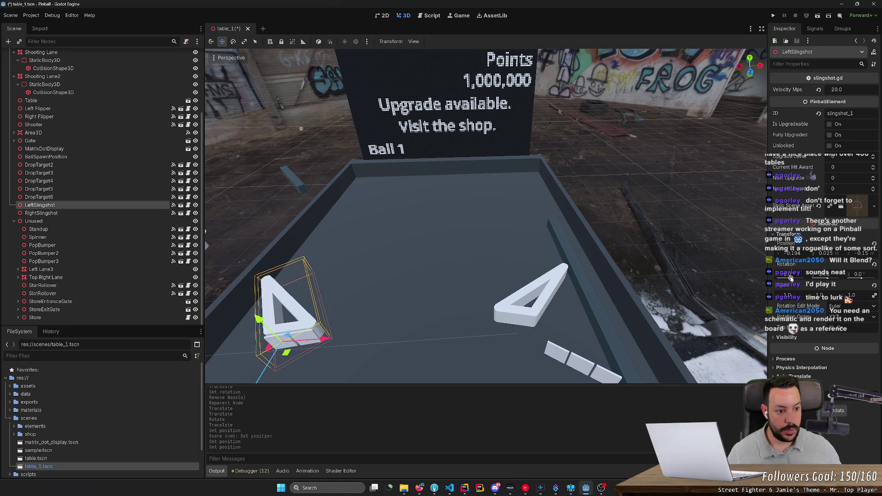
pyautogui.click(533, 315)
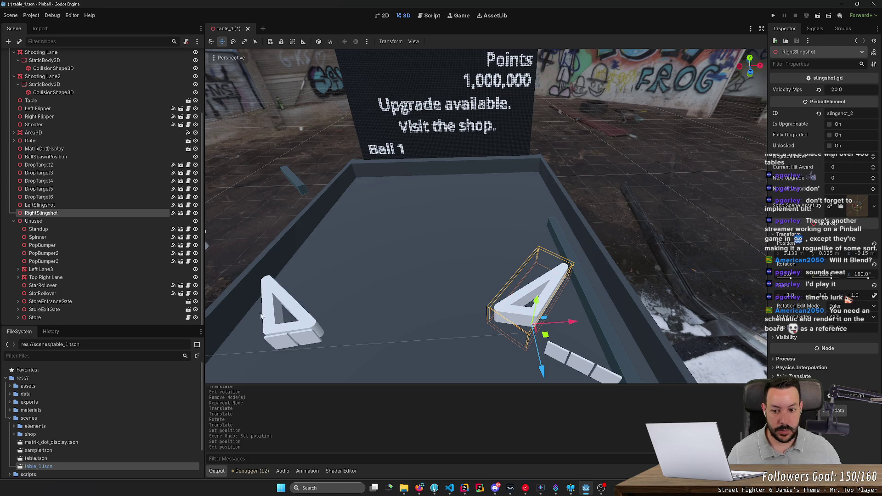
pyautogui.click(307, 322)
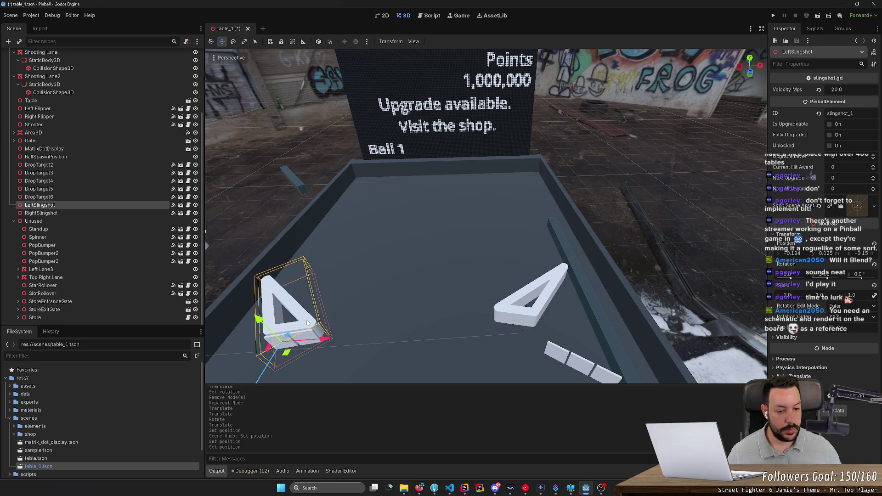
pyautogui.click(825, 274)
pyautogui.click(546, 311)
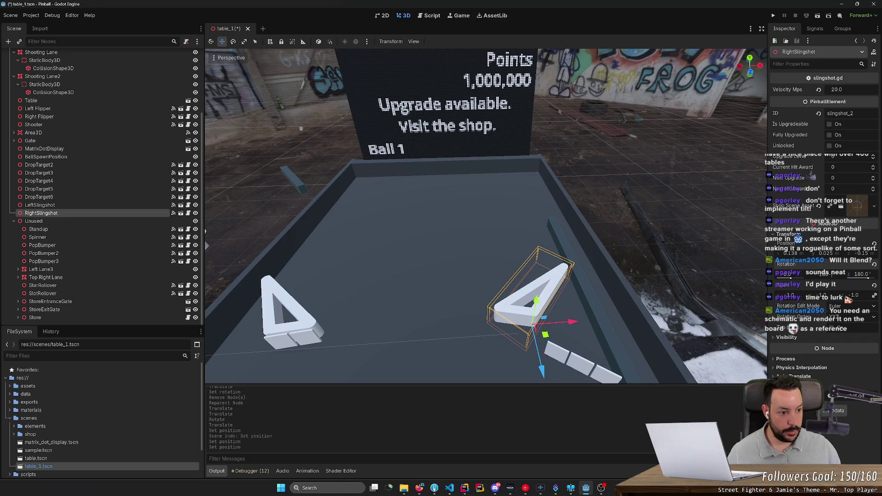
pyautogui.press('Return')
pyautogui.moveTo(725, 279); pyautogui.dragTo(712, 324)
pyautogui.scroll(-3, 485, 216)
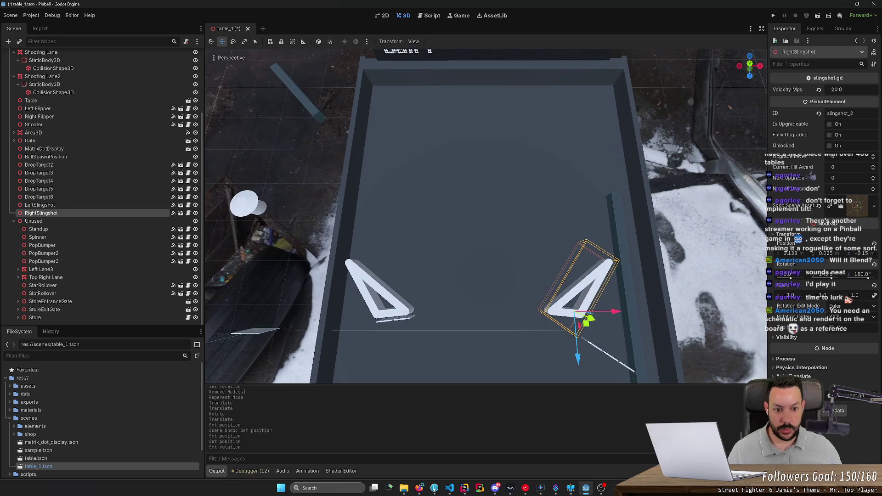
pyautogui.click(750, 65)
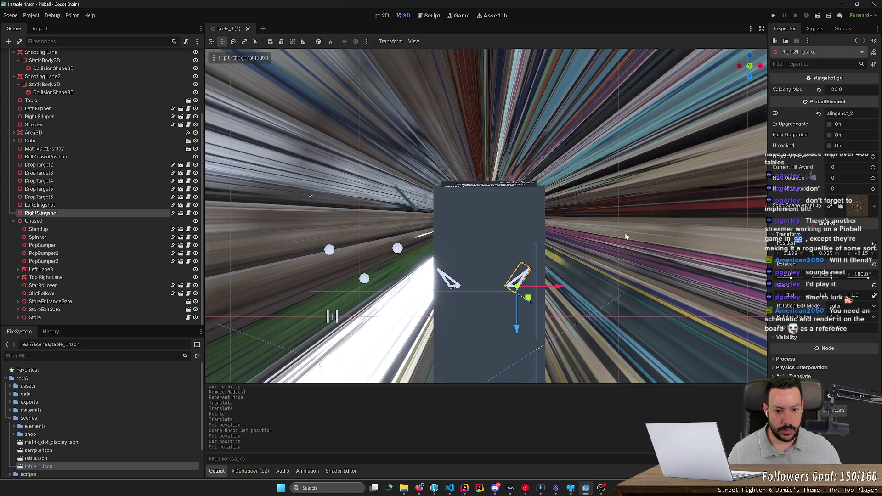
pyautogui.click(610, 273)
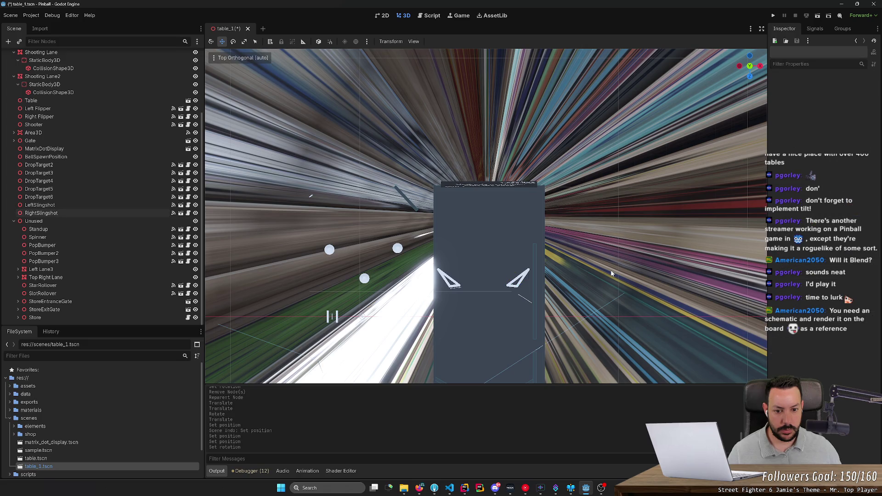
pyautogui.scroll(3, 611, 273)
pyautogui.moveTo(618, 219)
pyautogui.mouseDown()
pyautogui.moveTo(607, 209)
pyautogui.moveTo(599, 238)
pyautogui.moveTo(608, 205)
pyautogui.moveTo(600, 225)
pyautogui.moveTo(597, 184)
pyautogui.mouseUp()
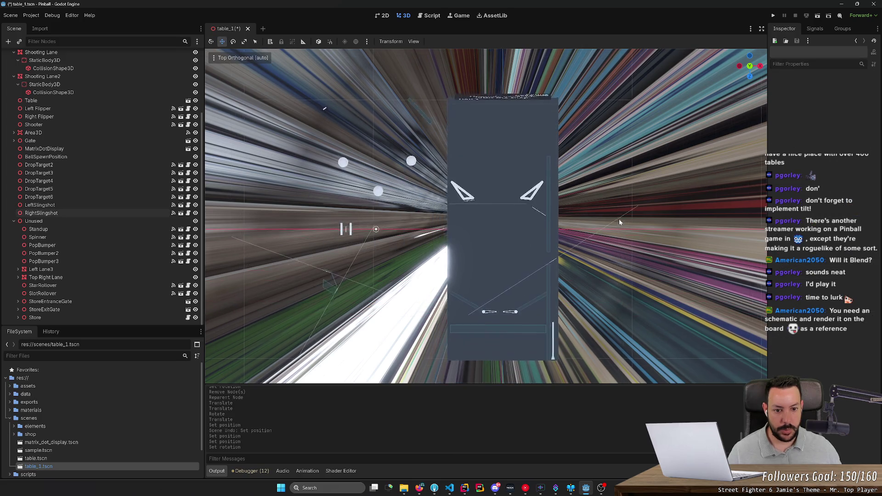
pyautogui.scroll(3, 600, 224)
pyautogui.moveTo(574, 220); pyautogui.dragTo(600, 232)
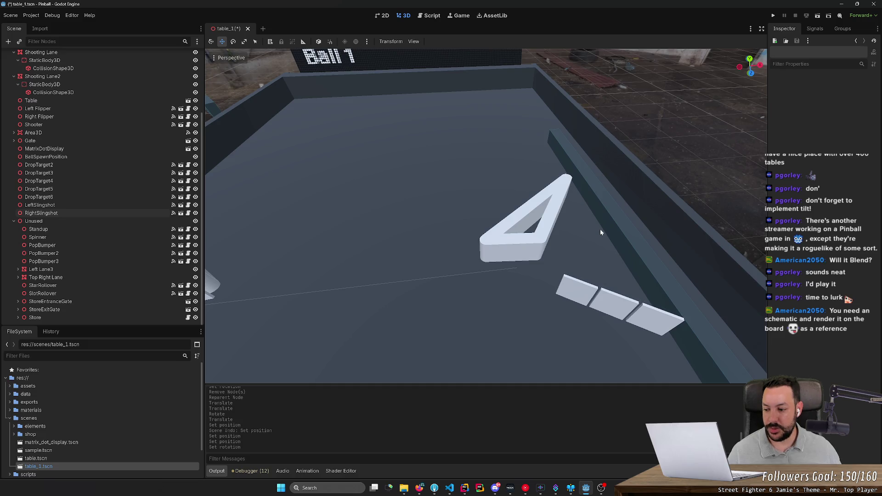
# Move and rotate DropTarget4 into place beside the right slingshot
pyautogui.click(577, 295)
pyautogui.moveTo(585, 316)
pyautogui.mouseDown()
pyautogui.moveTo(409, 251)
pyautogui.moveTo(486, 260)
pyautogui.mouseUp()
pyautogui.press('e')
pyautogui.moveTo(501, 295)
pyautogui.mouseDown()
pyautogui.moveTo(520, 289)
pyautogui.moveTo(520, 266)
pyautogui.moveTo(611, 269)
pyautogui.moveTo(528, 273)
pyautogui.moveTo(766, 168)
pyautogui.mouseUp()
pyautogui.moveTo(544, 328); pyautogui.dragTo(544, 328)
pyautogui.press('w')
pyautogui.press('t')
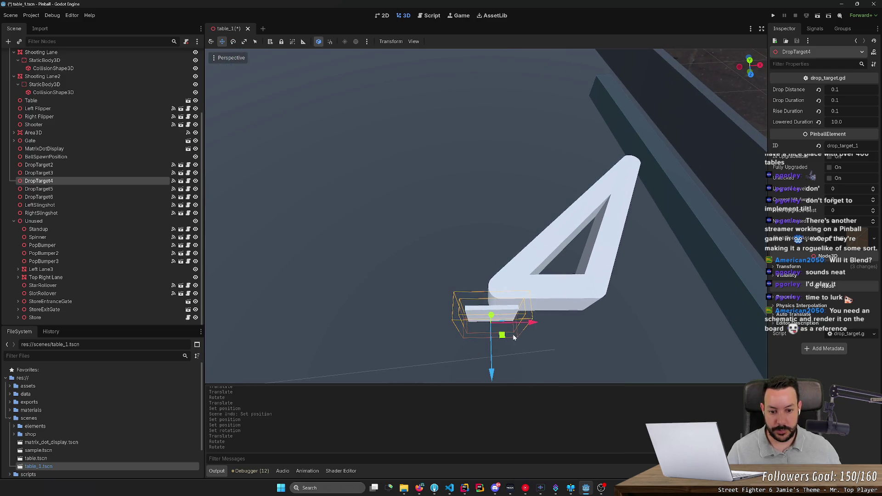
pyautogui.moveTo(532, 322); pyautogui.dragTo(550, 322)
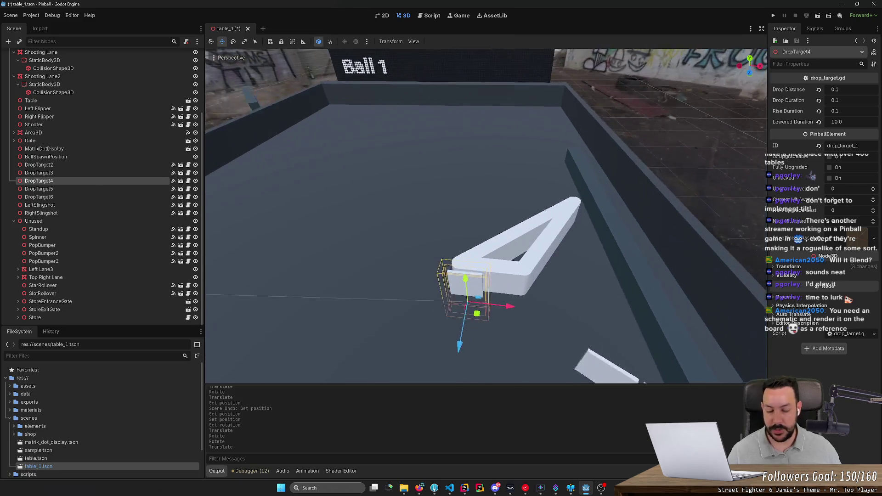
# Move and rotate DropTarget5 up beside the right slingshot, lining it up with DropTarget4
pyautogui.click(585, 307)
pyautogui.moveTo(585, 325)
pyautogui.mouseDown()
pyautogui.moveTo(537, 292)
pyautogui.moveTo(468, 272)
pyautogui.moveTo(470, 296)
pyautogui.moveTo(504, 285)
pyautogui.mouseUp()
pyautogui.press('e')
pyautogui.press('r')
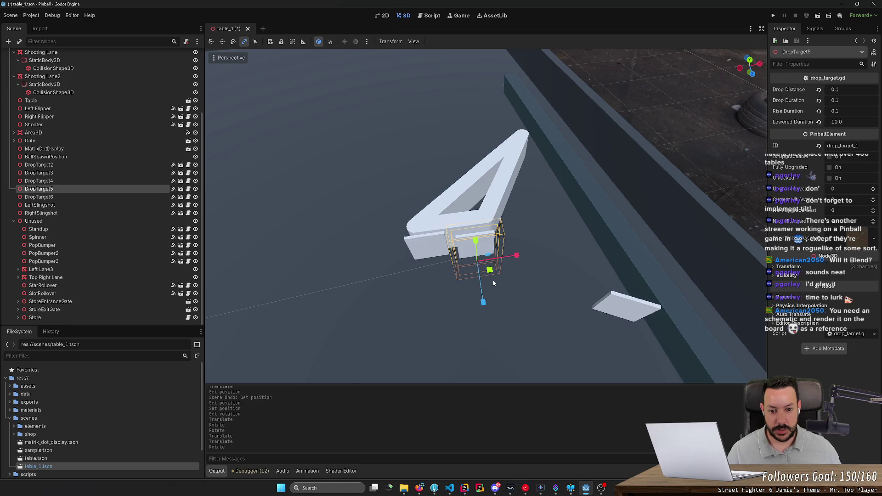
pyautogui.press('e')
pyautogui.press('w')
pyautogui.moveTo(490, 271)
pyautogui.mouseDown()
pyautogui.moveTo(449, 270)
pyautogui.moveTo(464, 277)
pyautogui.mouseUp()
pyautogui.click(422, 245)
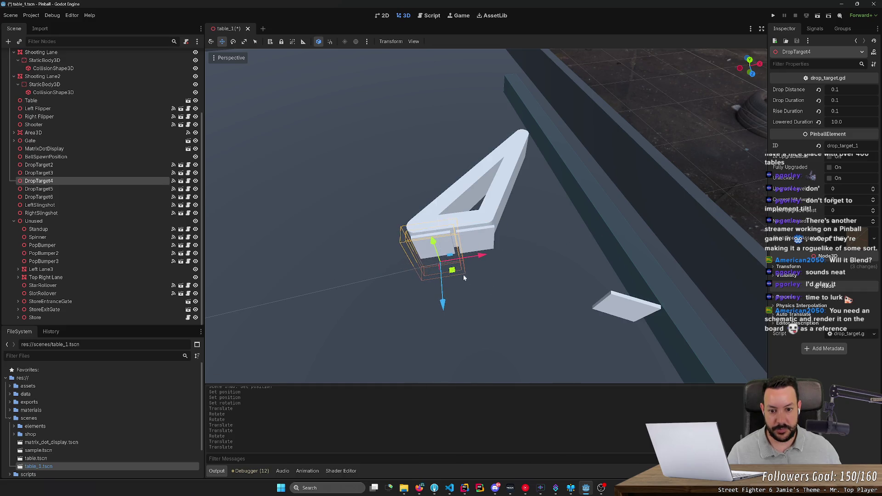
# Delete DropTarget6 and run the game to test the layout
pyautogui.scroll(-5, 463, 277)
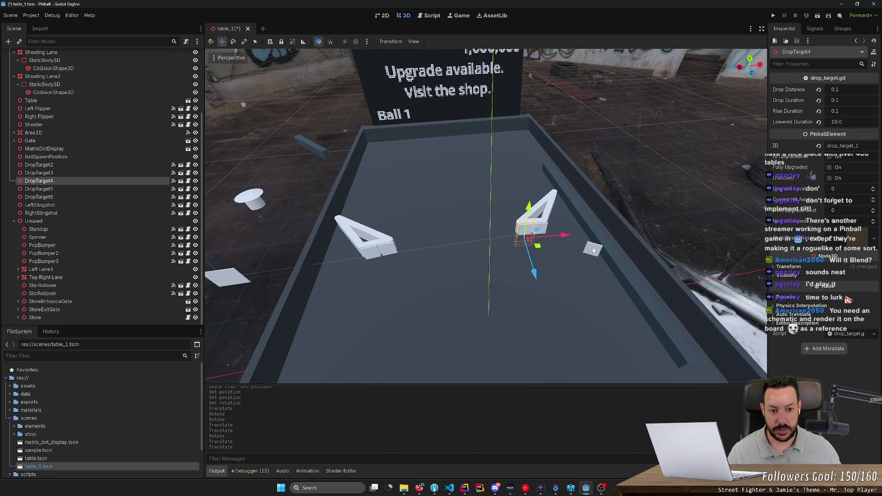
pyautogui.click(593, 250)
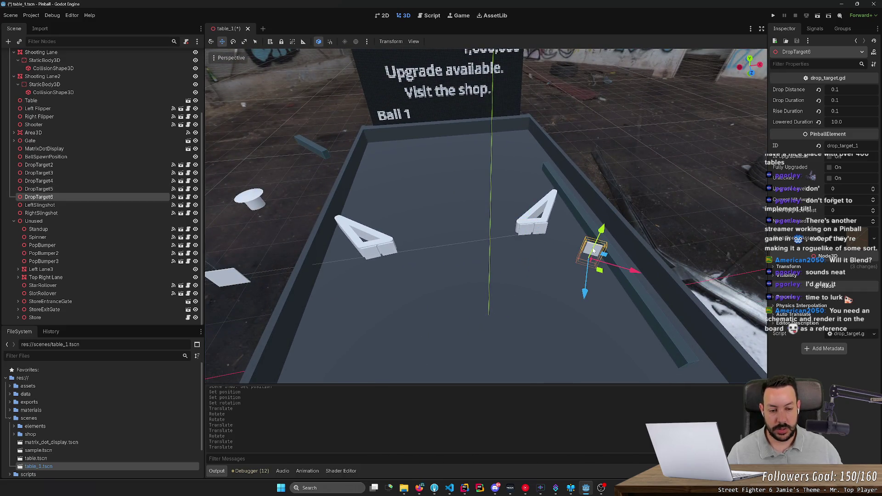
pyautogui.press('Delete')
pyautogui.click(418, 255)
pyautogui.press('F5')
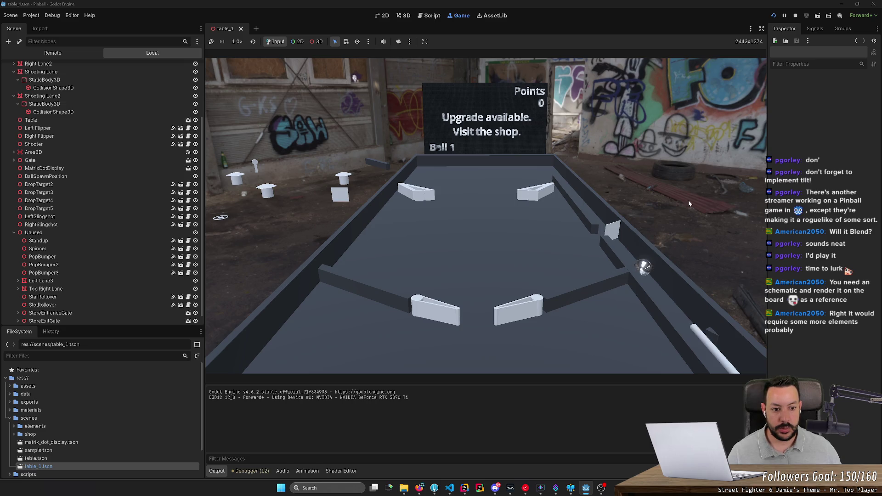
# Stop the game, set the Incliner node's Rotation x to 6.5, and save
pyautogui.click(795, 15)
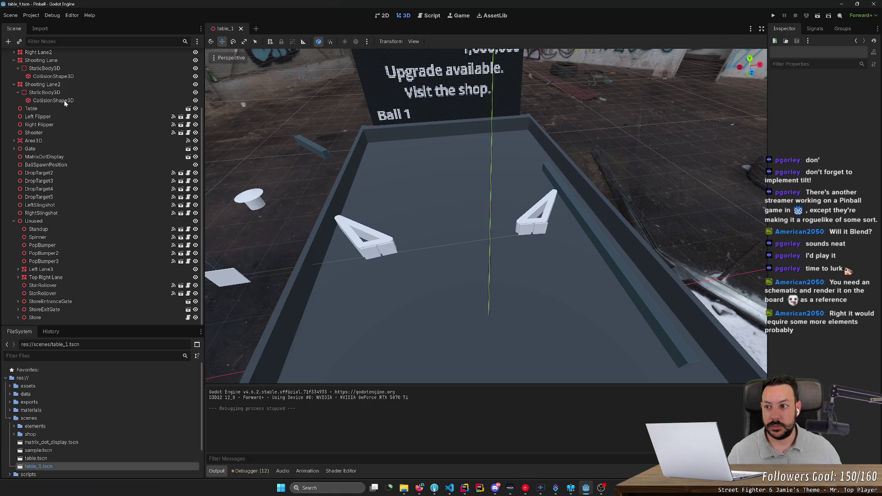
pyautogui.click(59, 61)
pyautogui.scroll(3, 60, 63)
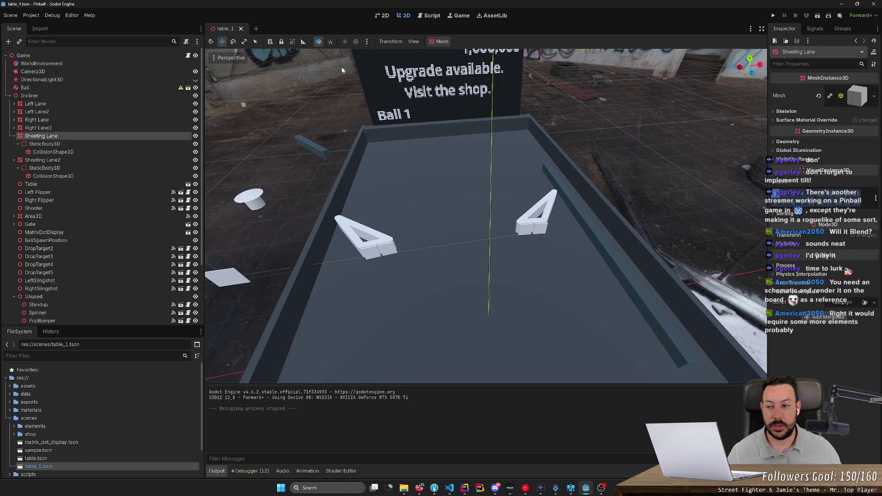
pyautogui.click(96, 96)
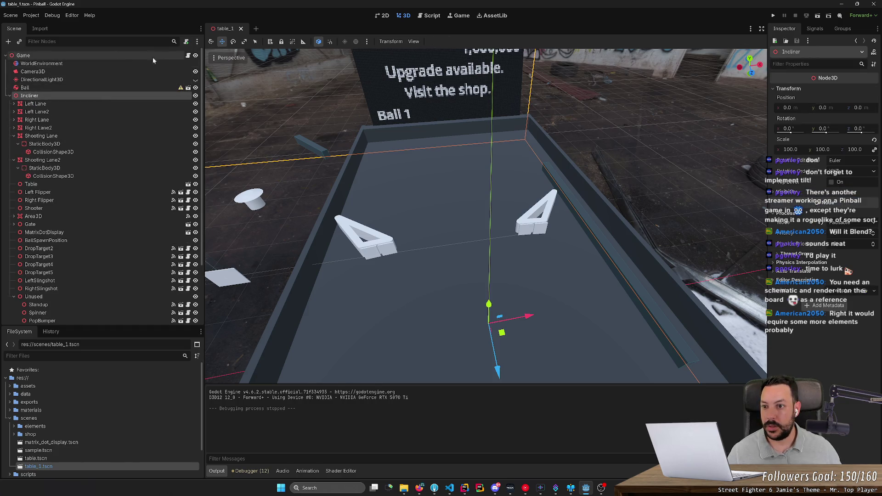
pyautogui.click(114, 57)
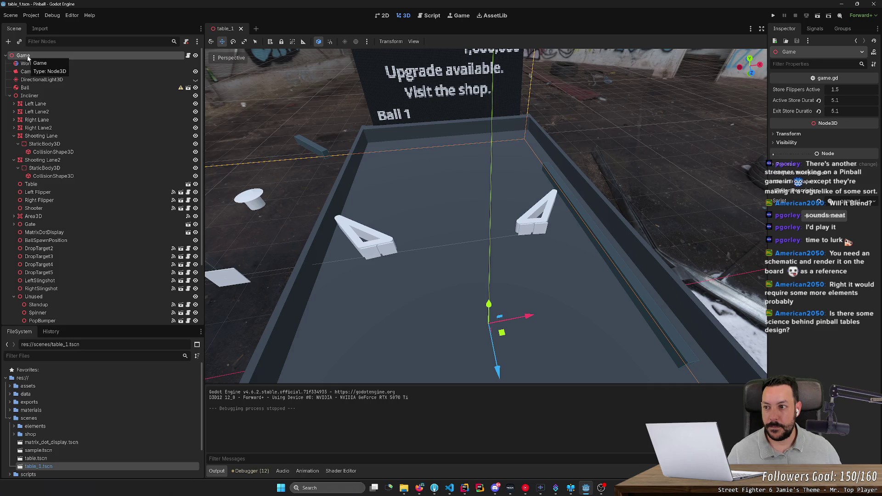
pyautogui.click(29, 96)
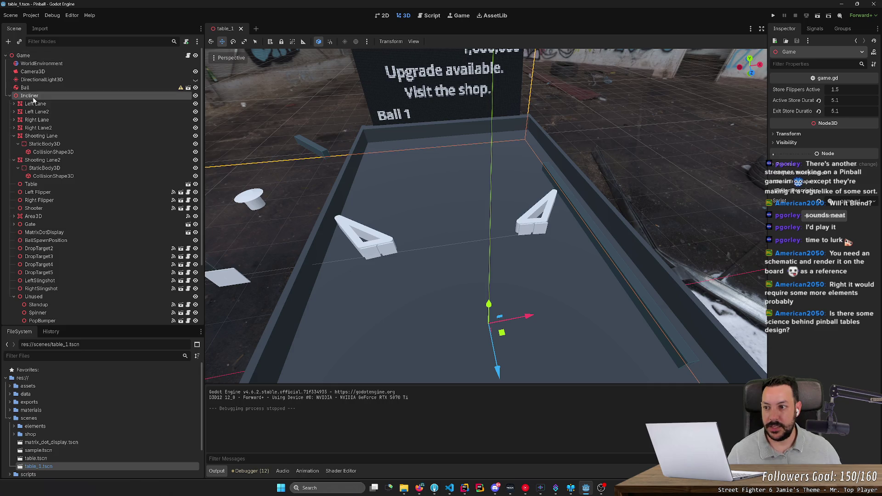
pyautogui.click(789, 129)
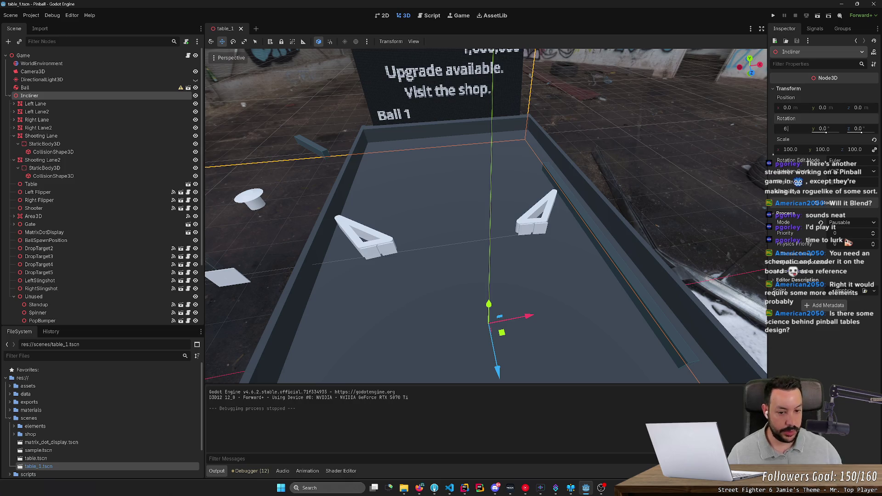
pyautogui.write('.5')
pyautogui.press('Return')
pyautogui.hotkey('ctrl', 's')
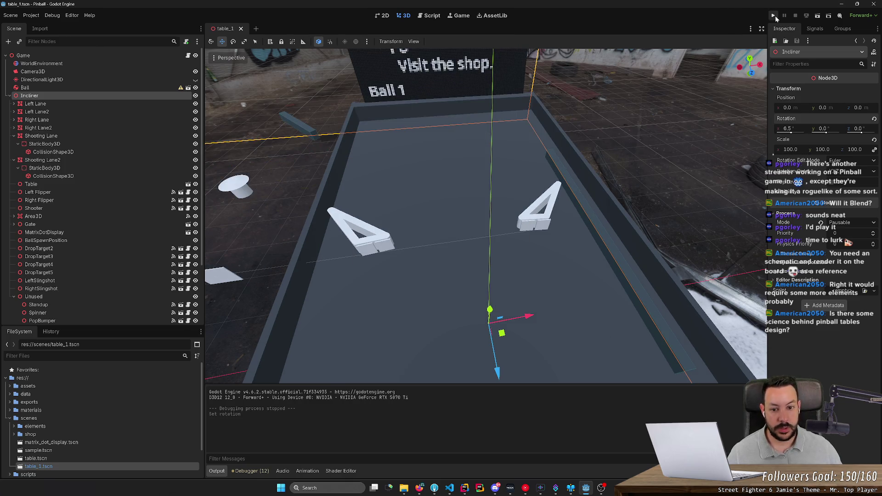
# Run the game on the 6.5 table and keep the first ball in play with the flippers
pyautogui.click(775, 16)
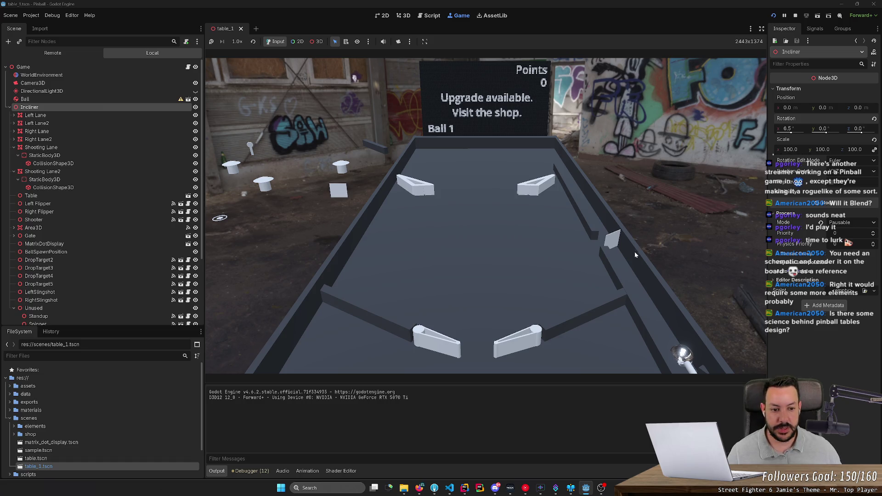
pyautogui.press('Right')
pyautogui.press('Right')
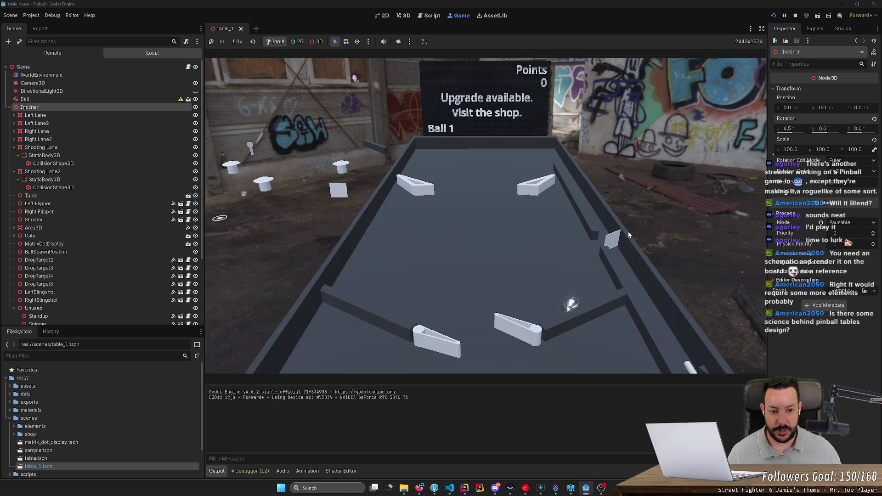
pyautogui.press('Right')
pyautogui.press('Left')
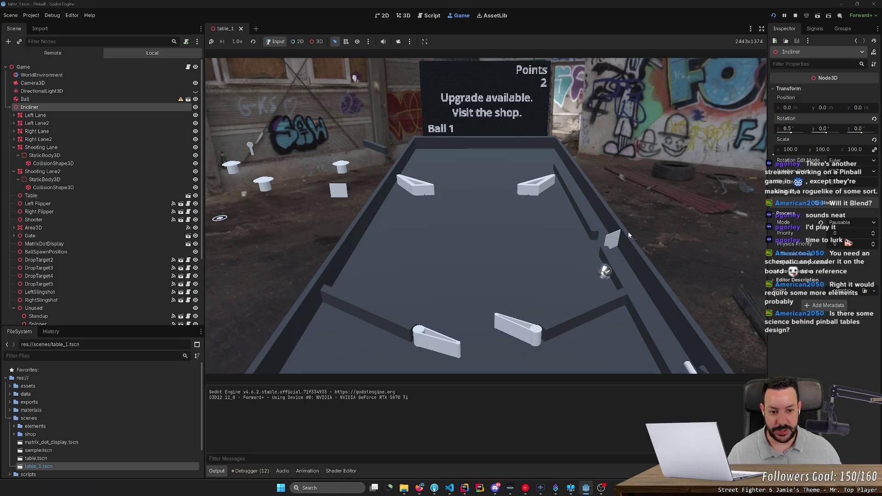
pyautogui.press('Left')
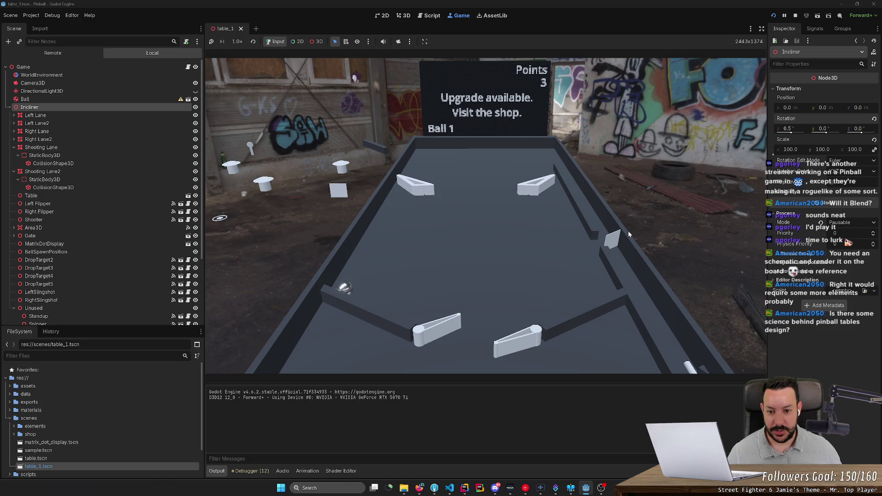
pyautogui.press('Right')
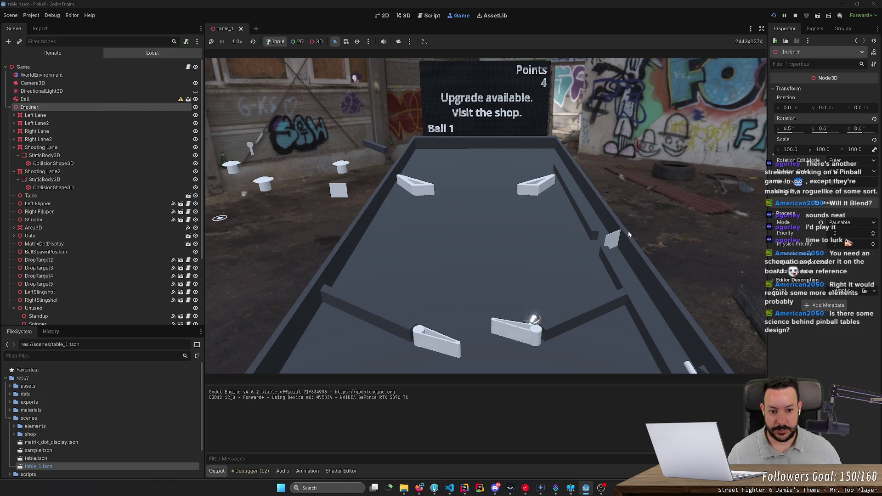
pyautogui.press('Left')
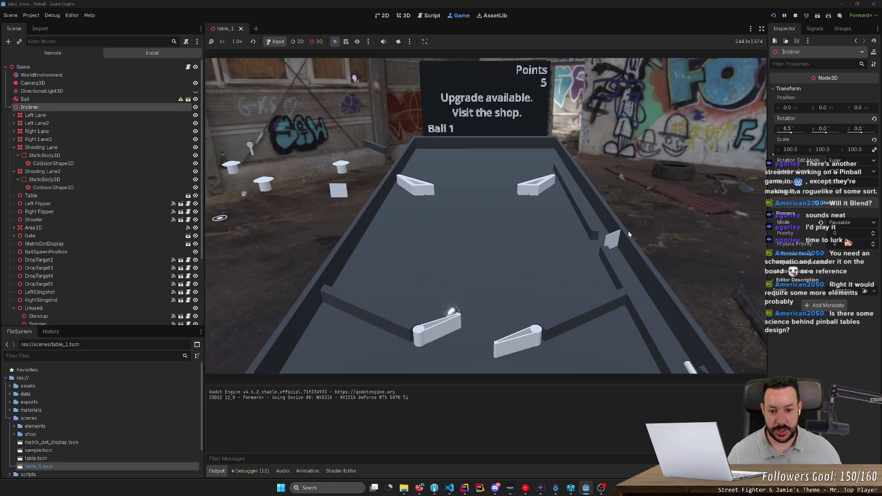
pyautogui.press('Right')
pyautogui.press('Left')
pyautogui.press('Left')
pyautogui.press('Right')
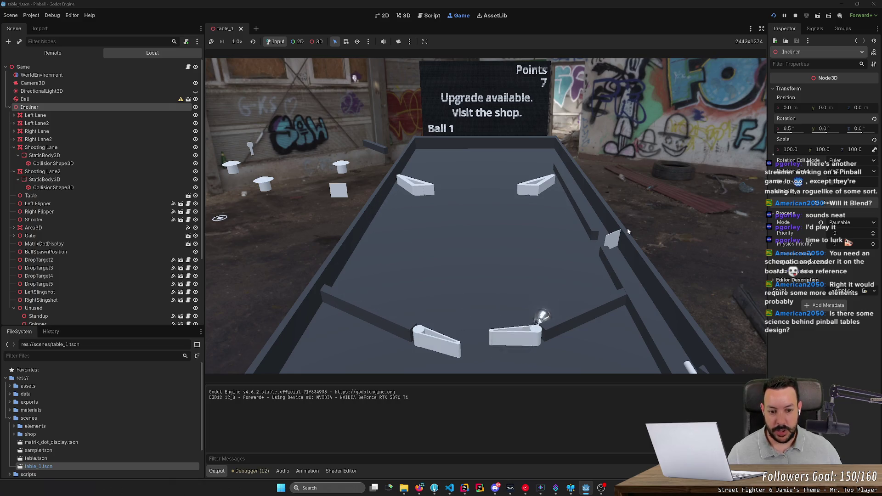
pyautogui.press('Left')
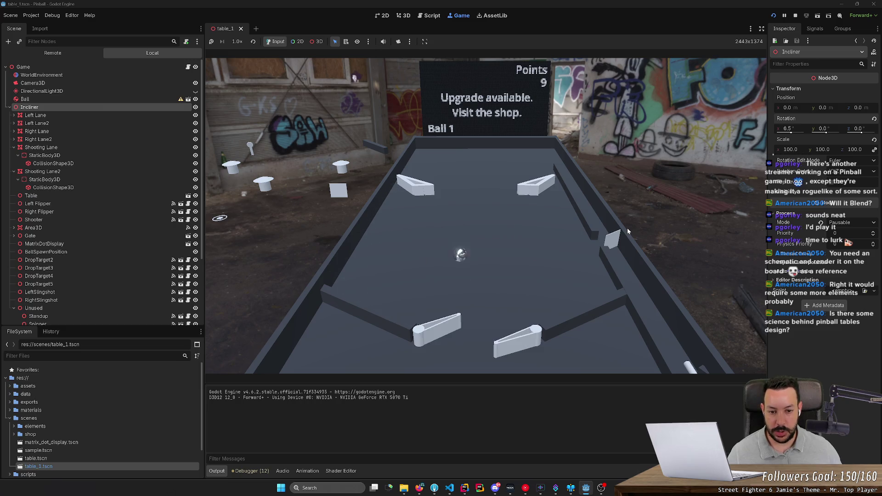
pyautogui.press('Right')
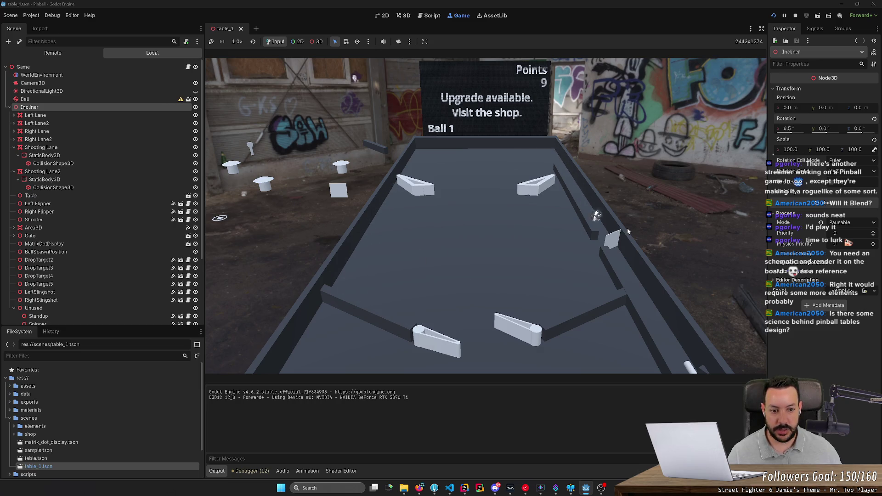
pyautogui.press('Left')
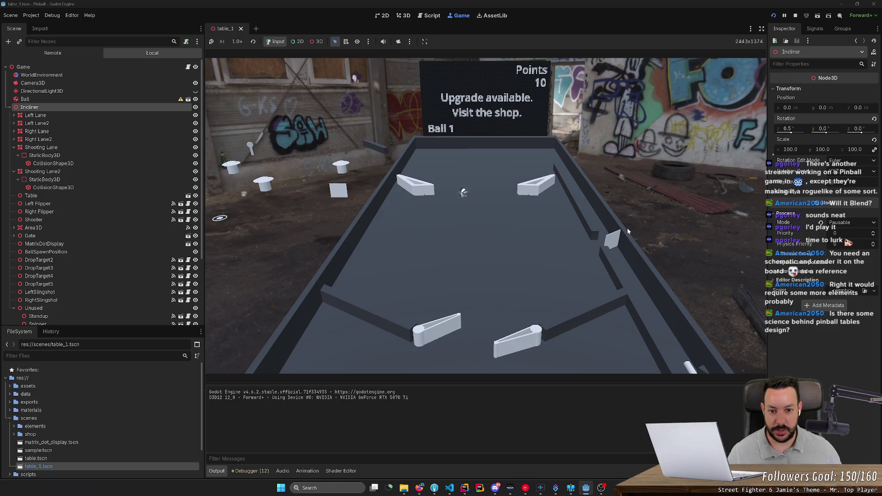
pyautogui.press('Left')
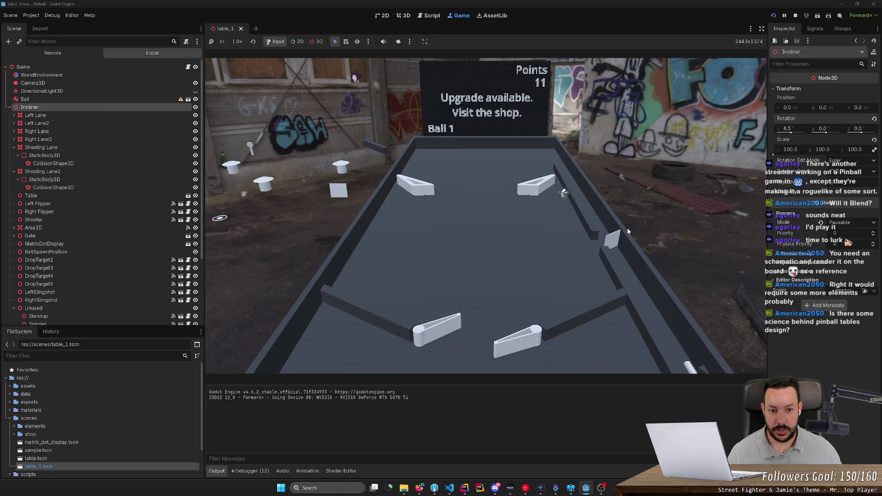
pyautogui.press('Right')
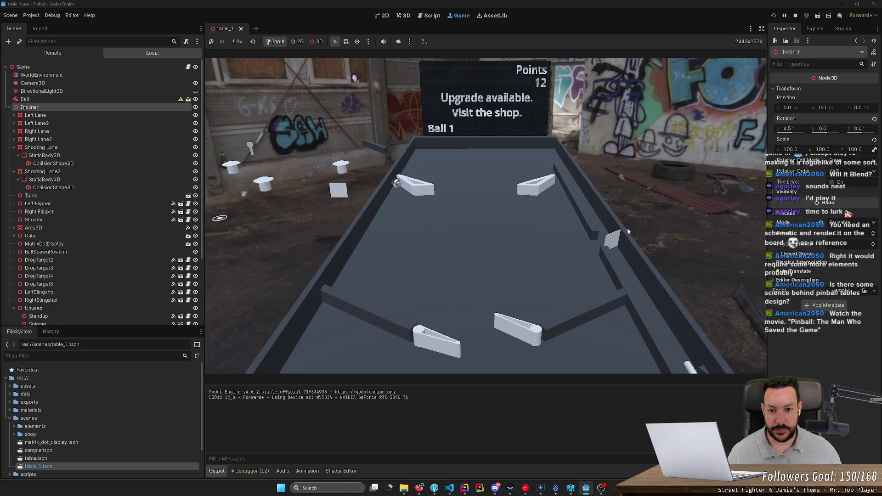
pyautogui.press('Left')
pyautogui.press('Left')
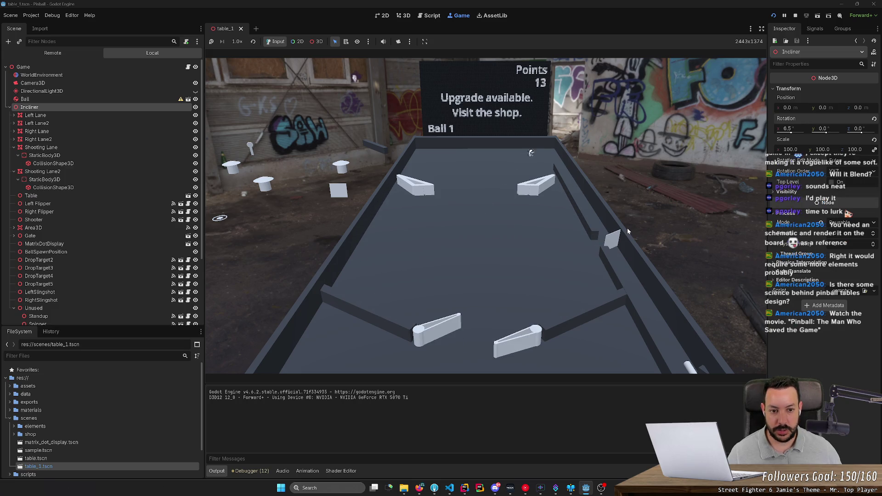
pyautogui.press('Right')
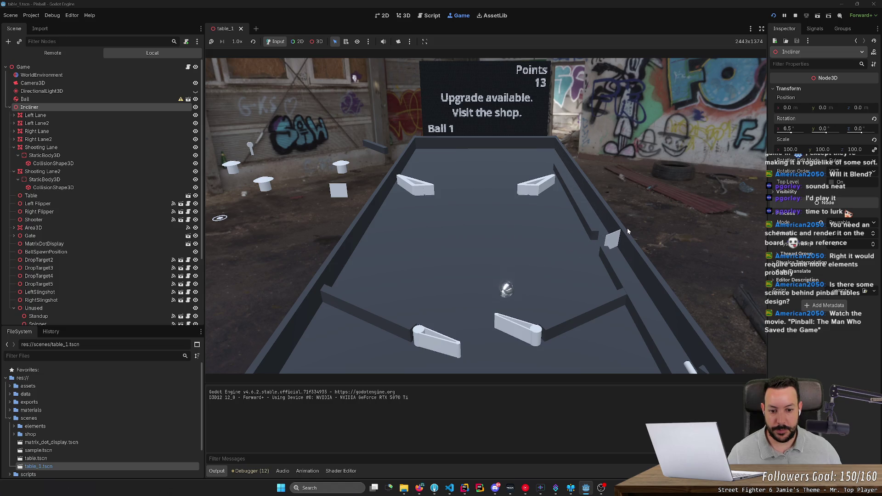
# Launch the second ball, play until Points reach 18, then stop the game
pyautogui.press('Down')
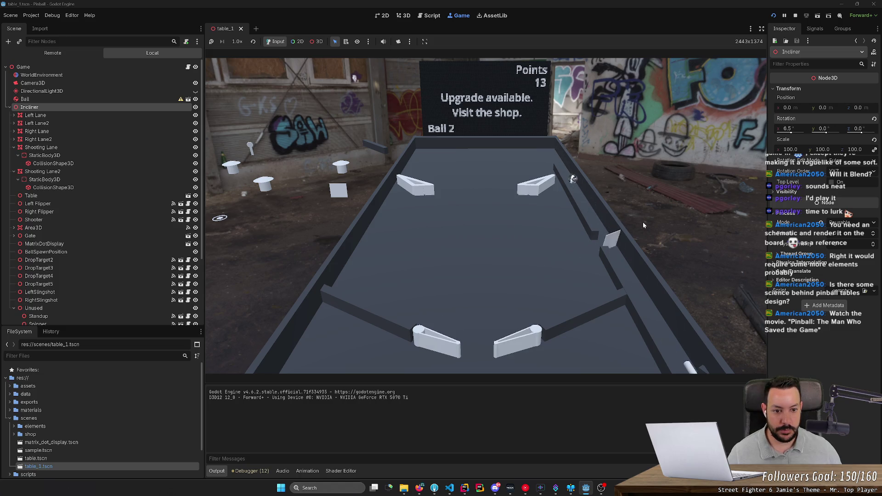
pyautogui.press('Right')
pyautogui.press('Left')
pyautogui.press('Left')
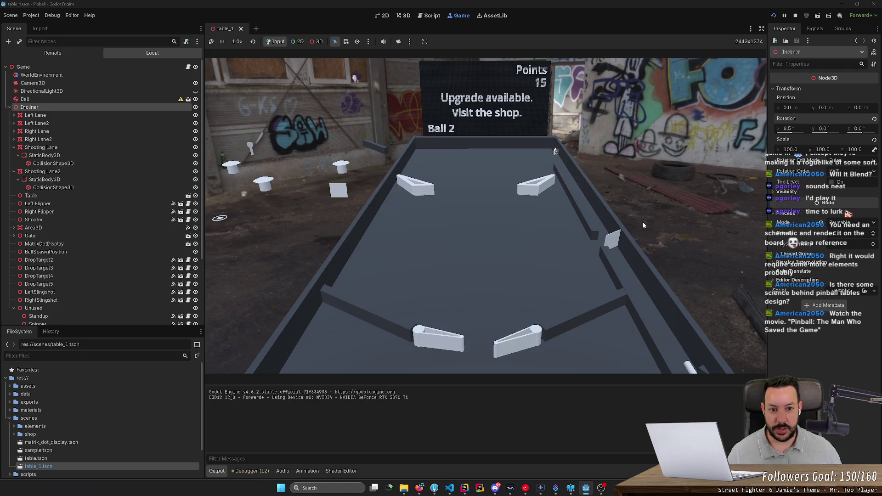
pyautogui.press('Right')
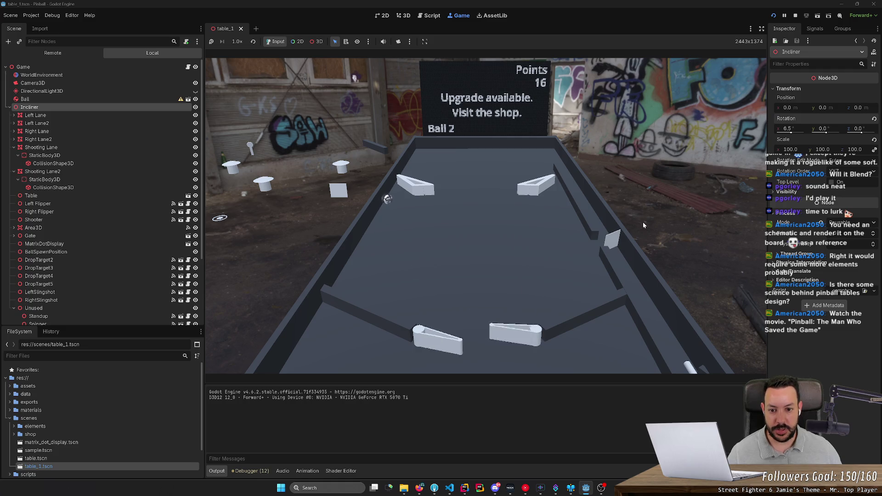
pyautogui.press('Left')
pyautogui.press('Left')
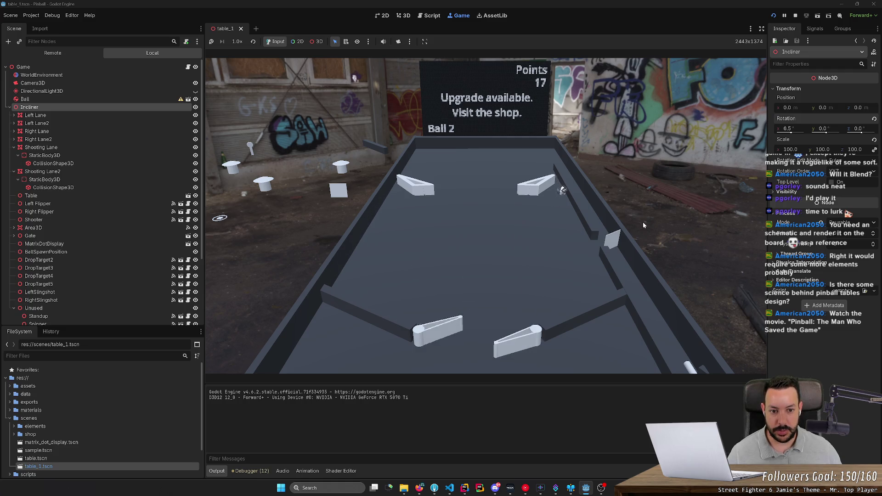
pyautogui.press('Right')
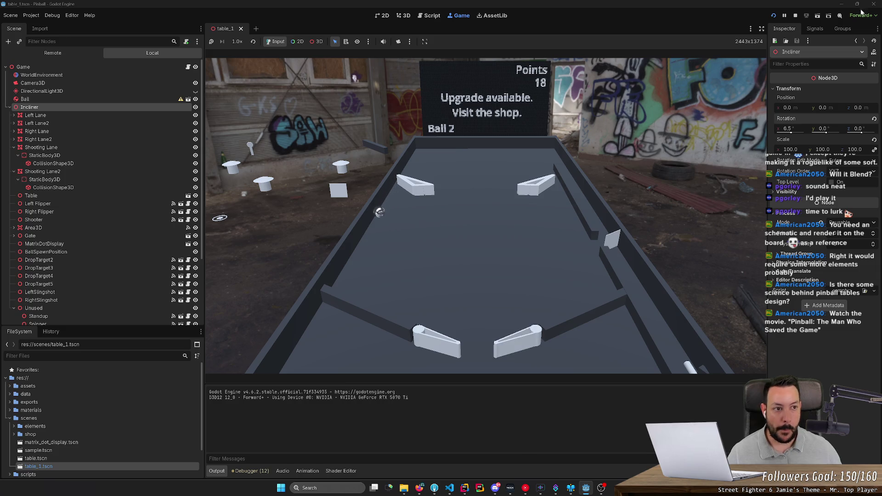
pyautogui.press('F8')
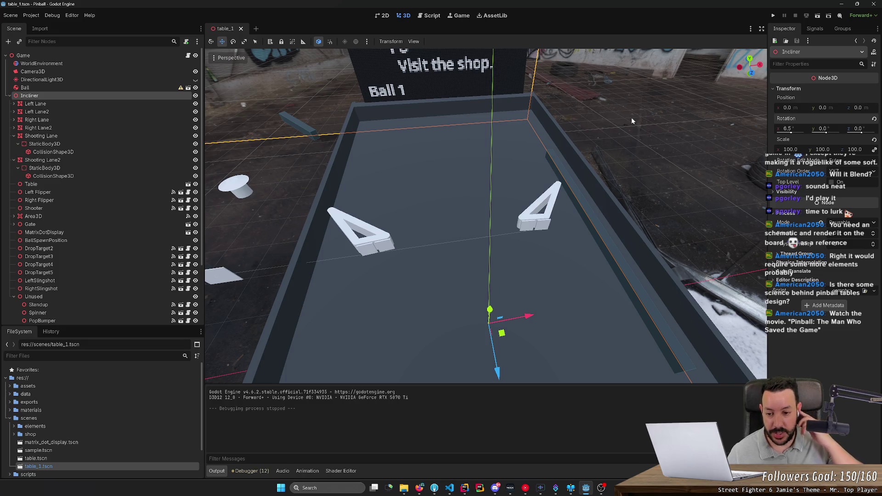
# Select DropTarget4 and DropTarget5 and shift both sideways along the X axis
pyautogui.press('e')
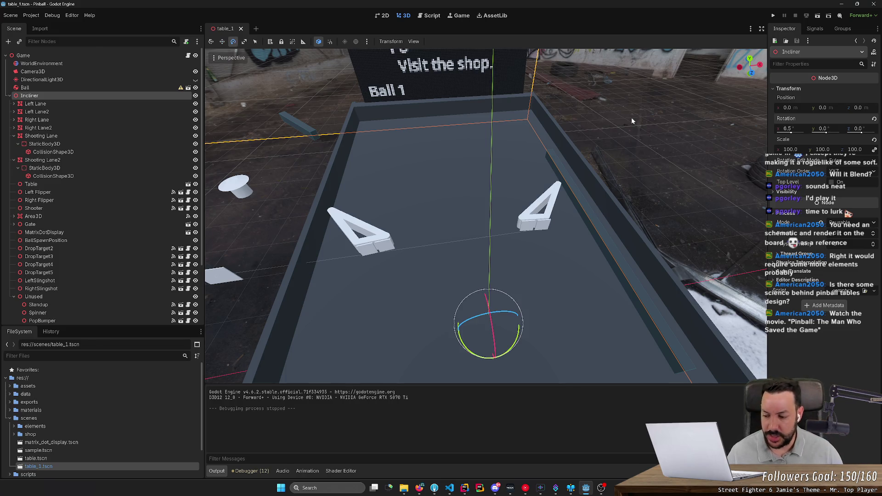
pyautogui.press('w')
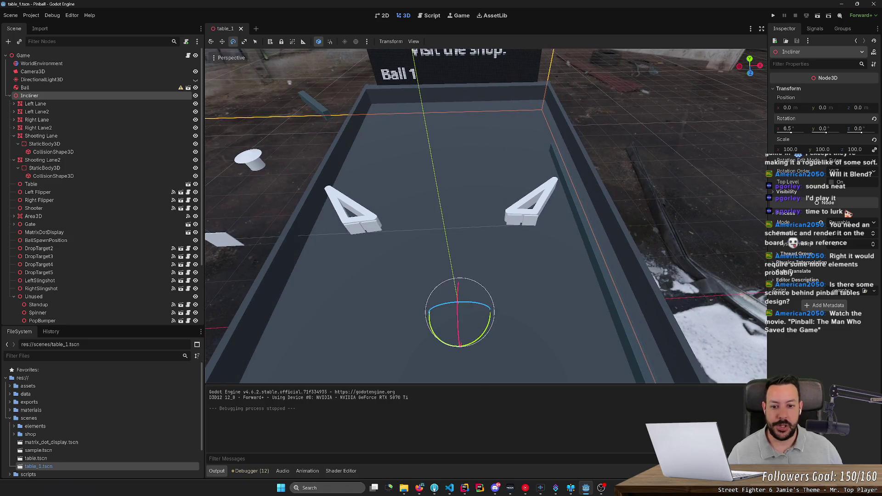
pyautogui.click(440, 231)
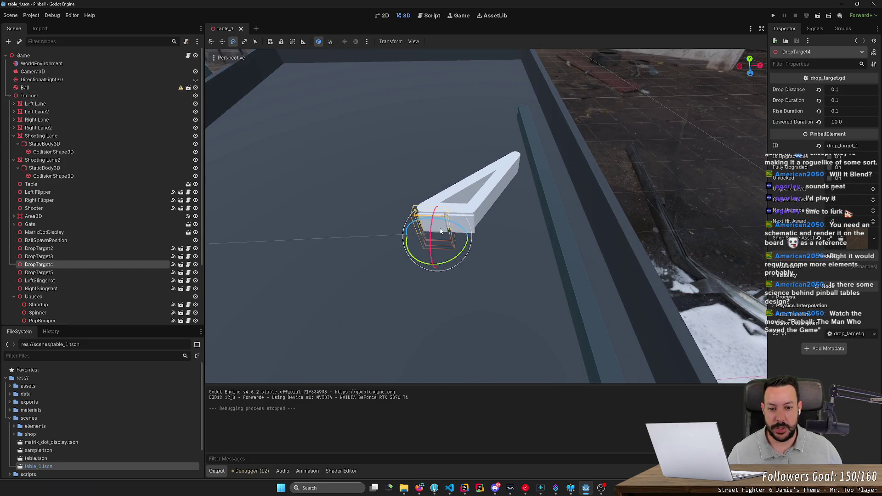
pyautogui.keyDown('shift'); pyautogui.click(471, 222); pyautogui.keyUp('shift')
pyautogui.press('r')
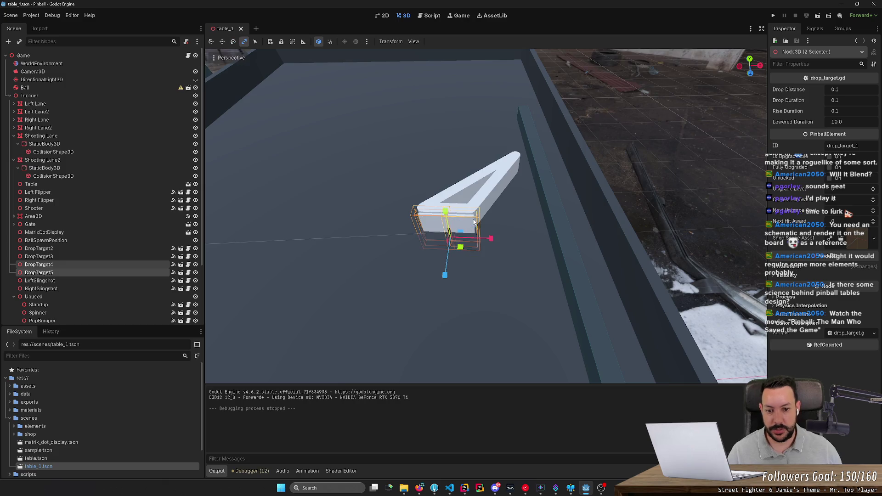
pyautogui.press('t')
pyautogui.press('w')
pyautogui.moveTo(492, 239); pyautogui.dragTo(508, 239)
pyautogui.click(649, 179)
# Save the table_1 scene and bring up the black knight 2000 image results
pyautogui.scroll(-8, 650, 180)
pyautogui.hotkey('ctrl', 's')
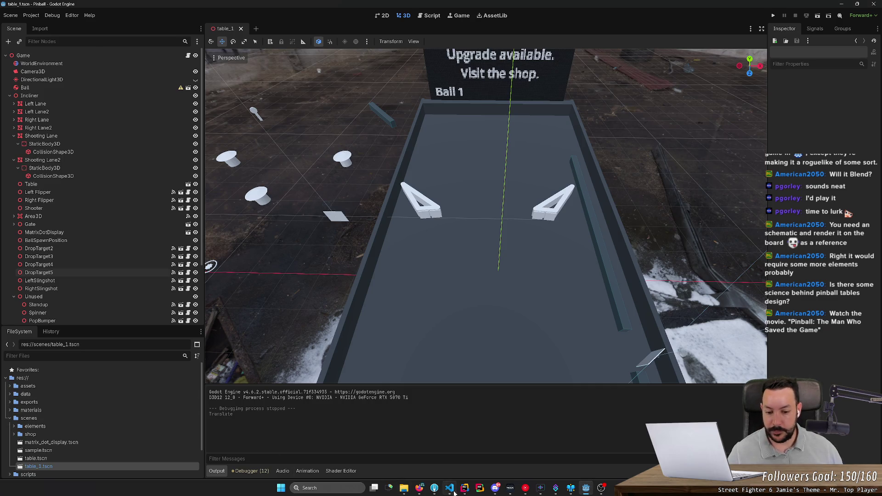
pyautogui.click(419, 488)
# In a new browser tab, search for the pasted pinball movie title
pyautogui.click(808, 8)
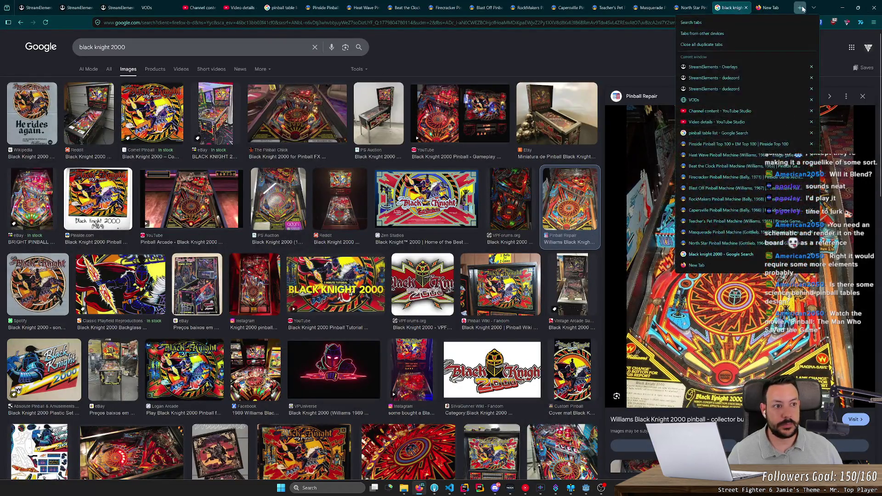
pyautogui.hotkey('ctrl', 't')
pyautogui.write('"Pinball: The Man Who Saved the Game"')
pyautogui.press('Return')
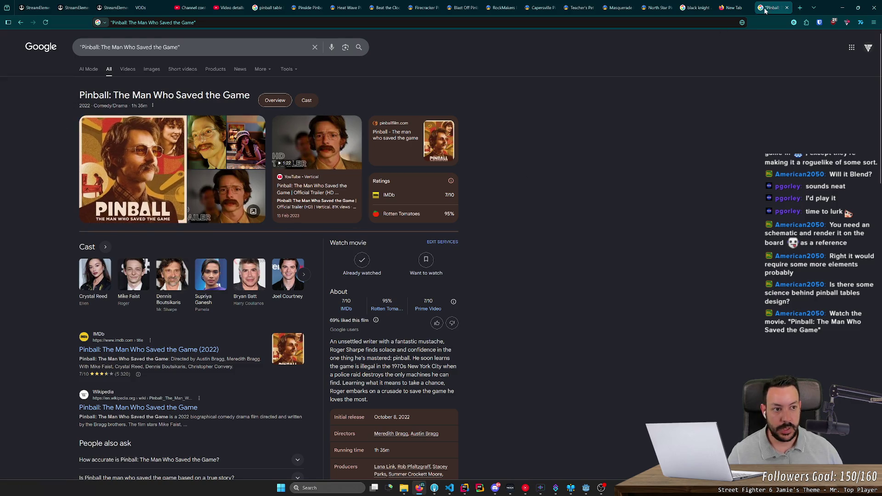
# Check the Godot table from a tilted view looking down the playfield, then return to Chrome
pyautogui.click(842, 8)
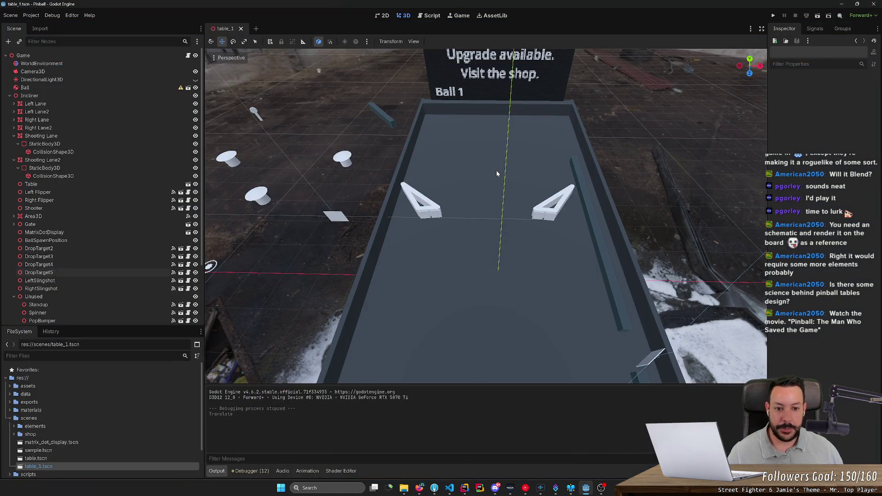
pyautogui.moveTo(510, 228); pyautogui.dragTo(466, 371)
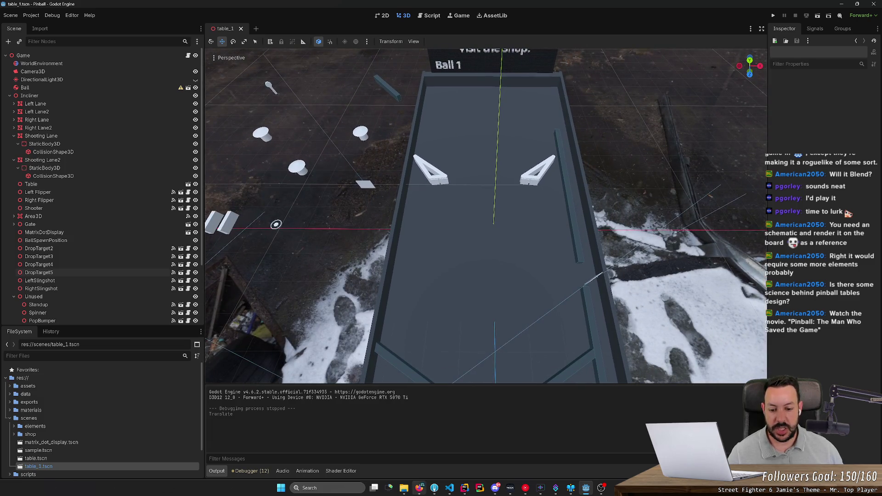
pyautogui.click(419, 488)
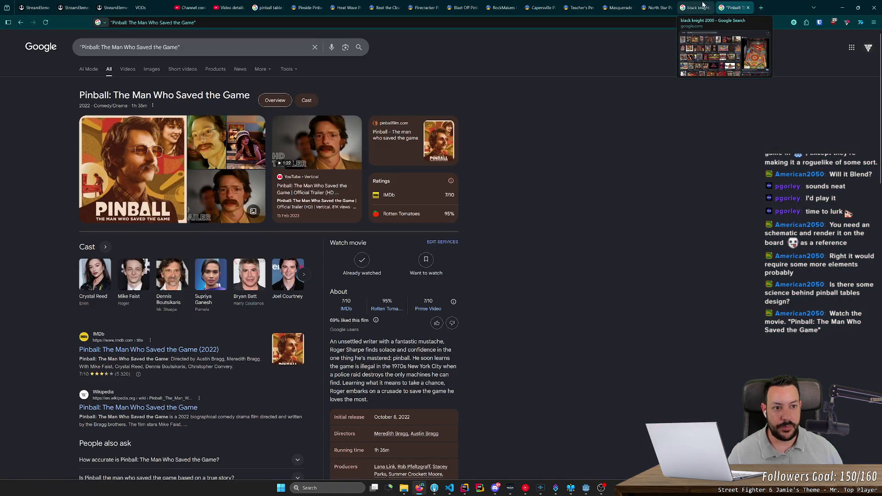
# Close the Black Knight search tab and compare the full North Star playfield photo with the Godot scene
pyautogui.middleClick(703, 5)
pyautogui.click(657, 8)
pyautogui.scroll(-10, 323, 300)
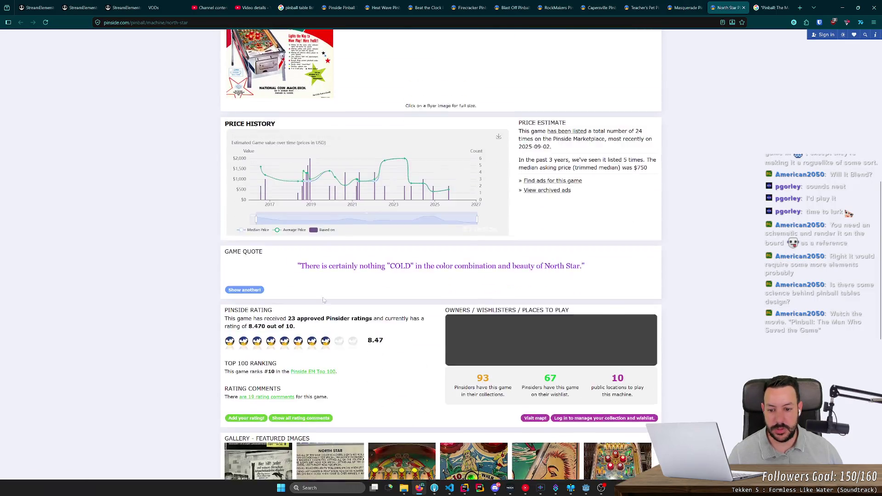
pyautogui.scroll(-5, 323, 300)
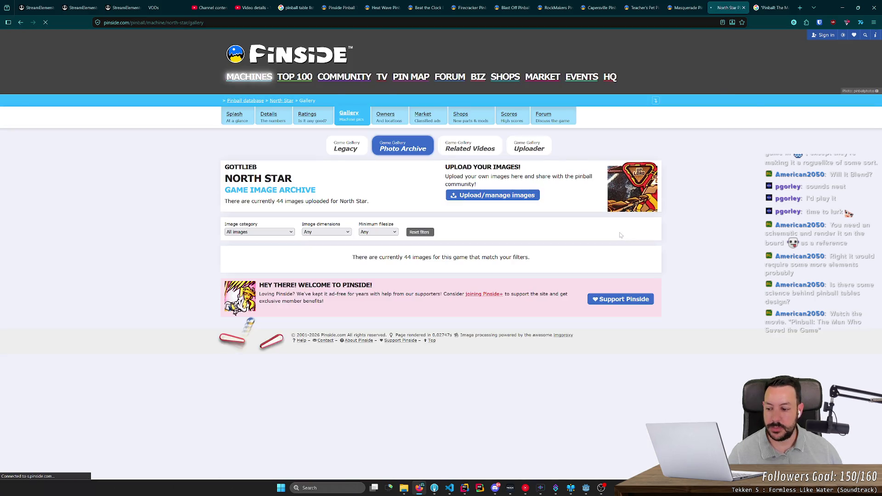
pyautogui.scroll(-2, 482, 271)
pyautogui.scroll(-4, 483, 271)
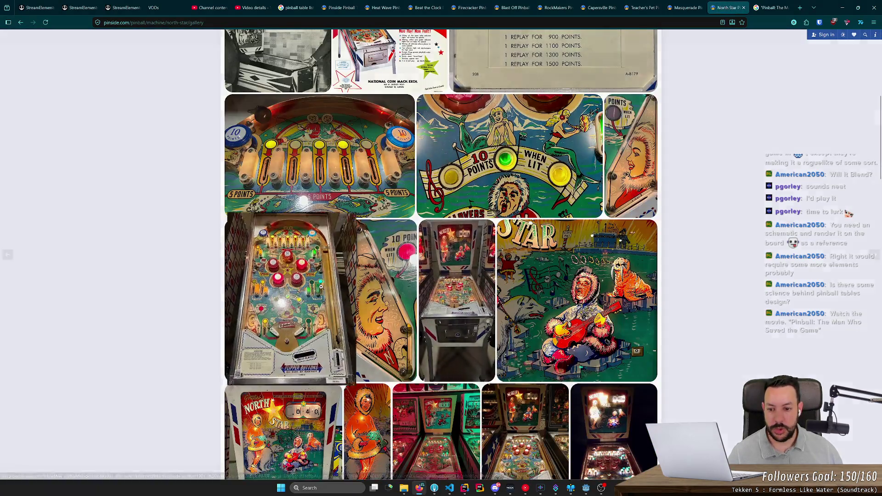
pyautogui.click(284, 298)
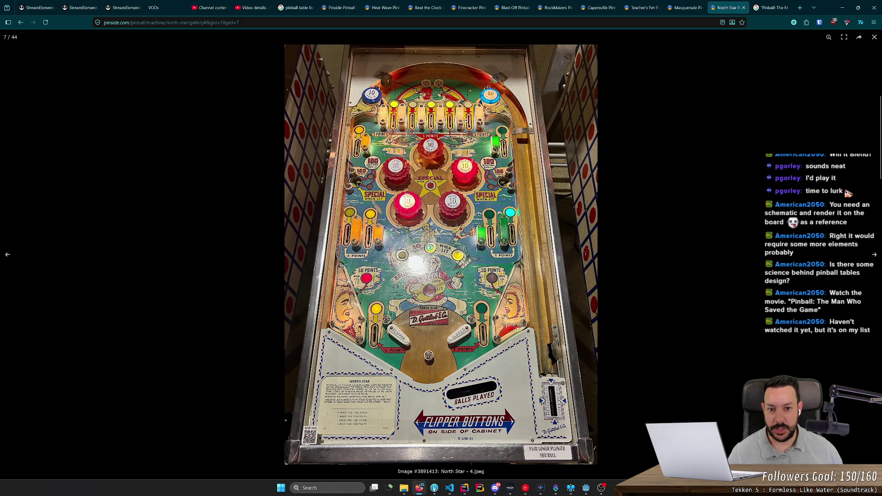
pyautogui.hotkey('alt', 'Tab')
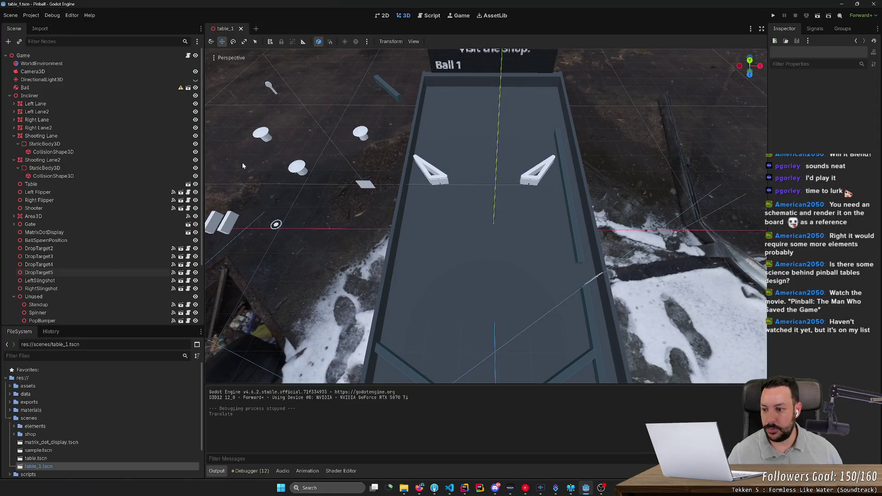
pyautogui.hotkey('alt', 'Tab')
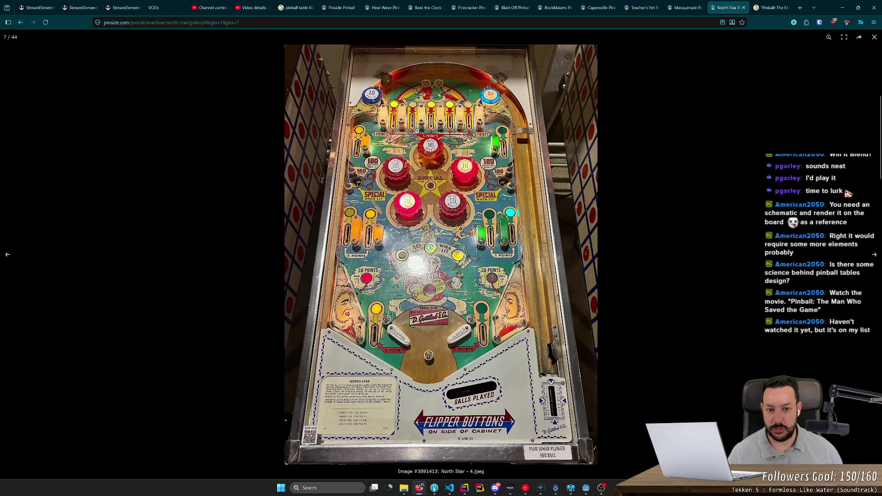
# View the Masquerade playfield photo full size in its Pinside gallery, then close the page
pyautogui.click(682, 4)
pyautogui.scroll(-12, 564, 154)
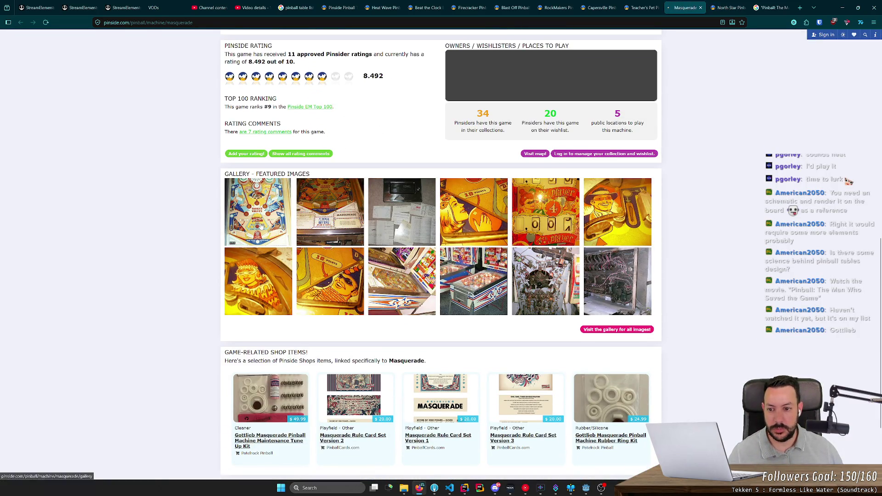
pyautogui.click(260, 228)
pyautogui.scroll(-20, 200, 282)
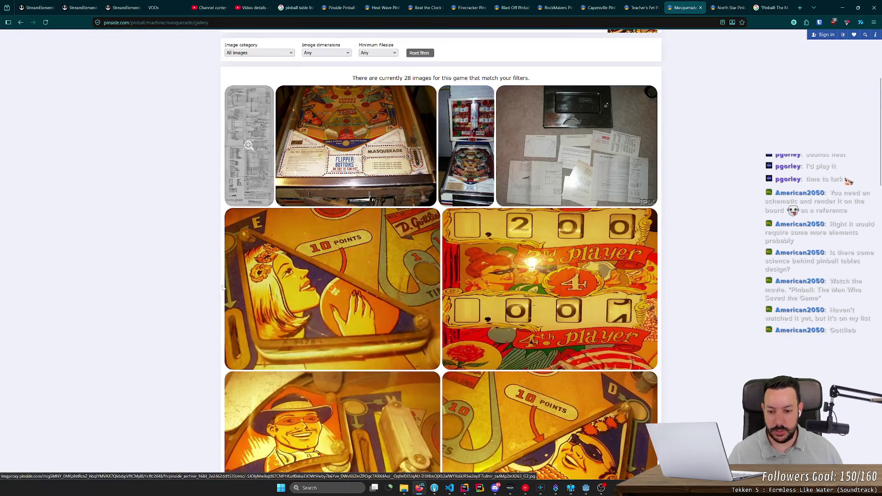
pyautogui.scroll(-10, 199, 280)
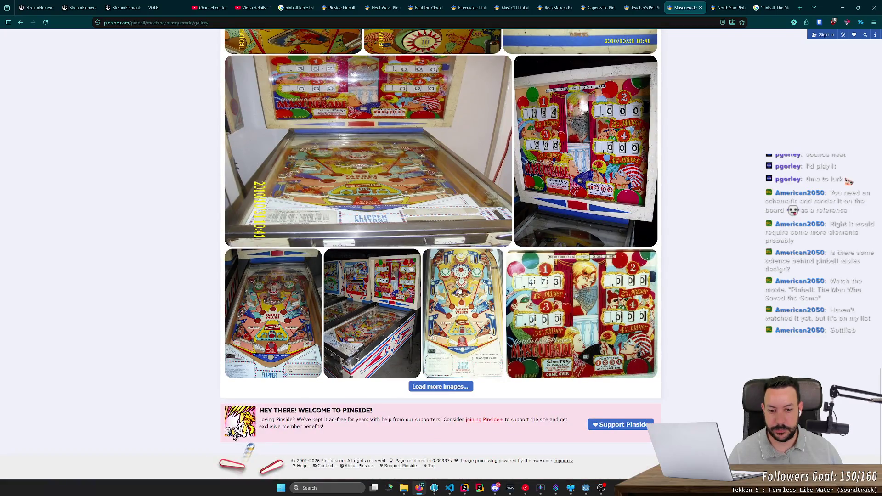
pyautogui.click(460, 291)
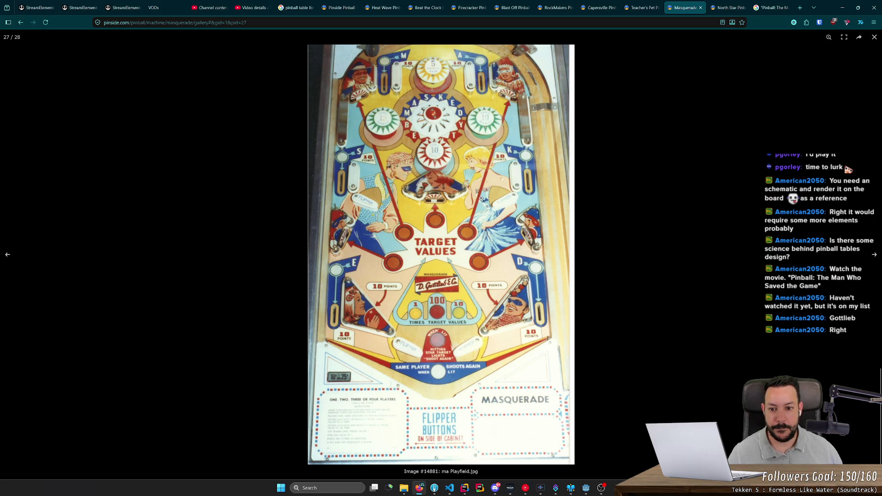
pyautogui.hotkey('ctrl', 'w')
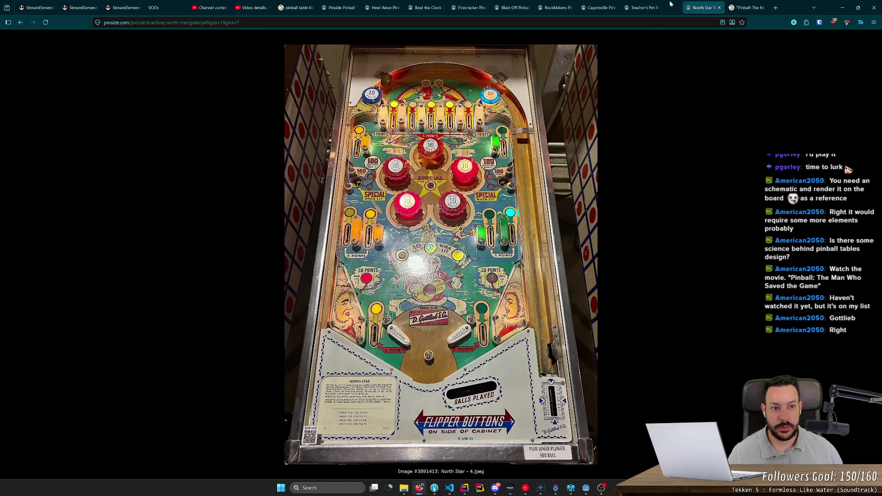
pyautogui.hotkey('ctrl', 'shift', 'Tab')
# Enlarge and zoom into a Teacher's Pet playfield photo, then close the Teacher's Pet page
pyautogui.scroll(-8, 207, 298)
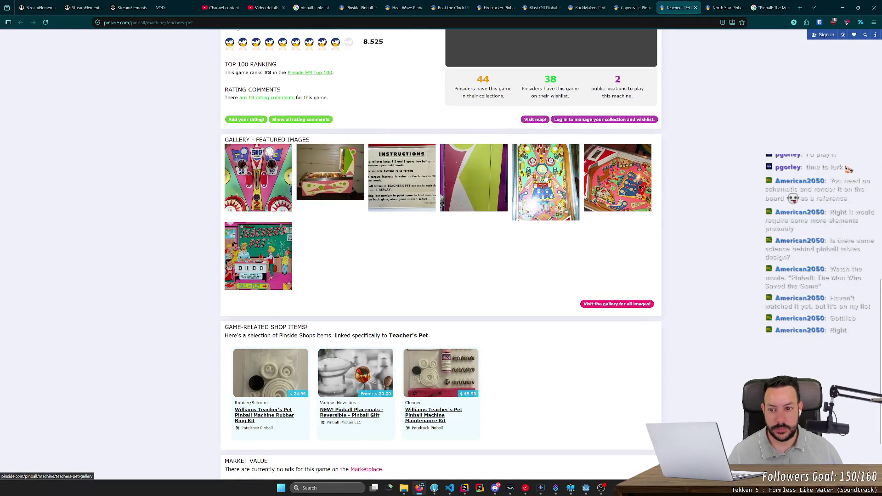
pyautogui.click(258, 184)
pyautogui.scroll(-5, 170, 244)
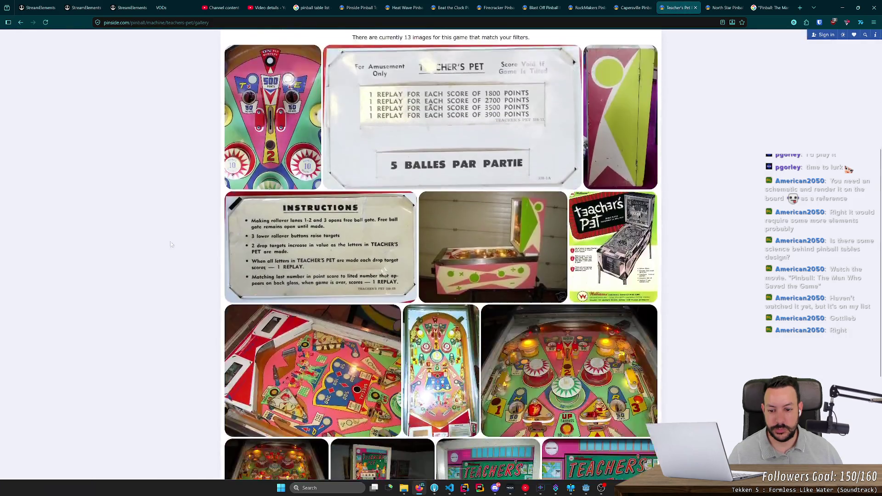
pyautogui.scroll(-2, 311, 301)
pyautogui.scroll(-3, 543, 347)
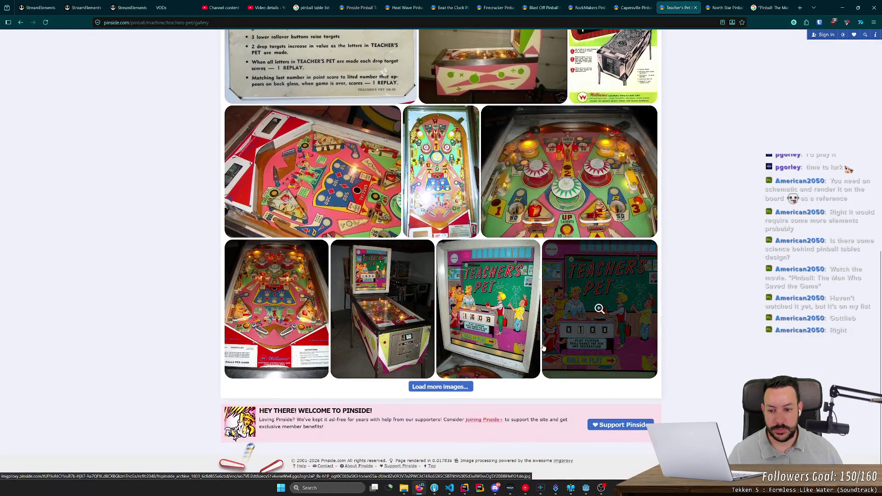
pyautogui.click(466, 203)
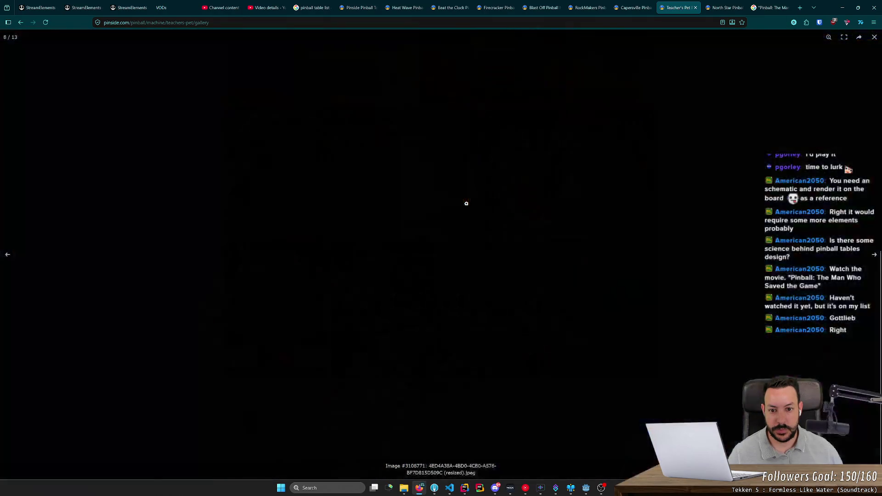
pyautogui.click(493, 295)
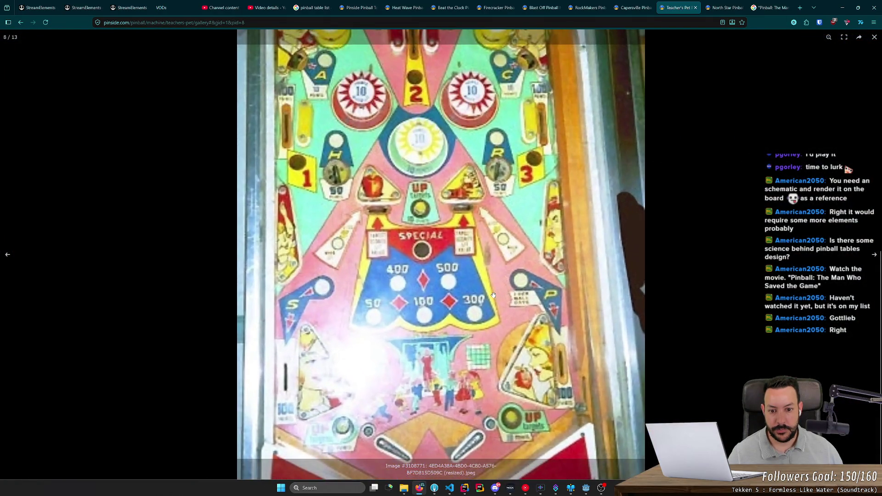
pyautogui.click(493, 296)
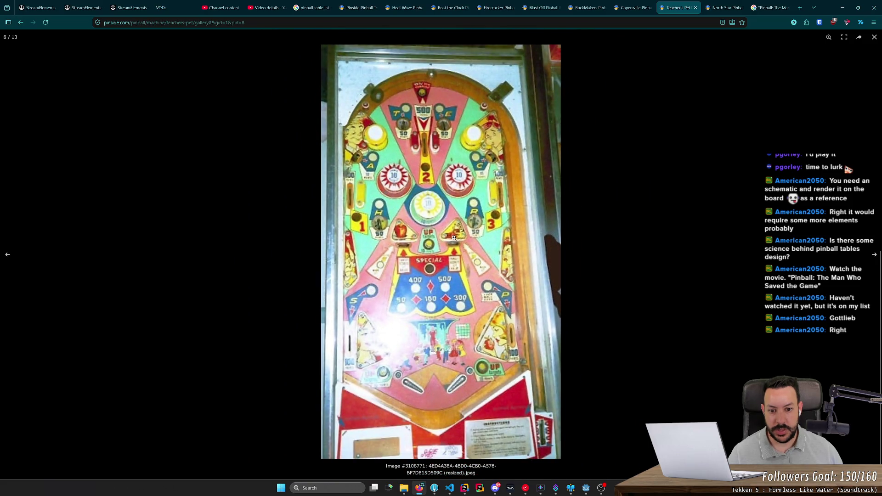
pyautogui.click(453, 237)
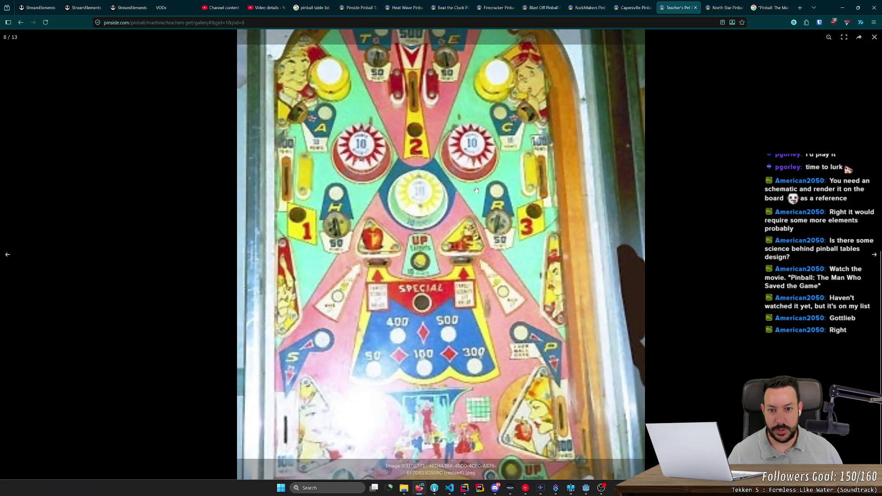
pyautogui.click(400, 149)
pyautogui.middleClick(659, 6)
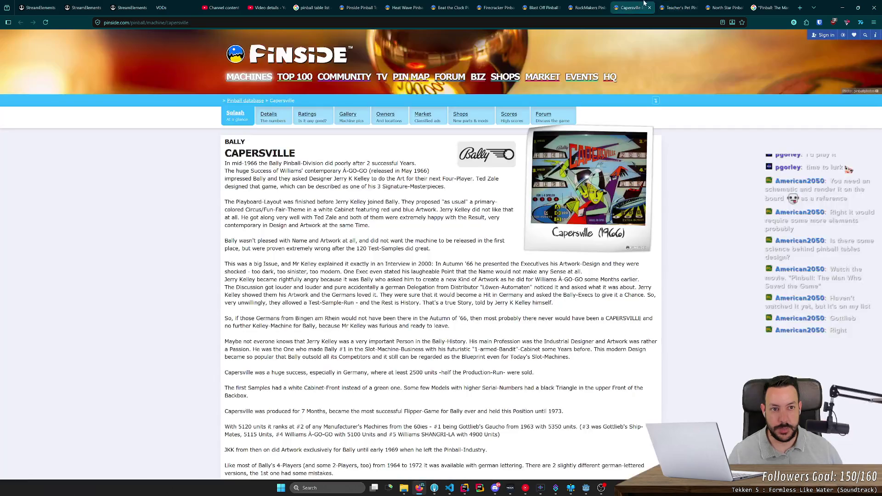
# Open the Capersville machine photo full size and zoom into its playfield
pyautogui.scroll(-20, 418, 342)
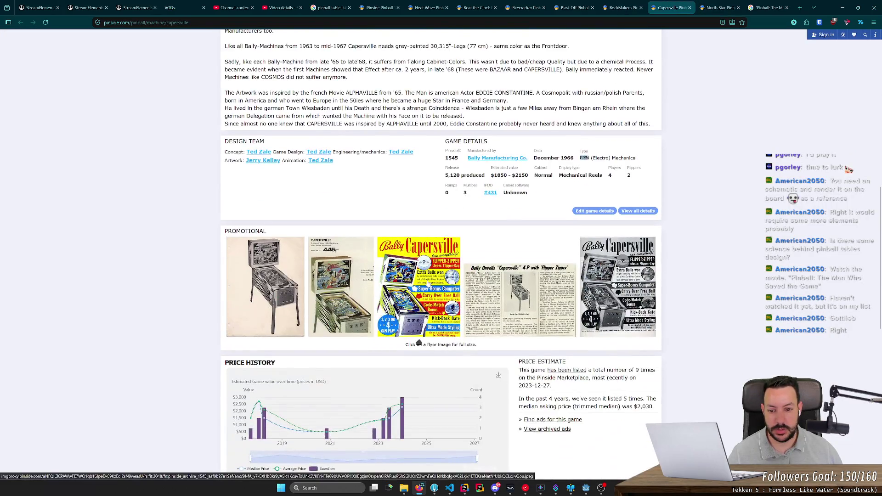
pyautogui.scroll(-3, 427, 282)
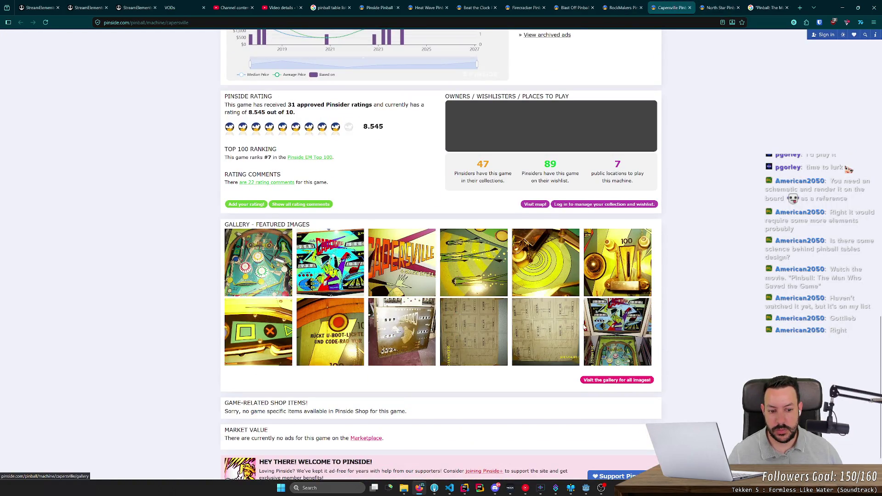
pyautogui.scroll(-2, 609, 340)
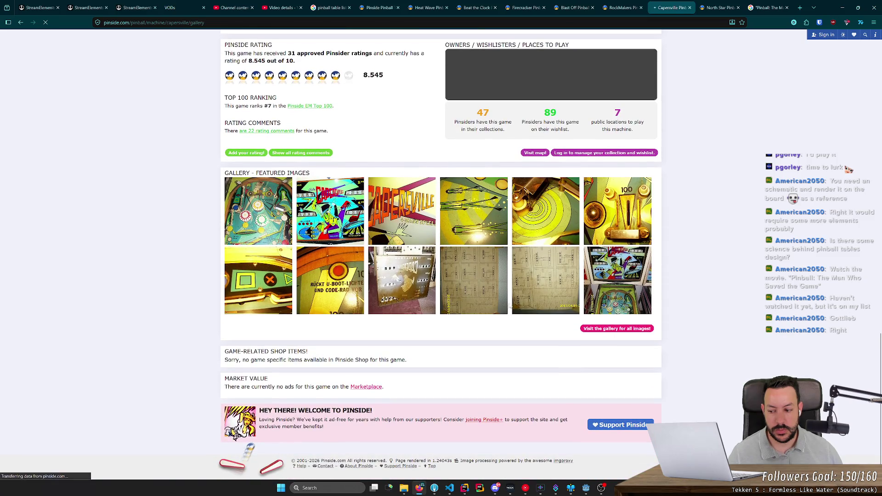
pyautogui.scroll(-4, 146, 234)
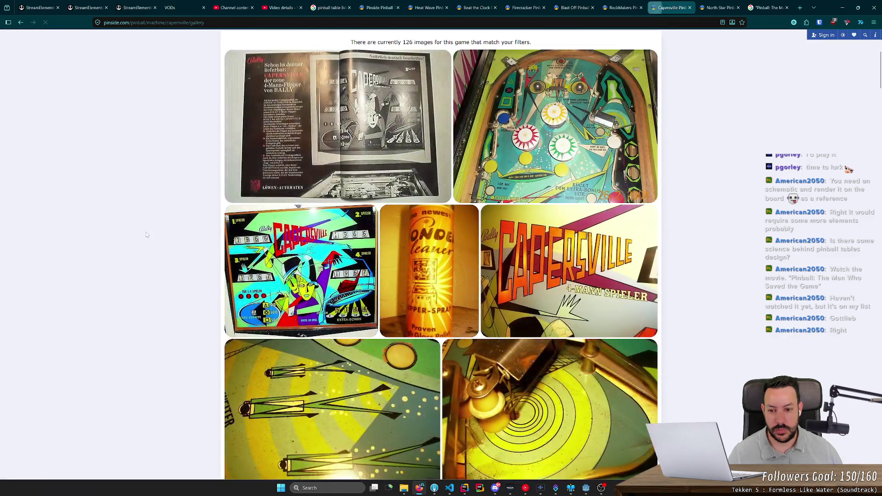
pyautogui.scroll(-12, 118, 236)
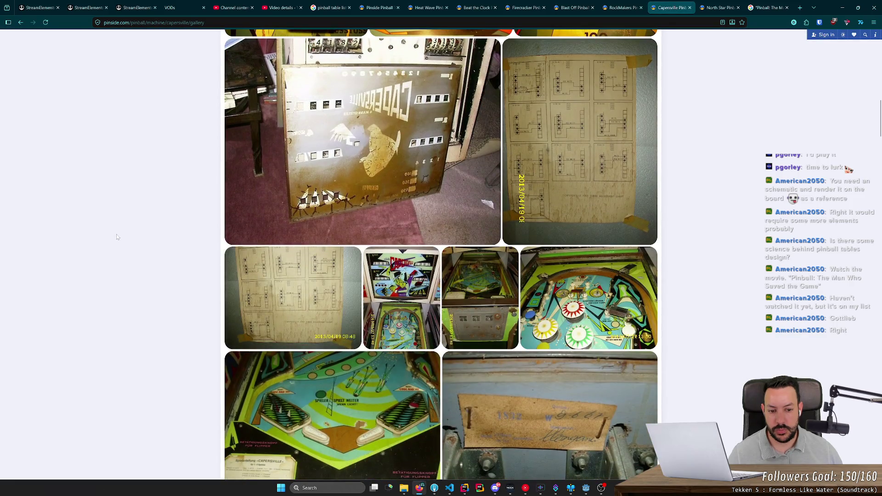
pyautogui.scroll(-4, 118, 237)
pyautogui.scroll(-3, 117, 237)
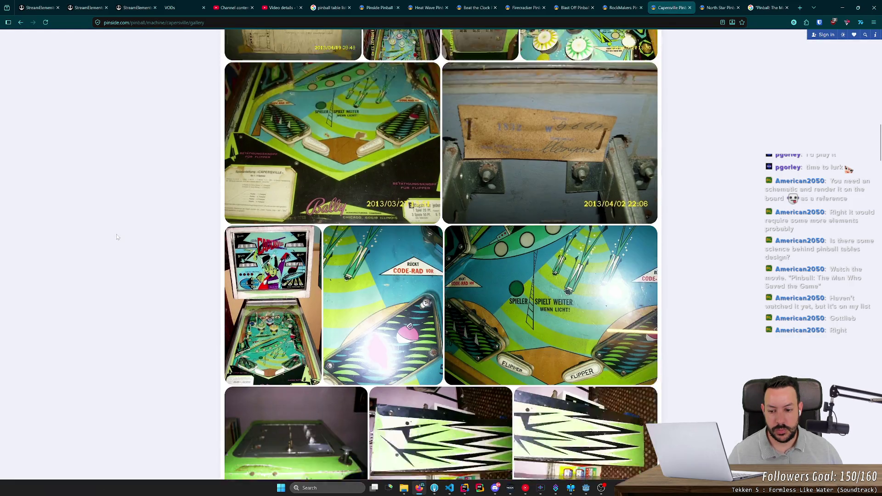
pyautogui.click(259, 252)
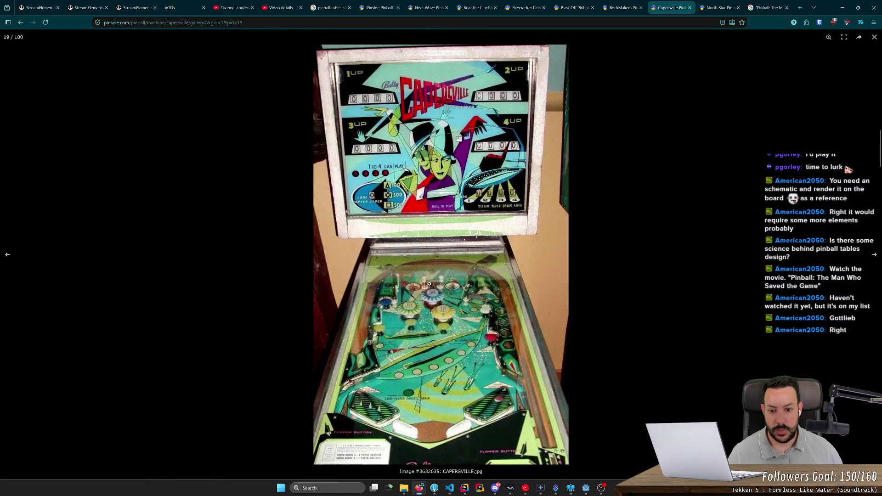
pyautogui.click(428, 283)
pyautogui.click(429, 283)
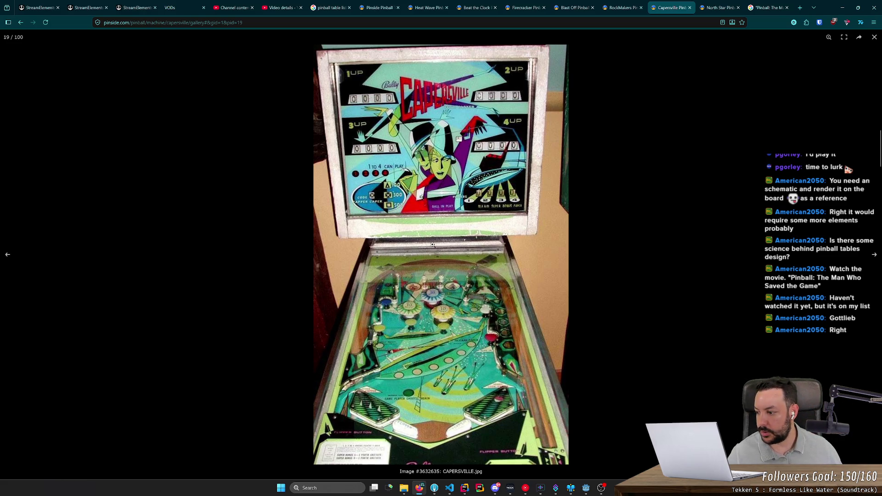
# Close the Capersville page, return to the North Star gallery, then switch back to Godot
pyautogui.middleClick(664, 3)
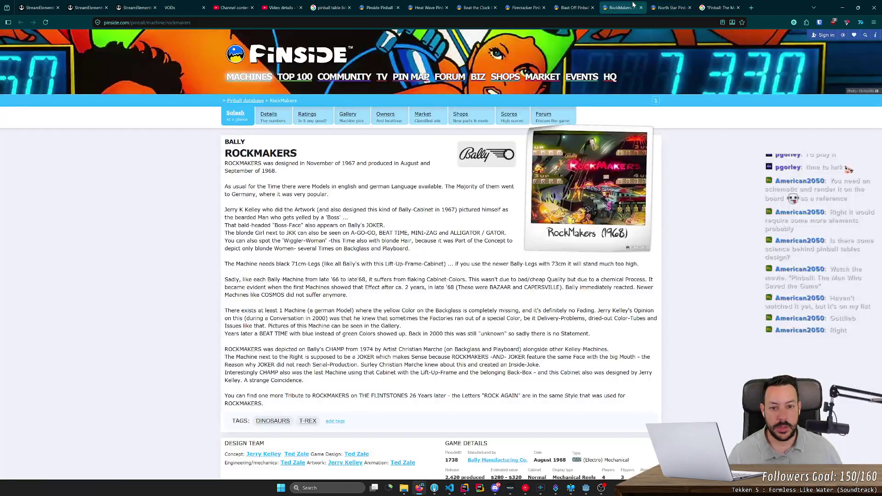
pyautogui.click(664, 2)
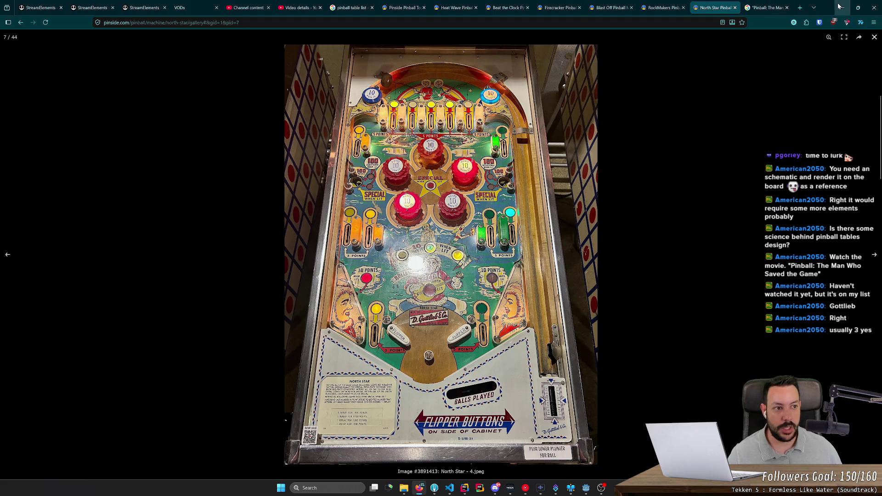
pyautogui.hotkey('alt', 'Tab')
# Shift the right slingshot, DropTarget4 and DropTarget5 to the right
pyautogui.press('w')
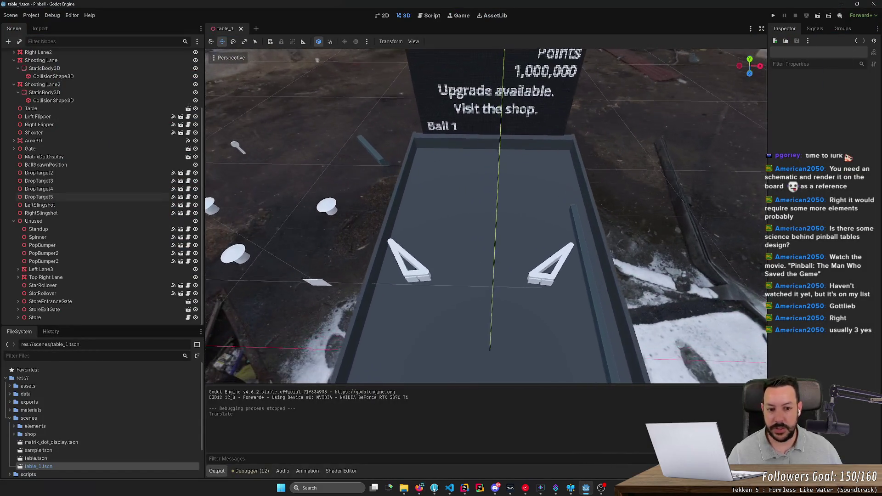
pyautogui.press('w')
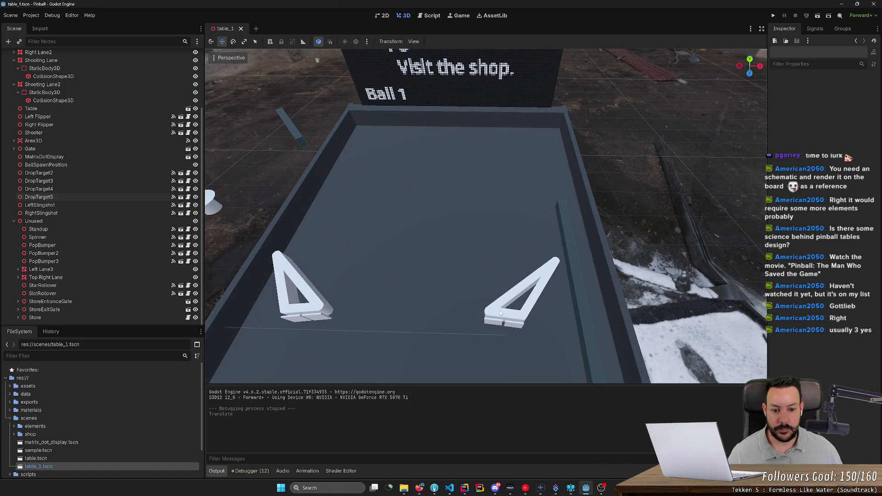
pyautogui.click(500, 313)
pyautogui.keyDown('shift'); pyautogui.click(515, 325); pyautogui.keyUp('shift')
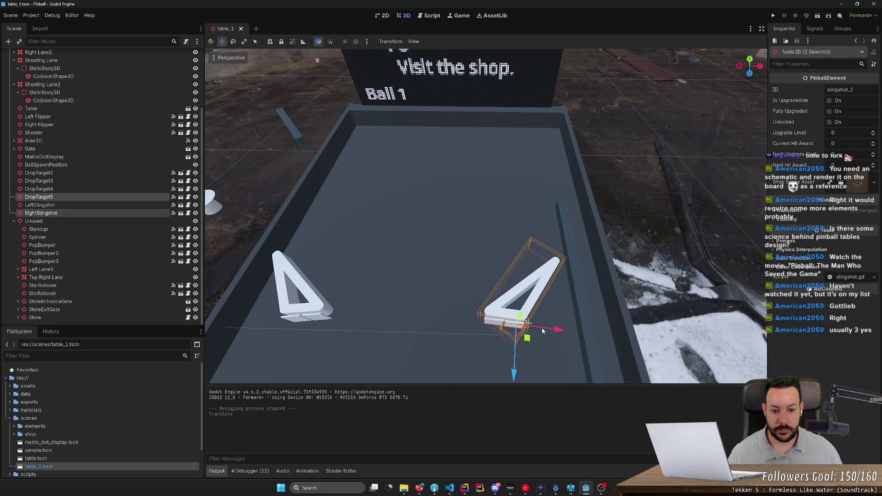
pyautogui.keyDown('shift'); pyautogui.click(493, 325); pyautogui.keyUp('shift')
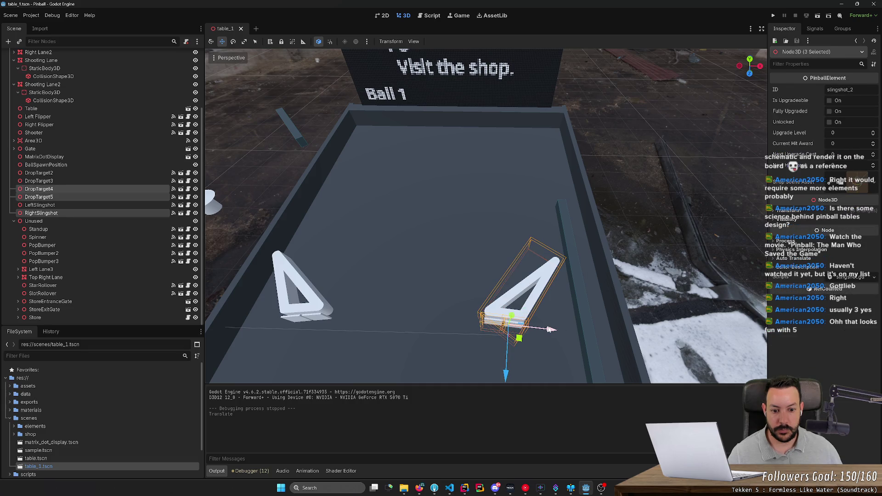
pyautogui.moveTo(550, 326); pyautogui.dragTo(500, 269)
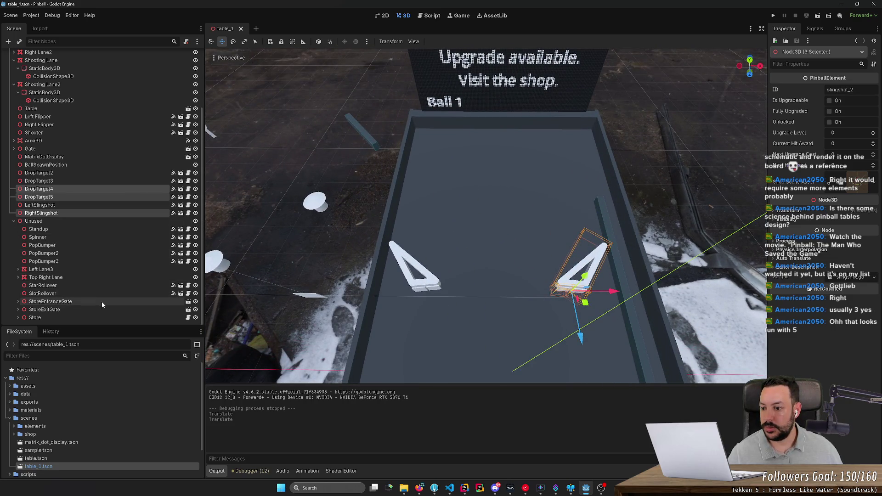
# Move PopBumper out of Unused to below RightSlingshot and onto the table
pyautogui.click(86, 248)
pyautogui.moveTo(63, 246); pyautogui.dragTo(65, 217)
pyautogui.press('f')
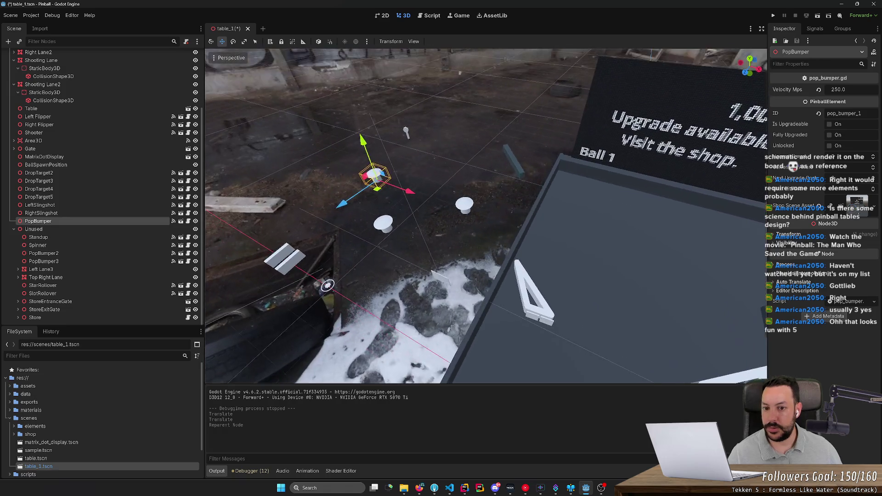
pyautogui.moveTo(375, 180); pyautogui.dragTo(678, 251)
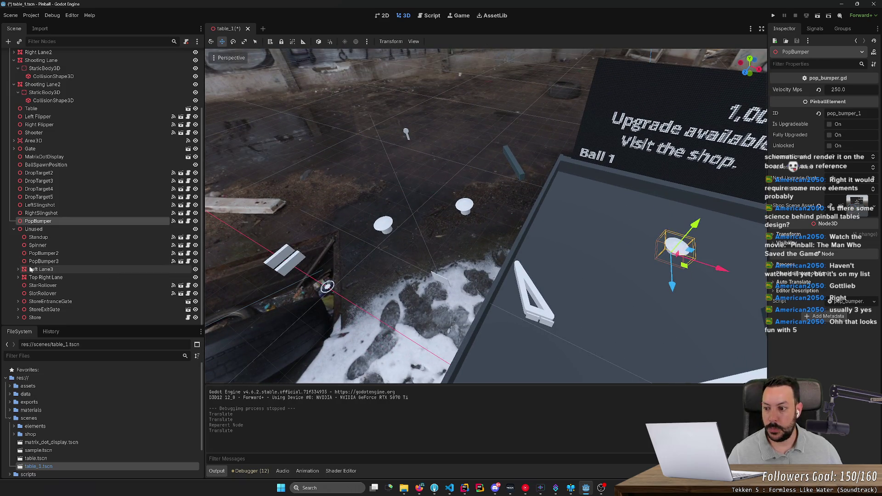
# Delete the spare PopBumper2 and PopBumper3 nodes
pyautogui.click(63, 254)
pyautogui.keyDown('shift'); pyautogui.click(63, 261); pyautogui.keyUp('shift')
pyautogui.press('Delete')
pyautogui.press('Return')
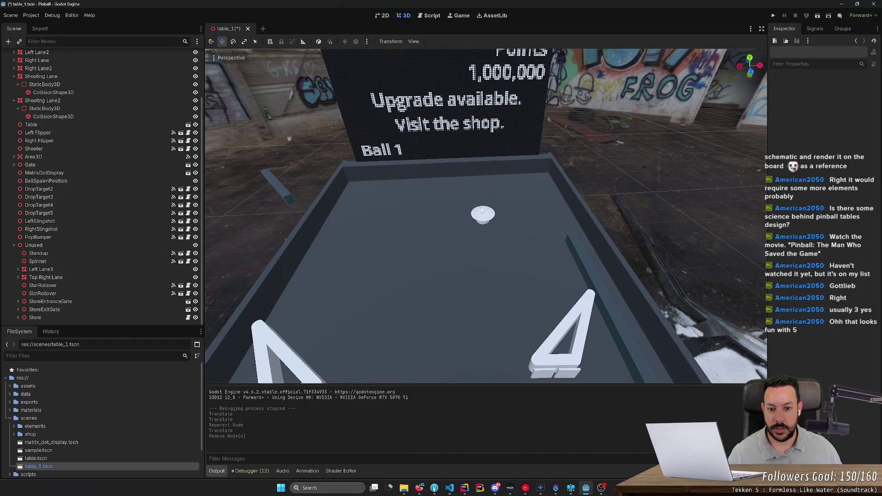
# Slide PopBumper left to the centre of the table
pyautogui.click(498, 234)
pyautogui.moveTo(499, 234)
pyautogui.mouseDown()
pyautogui.moveTo(420, 253)
pyautogui.moveTo(439, 239)
pyautogui.mouseUp()
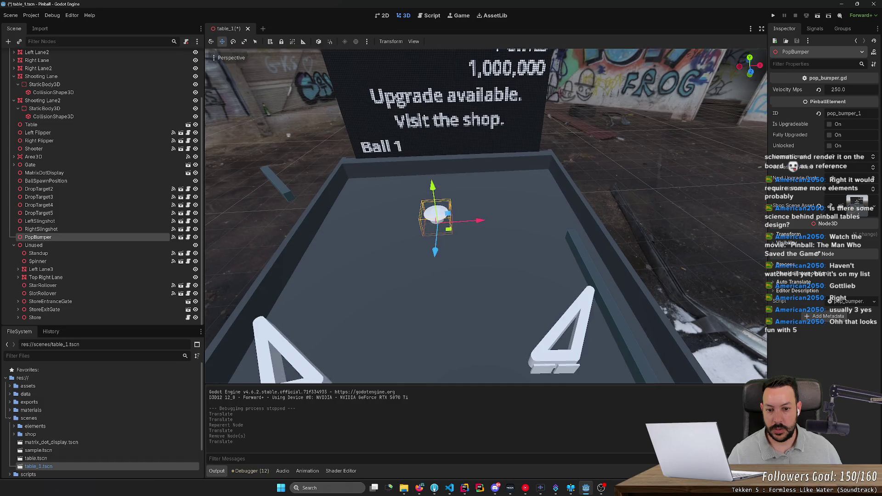
pyautogui.scroll(-3, 441, 241)
pyautogui.hotkey('alt', 'Tab')
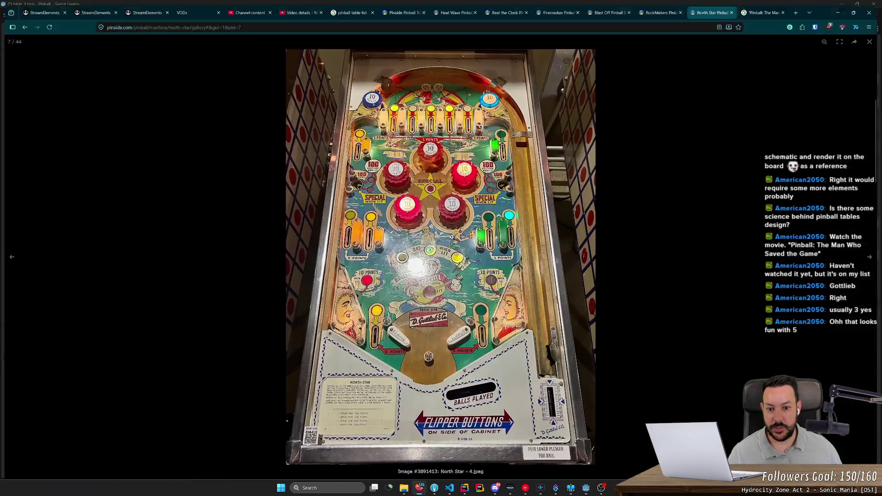
# Enlarge a RockMakers playfield photo from its Pinside gallery, then close the page
pyautogui.click(650, 4)
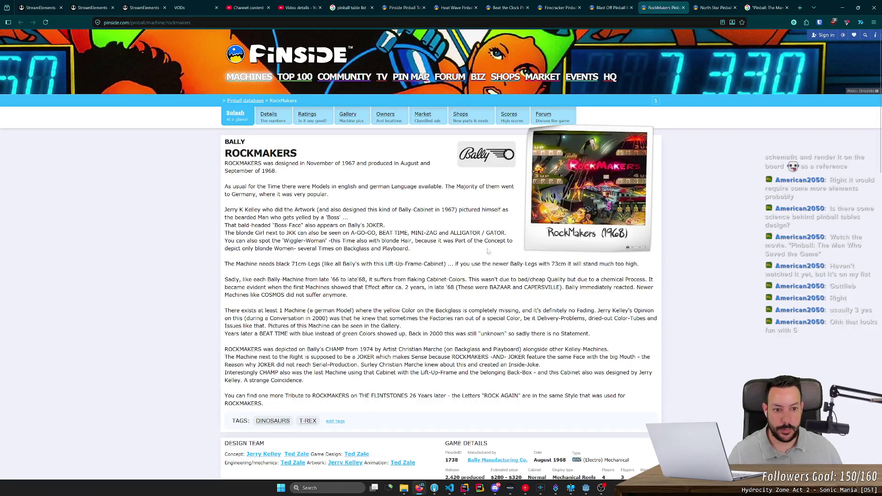
pyautogui.scroll(-15, 488, 250)
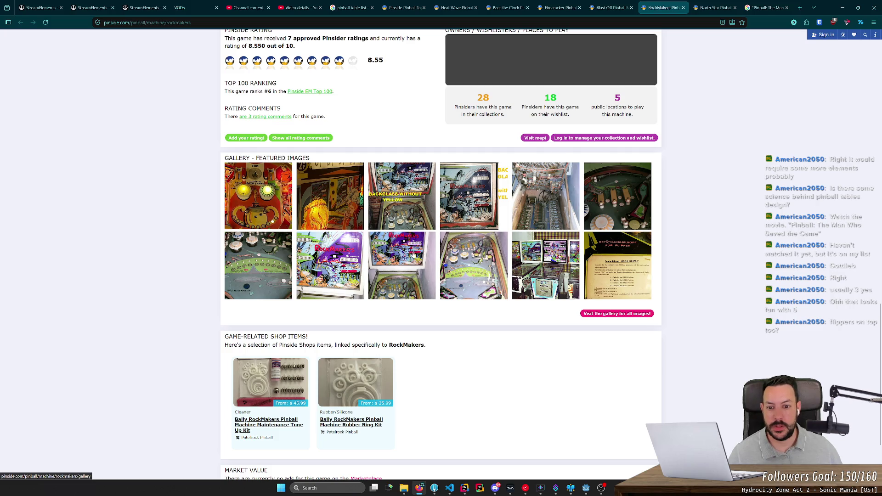
pyautogui.click(601, 314)
pyautogui.scroll(-4, 364, 262)
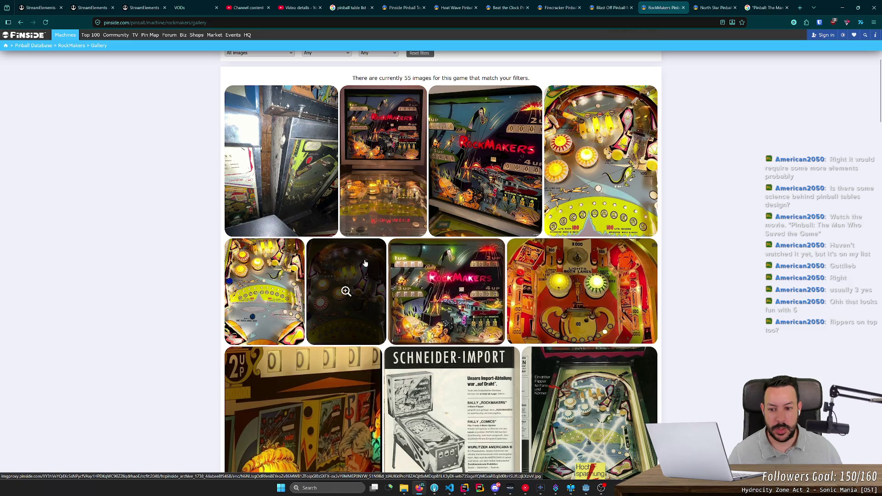
pyautogui.scroll(-3, 344, 261)
pyautogui.scroll(2, 272, 262)
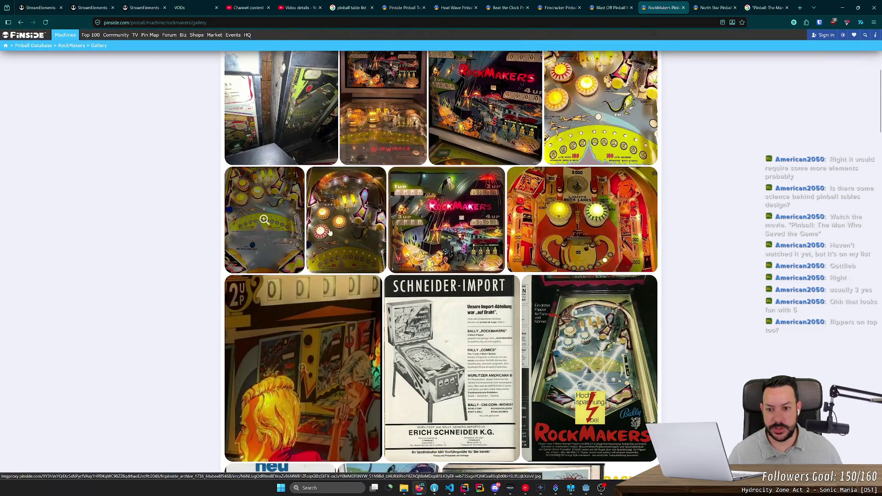
pyautogui.click(331, 228)
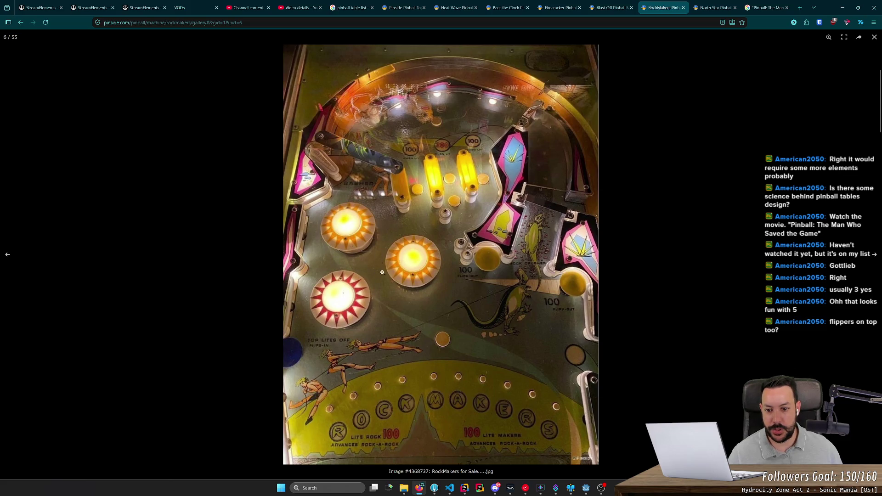
pyautogui.middleClick(655, 6)
# Look at the Blast Off photo gallery, then close that page
pyautogui.click(611, 7)
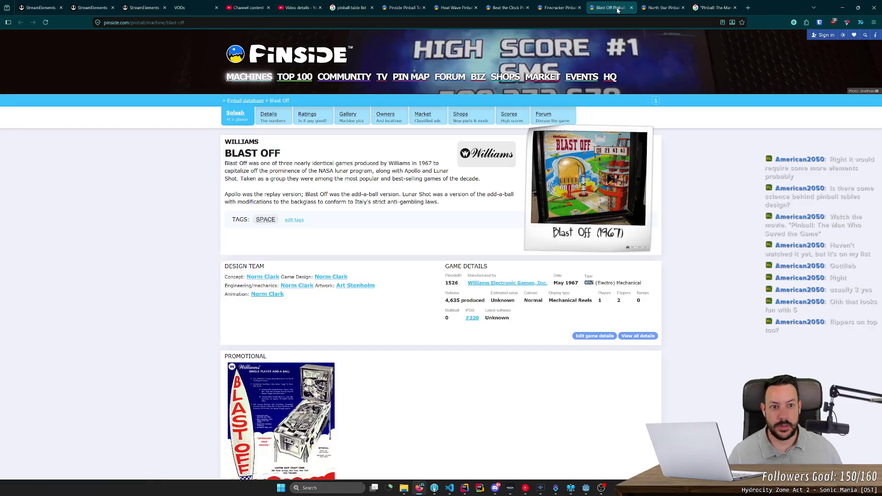
pyautogui.scroll(-10, 398, 274)
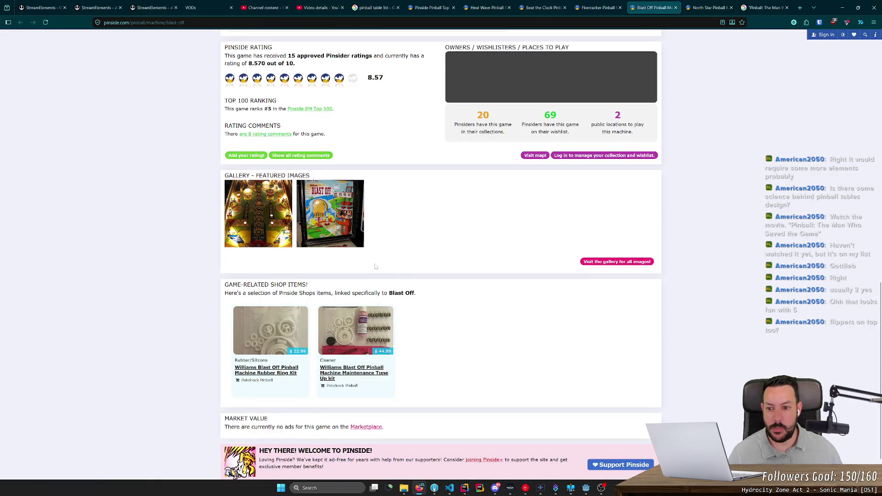
pyautogui.click(274, 230)
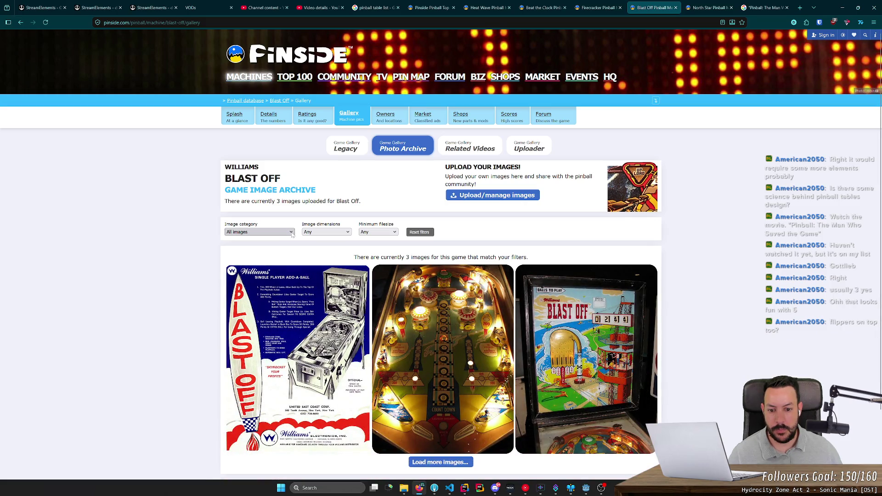
pyautogui.middleClick(649, 6)
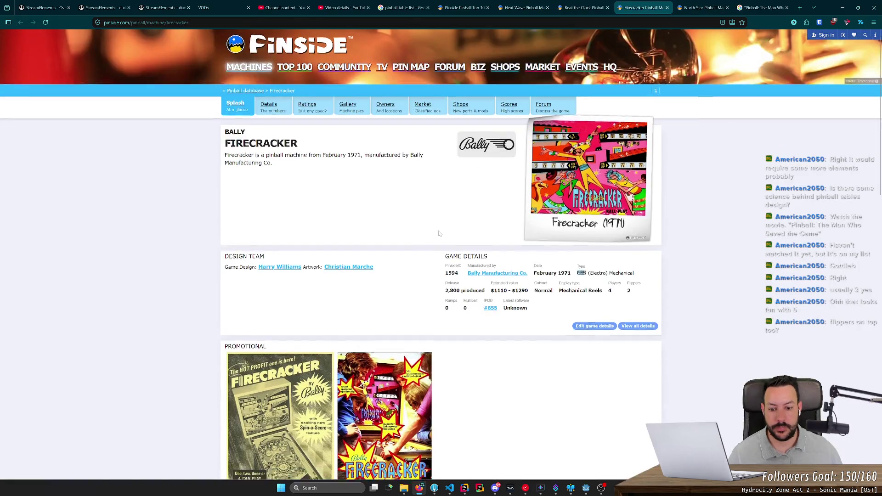
# Enlarge a Firecracker cabinet photo, close the page, and return to Godot
pyautogui.scroll(-10, 441, 248)
pyautogui.scroll(-3, 445, 235)
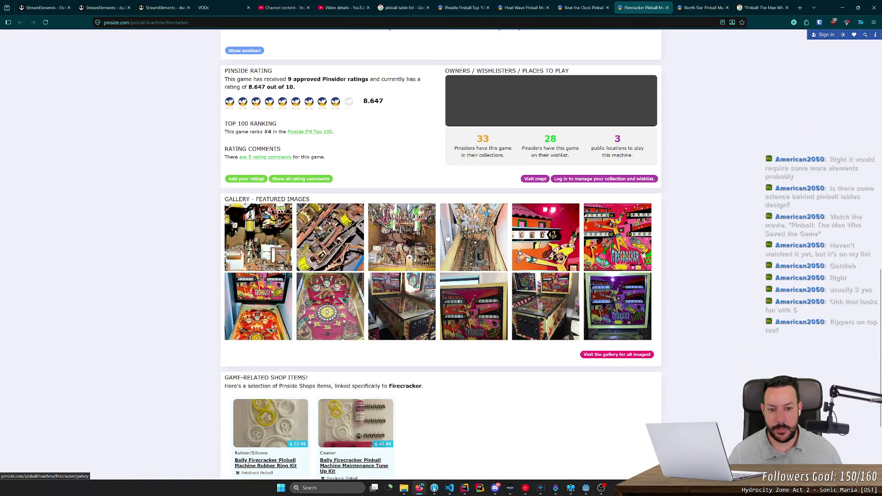
pyautogui.click(349, 293)
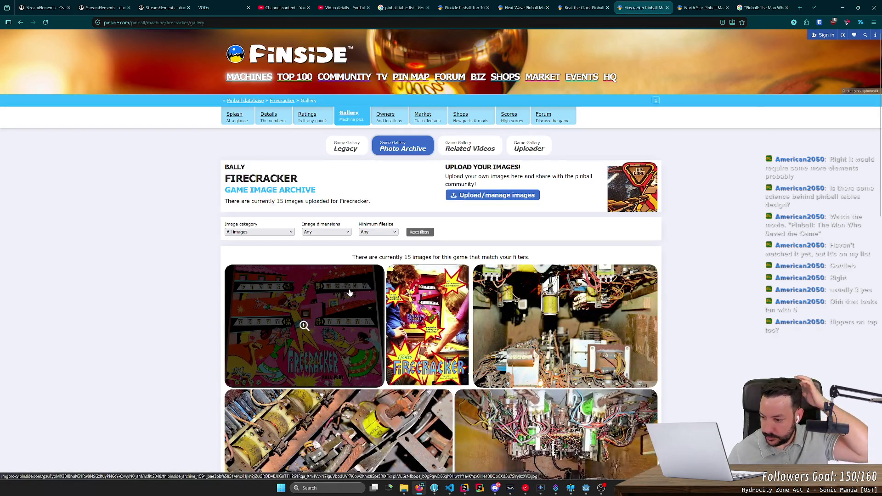
pyautogui.scroll(-5, 351, 291)
pyautogui.scroll(-5, 352, 291)
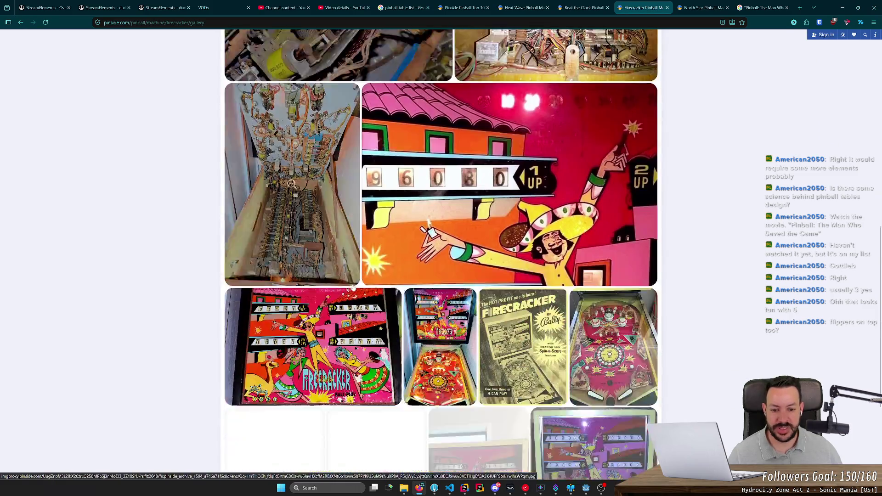
pyautogui.click(434, 260)
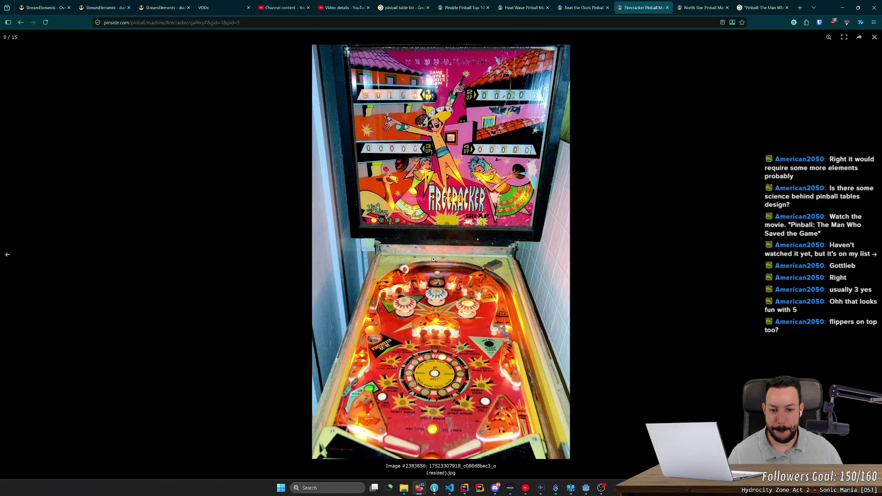
pyautogui.middleClick(630, 3)
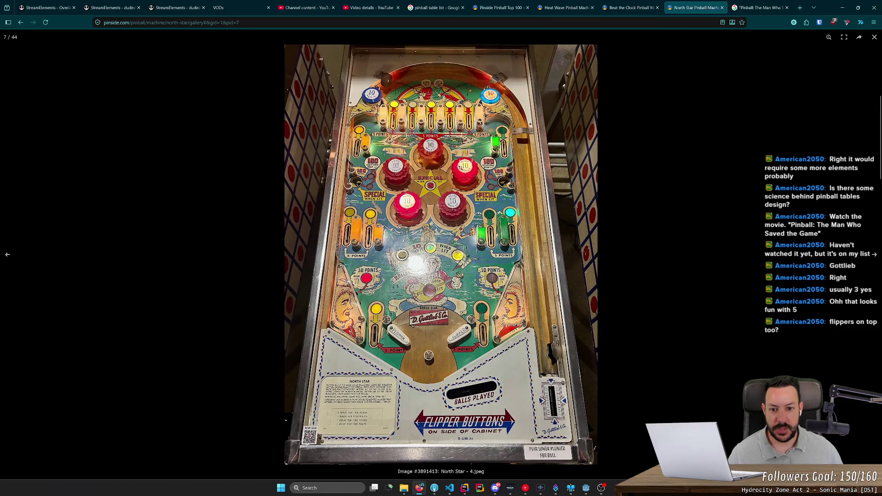
pyautogui.hotkey('alt', 'Tab')
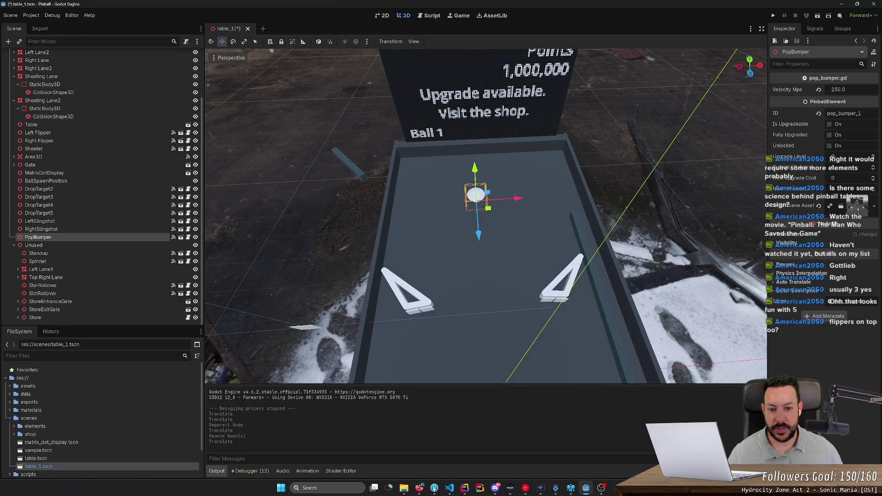
# Raise the pop bumper onto the table and duplicate it into PopBumper2 beside it
pyautogui.moveTo(378, 97); pyautogui.dragTo(378, 133)
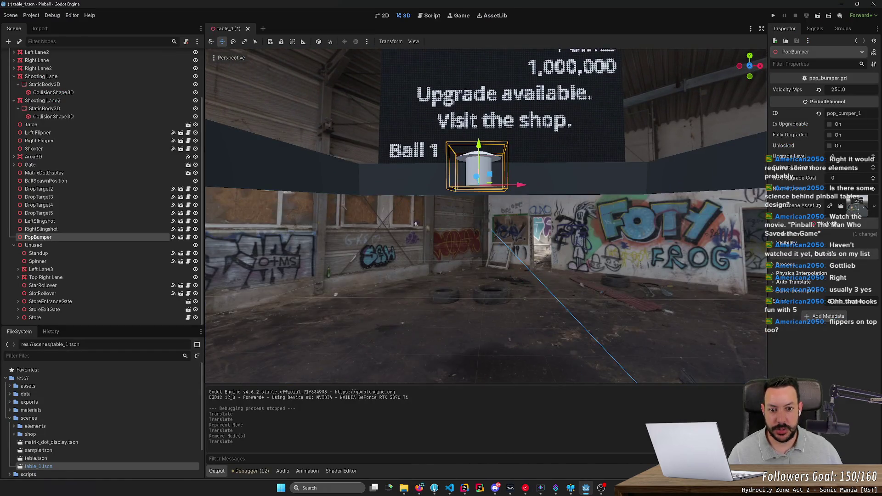
pyautogui.scroll(2, 378, 134)
pyautogui.moveTo(476, 206); pyautogui.dragTo(506, 185)
pyautogui.hotkey('ctrl', 'd')
pyautogui.moveTo(516, 230); pyautogui.dragTo(486, 247)
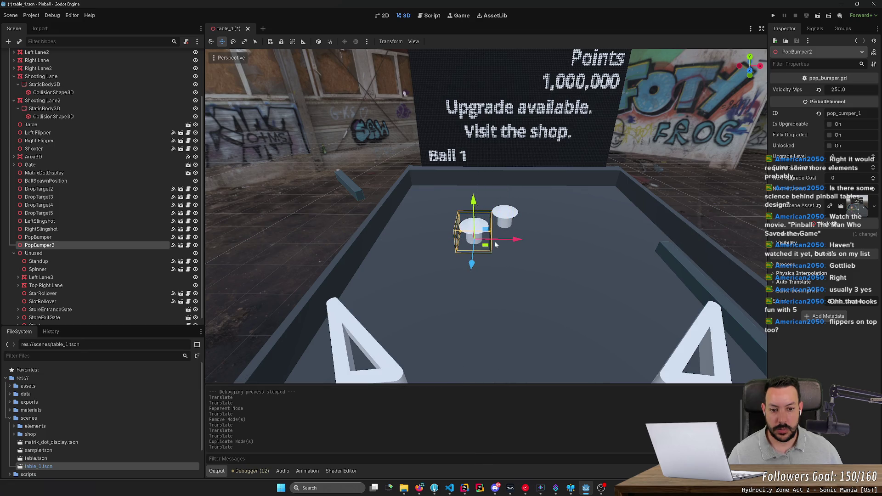
# Duplicate into PopBumper3 below-right, add a fourth copy, and view the table from above
pyautogui.hotkey('alt', 'Tab')
pyautogui.hotkey('alt', 'Tab')
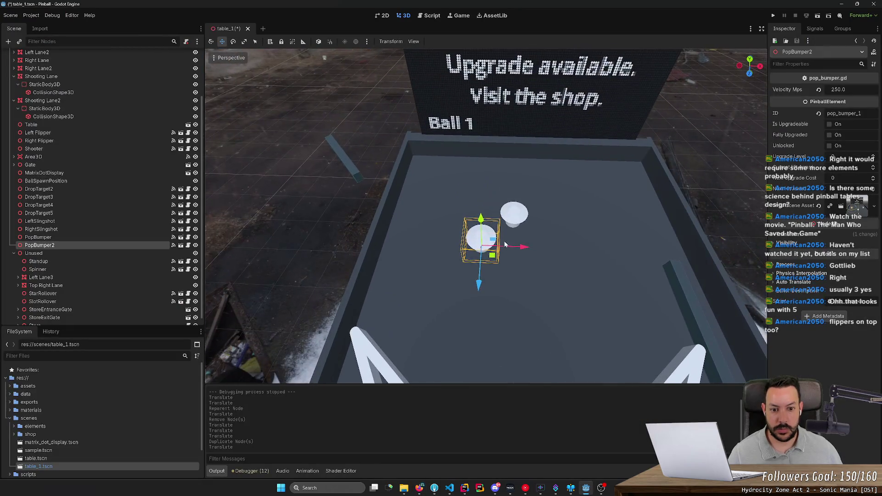
pyautogui.click(496, 260)
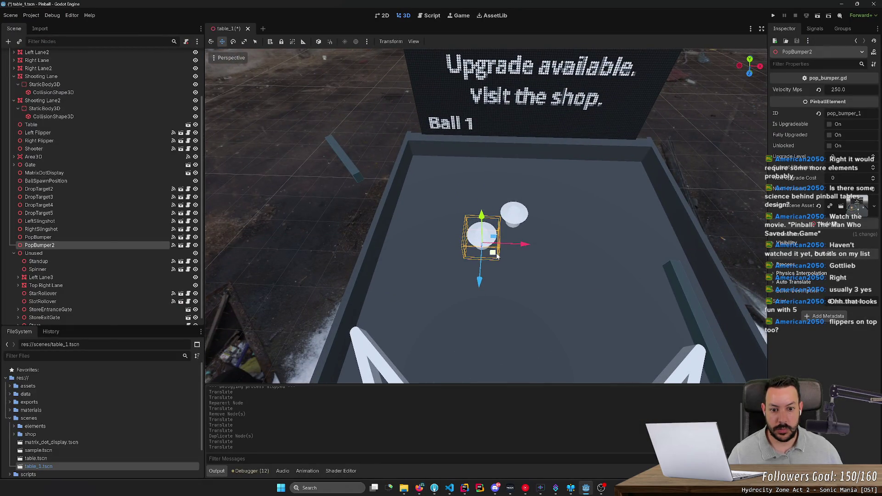
pyautogui.hotkey('ctrl', 'd')
pyautogui.moveTo(496, 259); pyautogui.dragTo(512, 290)
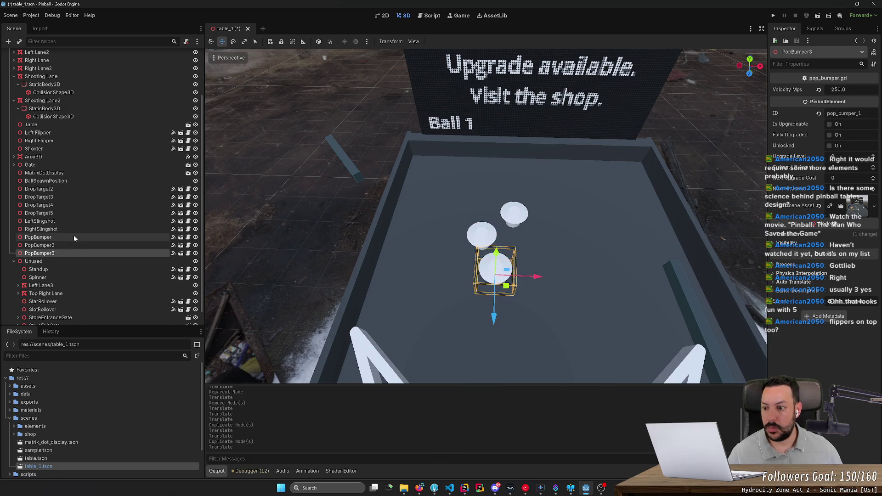
pyautogui.moveTo(580, 236)
pyautogui.mouseDown()
pyautogui.moveTo(537, 271)
pyautogui.moveTo(575, 274)
pyautogui.moveTo(562, 253)
pyautogui.moveTo(571, 239)
pyautogui.mouseUp()
pyautogui.scroll(5, 486, 216)
pyautogui.hotkey('ctrl', 'd')
pyautogui.hotkey('ctrl', 'd')
pyautogui.click(749, 63)
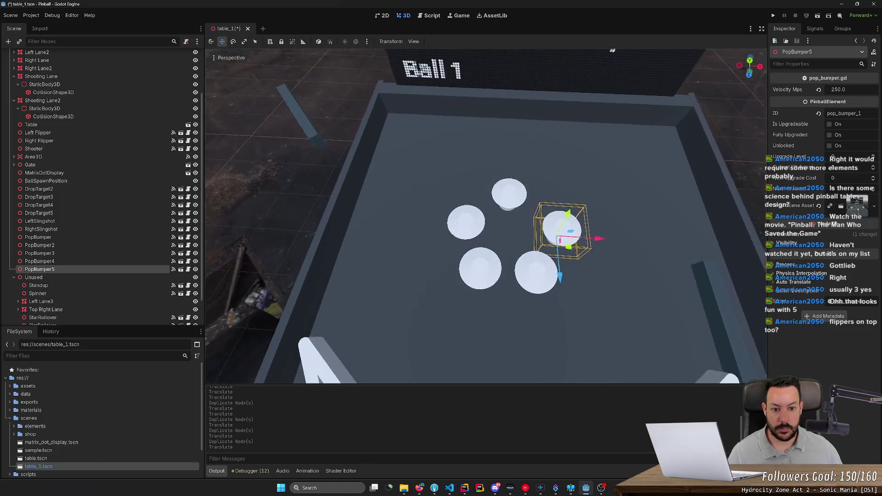
# In orthographic top view, nudge the top bumper and select the lower pair PopBumper3 and PopBumper4
pyautogui.click(750, 66)
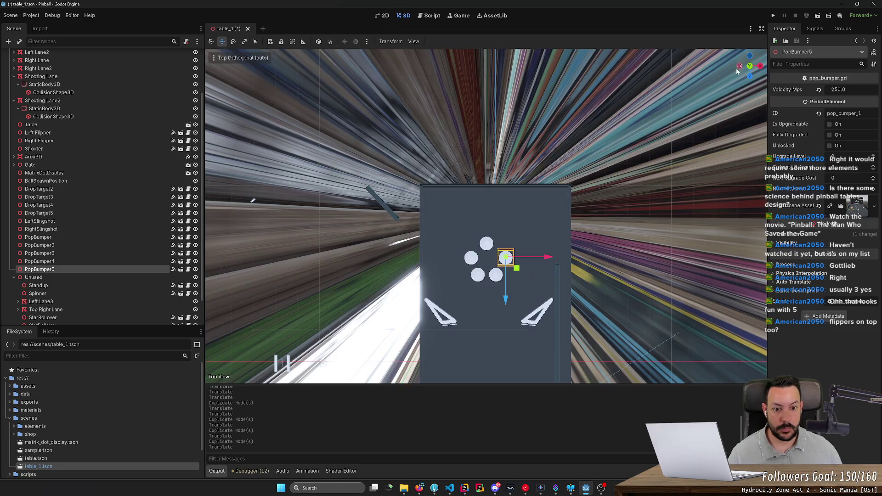
pyautogui.click(606, 260)
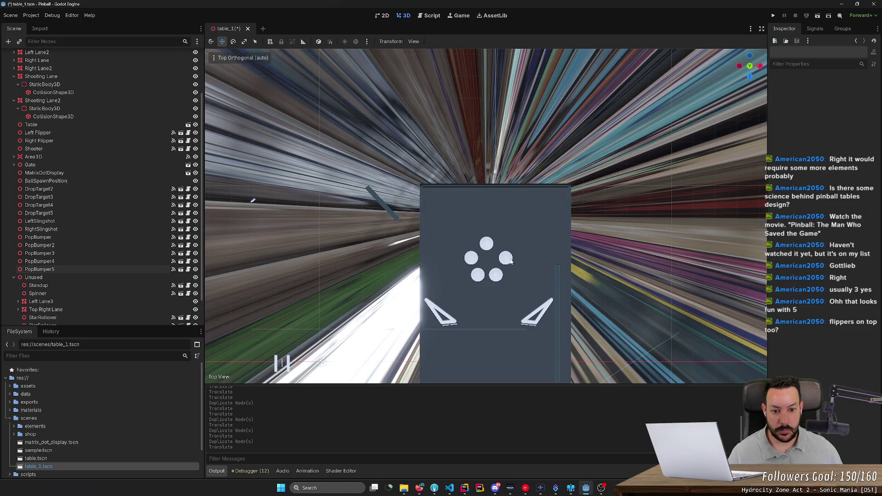
pyautogui.click(490, 248)
pyautogui.moveTo(531, 244); pyautogui.dragTo(532, 274)
pyautogui.click(496, 274)
pyautogui.keyDown('shift'); pyautogui.click(478, 275); pyautogui.keyUp('shift')
# Nudge PopBumper2 and the lower-right bumper into a tight ring, then save table_1
pyautogui.click(507, 258)
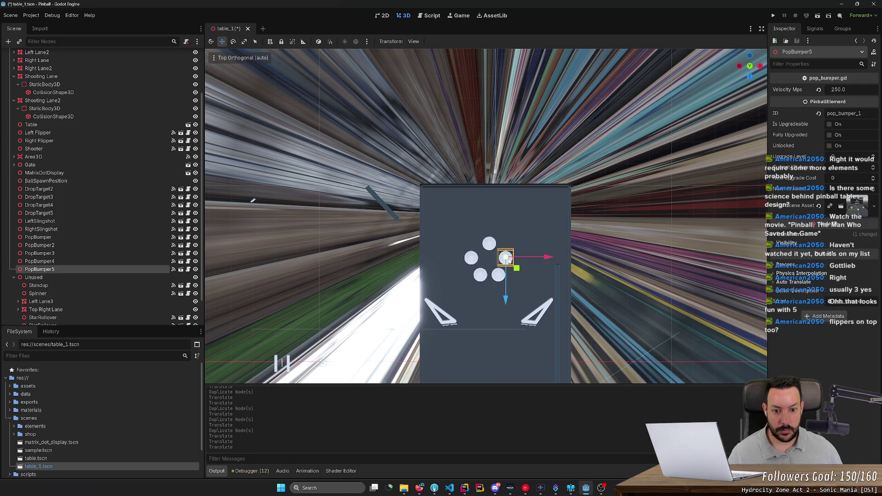
pyautogui.click(471, 259)
pyautogui.moveTo(482, 267); pyautogui.dragTo(483, 266)
pyautogui.click(507, 258)
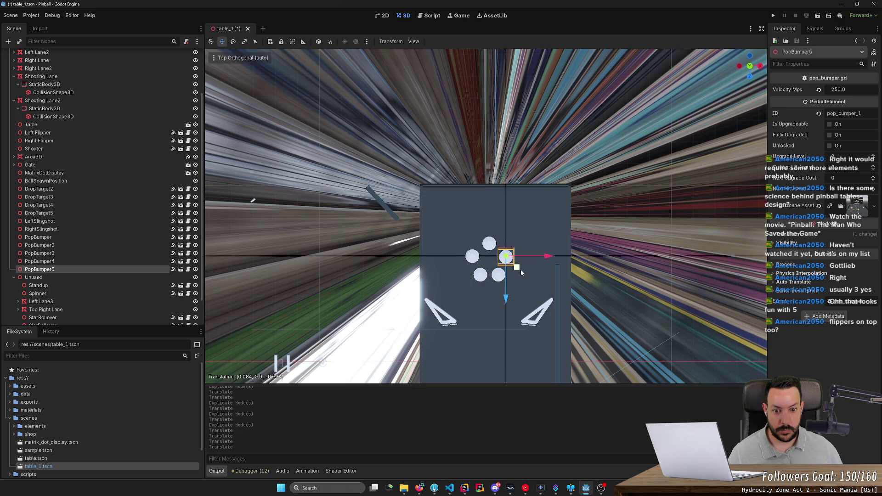
pyautogui.click(501, 276)
pyautogui.moveTo(541, 276); pyautogui.dragTo(541, 276)
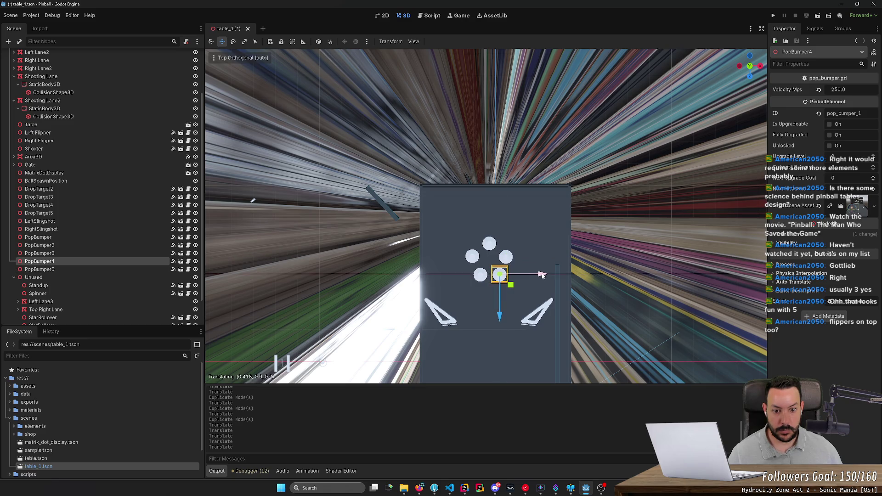
pyautogui.click(480, 274)
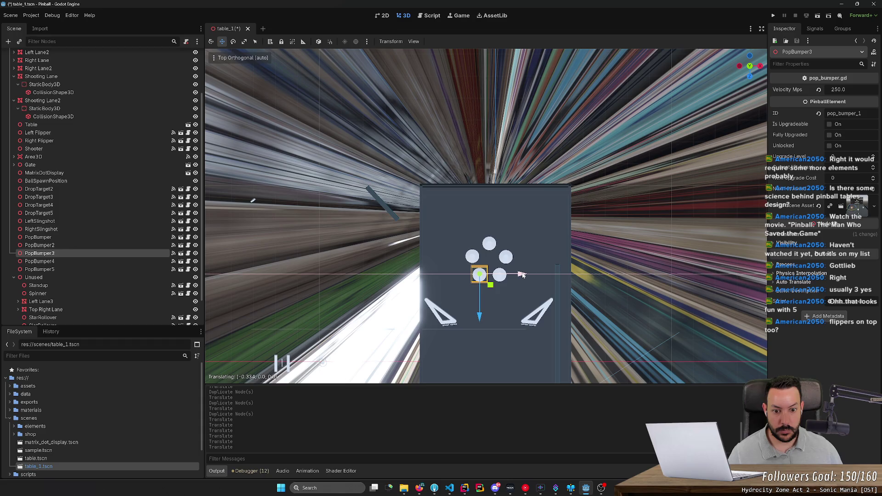
pyautogui.click(499, 274)
pyautogui.click(621, 281)
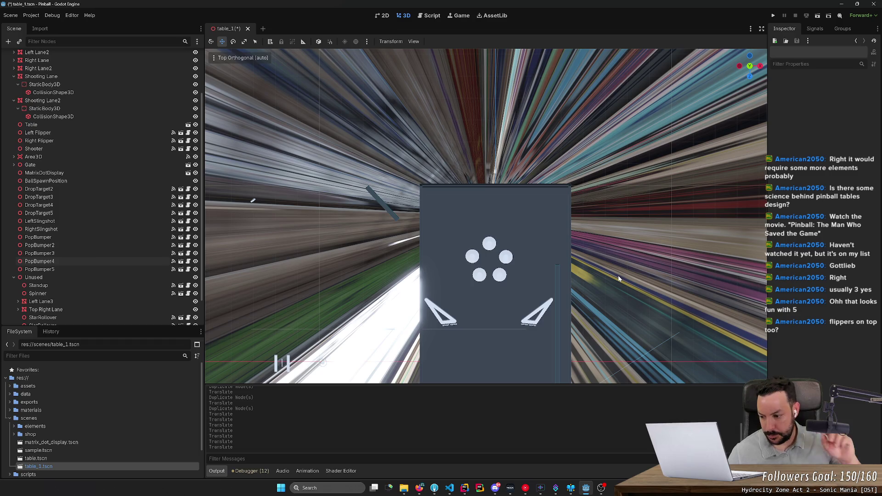
pyautogui.hotkey('ctrl', 's')
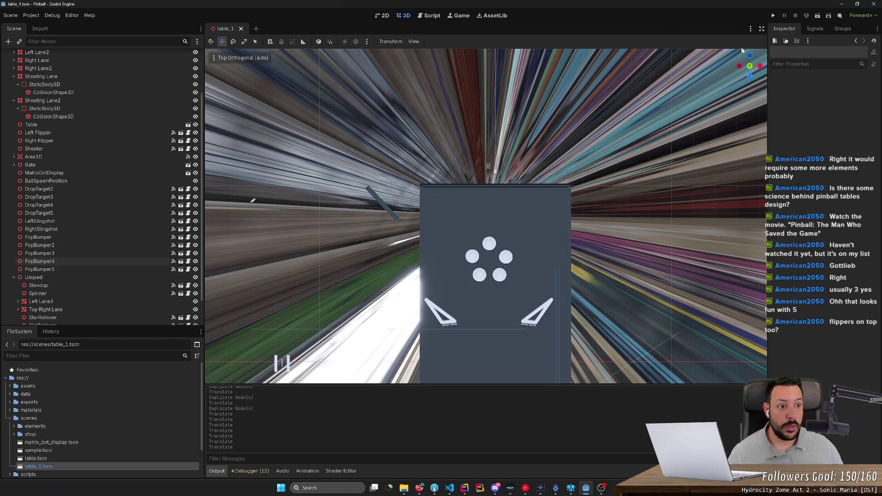
pyautogui.moveTo(651, 209); pyautogui.dragTo(654, 172)
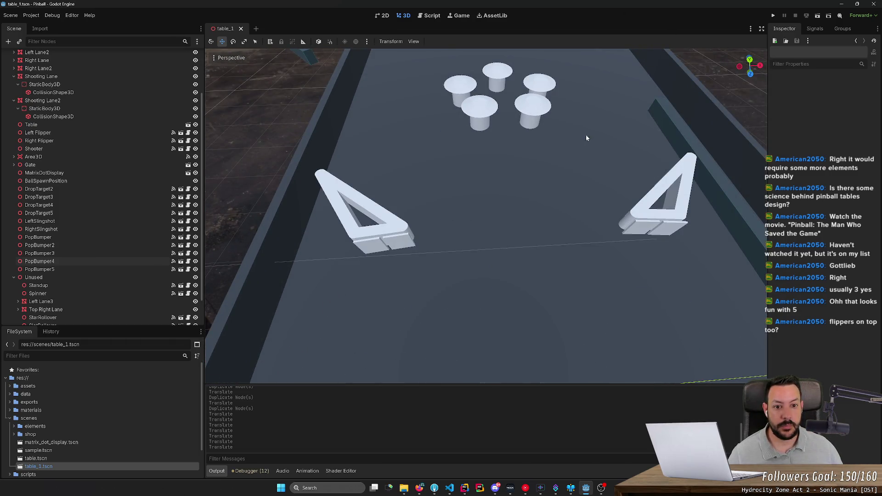
# Playtest the table with the bumpers at their original Velocity Mps of 250
pyautogui.click(773, 17)
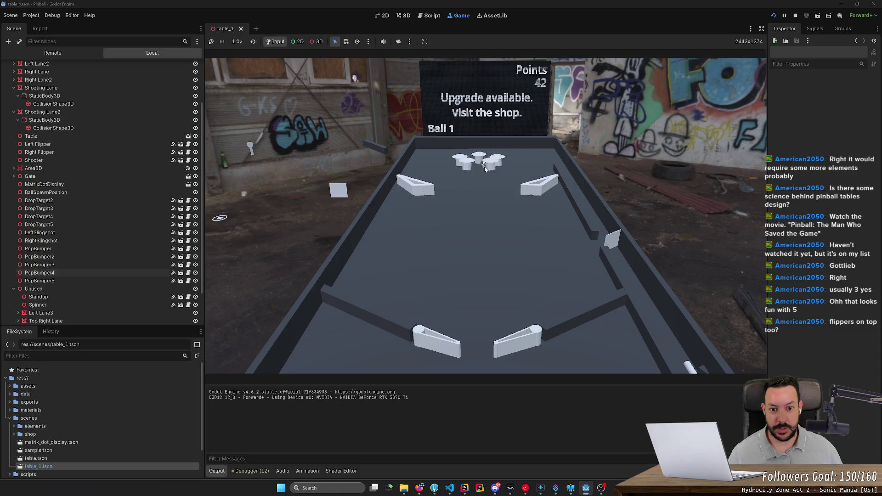
pyautogui.press('Right')
pyautogui.click(795, 16)
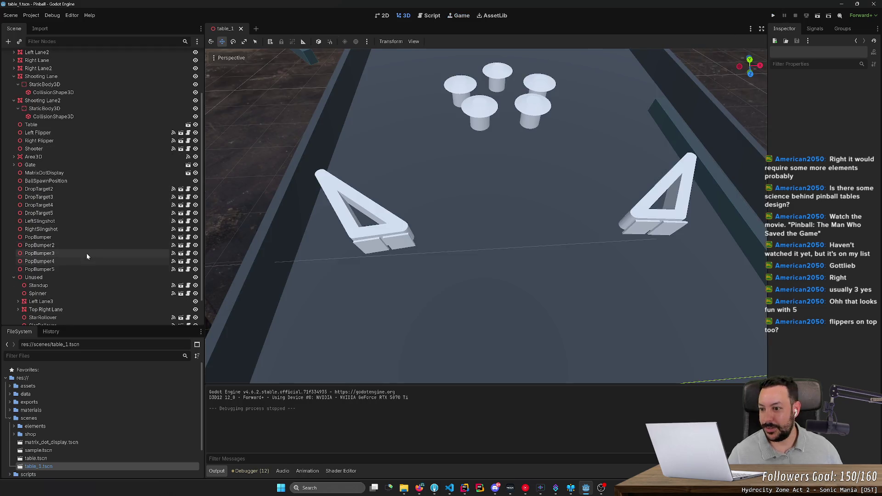
# Set Velocity Mps to 100 on PopBumper through PopBumper5 together
pyautogui.click(92, 238)
pyautogui.keyDown('shift'); pyautogui.click(86, 269); pyautogui.keyUp('shift')
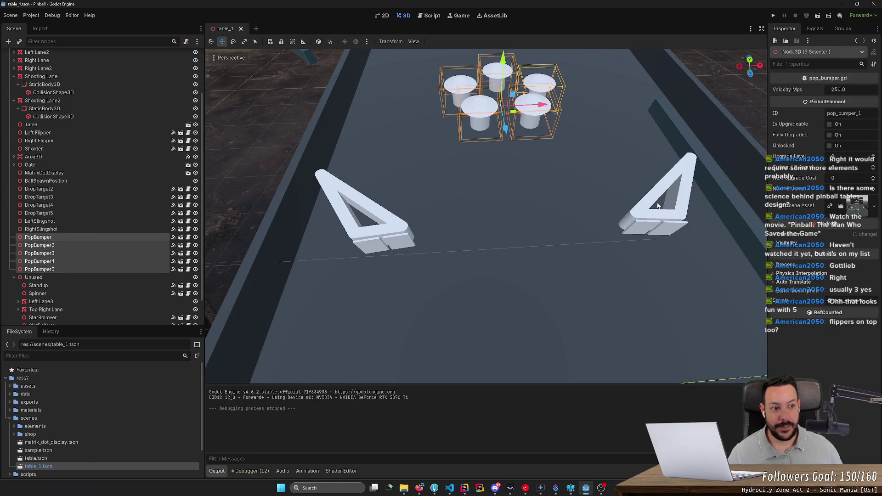
pyautogui.click(847, 90)
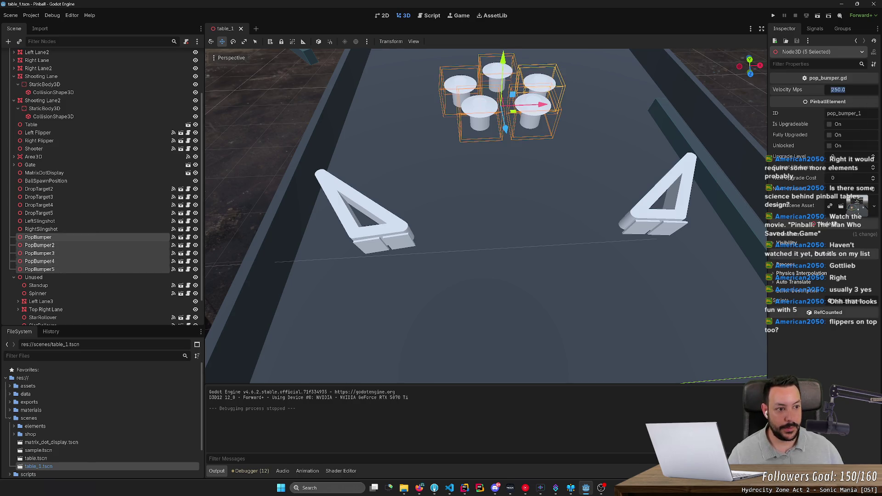
pyautogui.write('10')
pyautogui.press('Return')
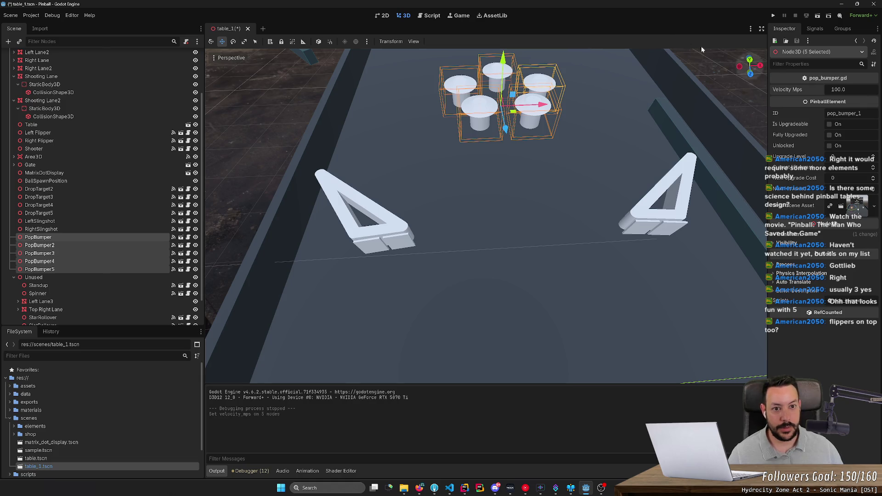
# Playtest again with the slower bumpers, scoring 37 points
pyautogui.click(773, 15)
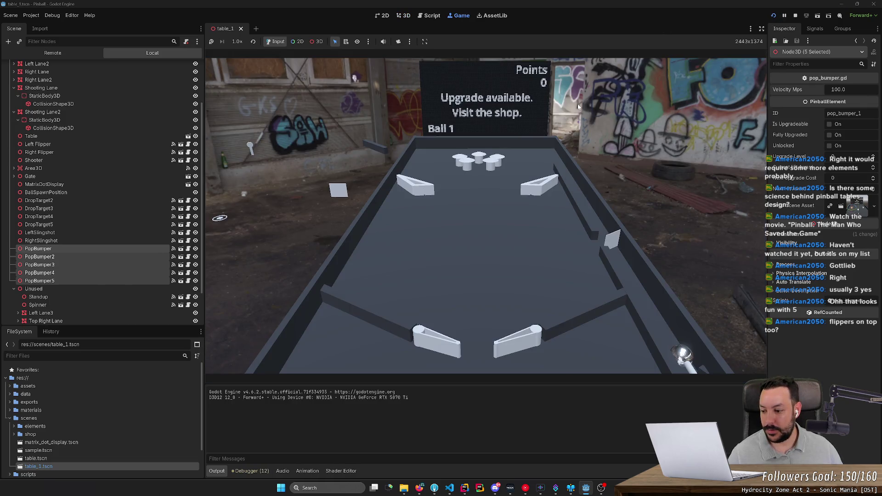
pyautogui.press('space')
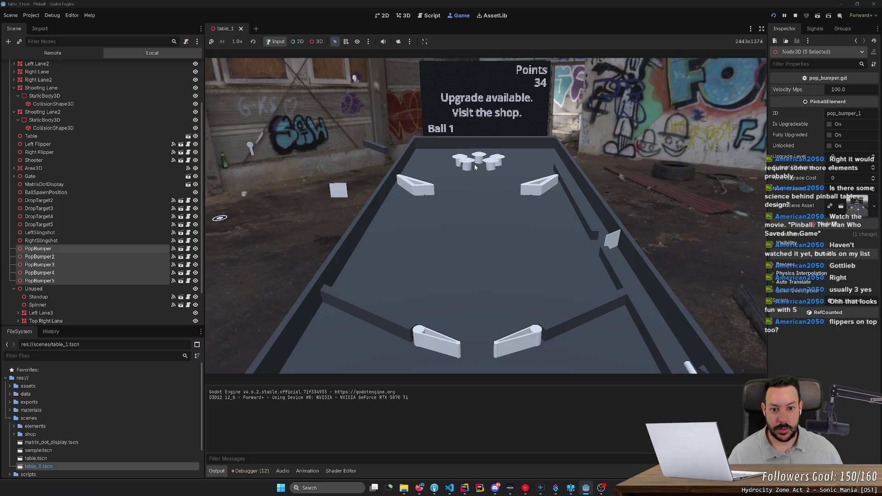
pyautogui.press('F8')
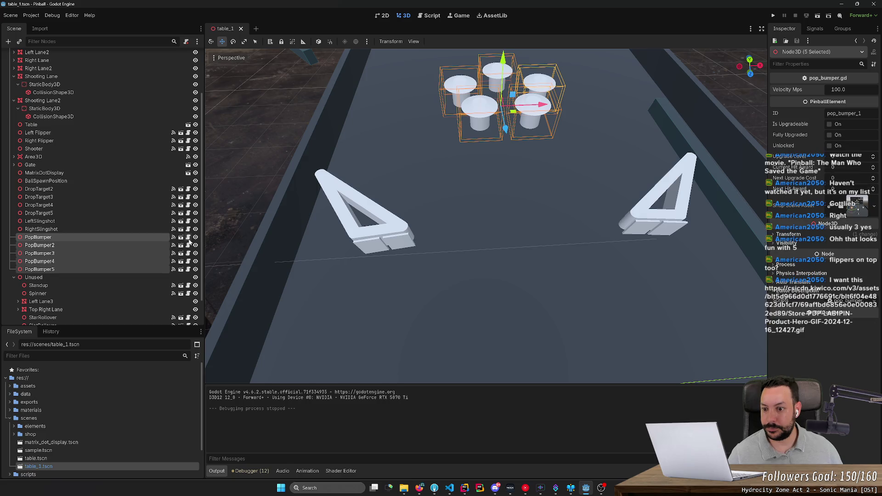
# Open pop_bumper.tscn, tick Freeze on its RigidBody3D, and do a quick test run
pyautogui.click(187, 237)
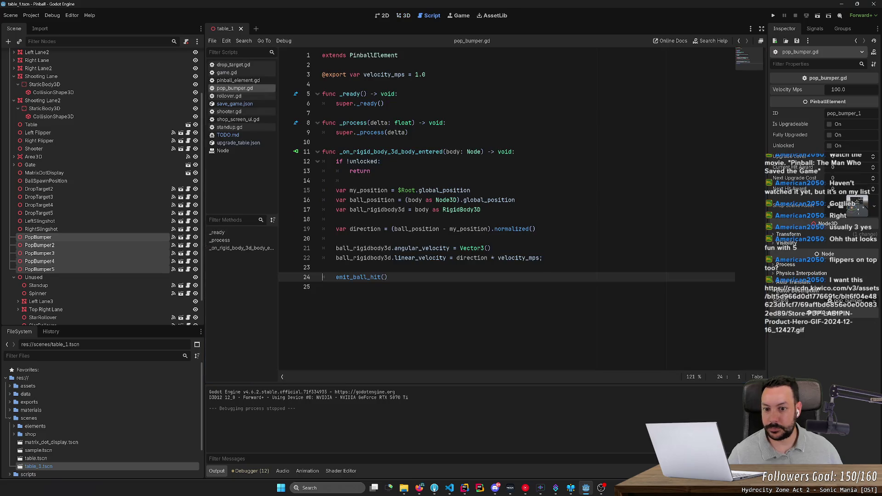
pyautogui.click(181, 237)
pyautogui.click(65, 80)
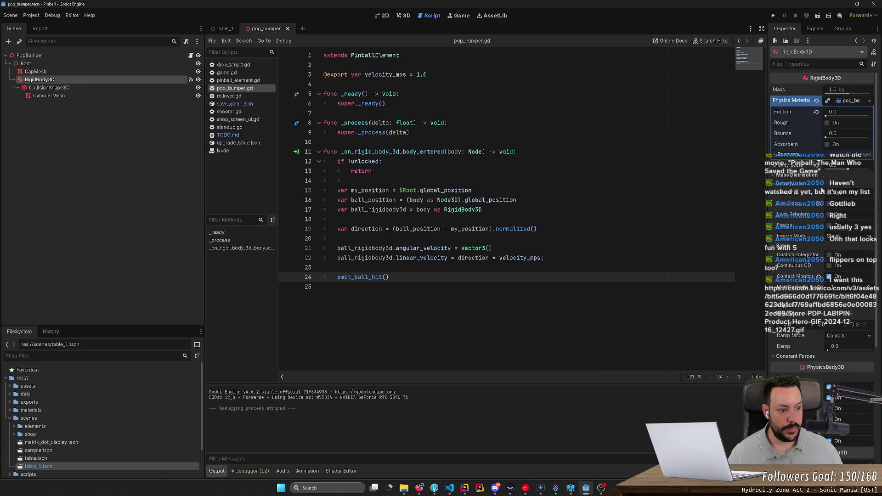
pyautogui.click(830, 227)
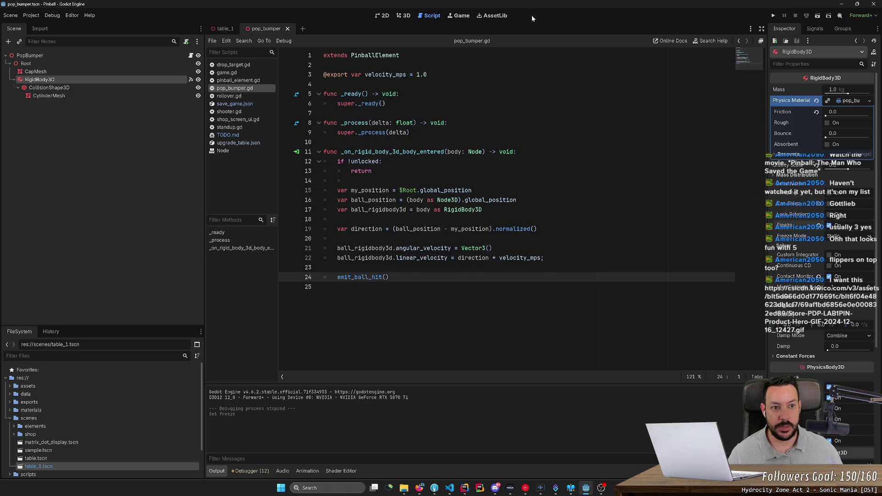
pyautogui.click(772, 15)
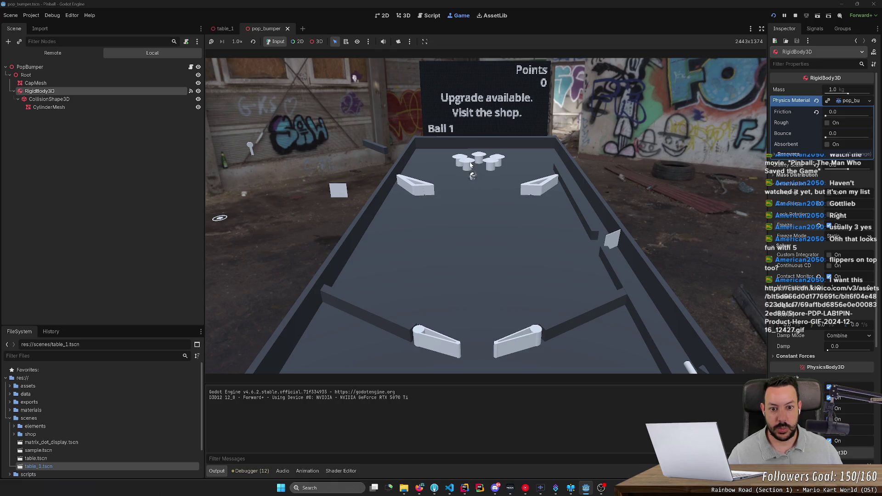
pyautogui.click(800, 18)
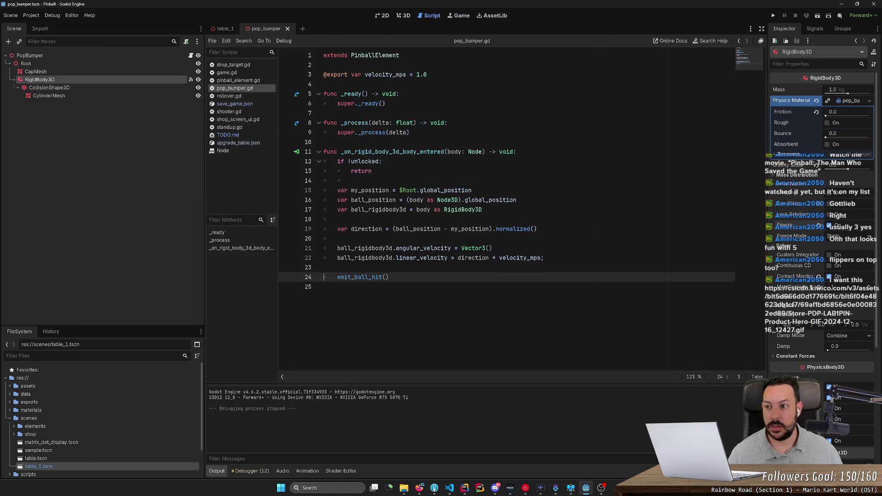
# Set the bumper's Freeze Mode to Kinematic and save the scene
pyautogui.click(848, 235)
pyautogui.click(844, 257)
pyautogui.hotkey('ctrl', 's')
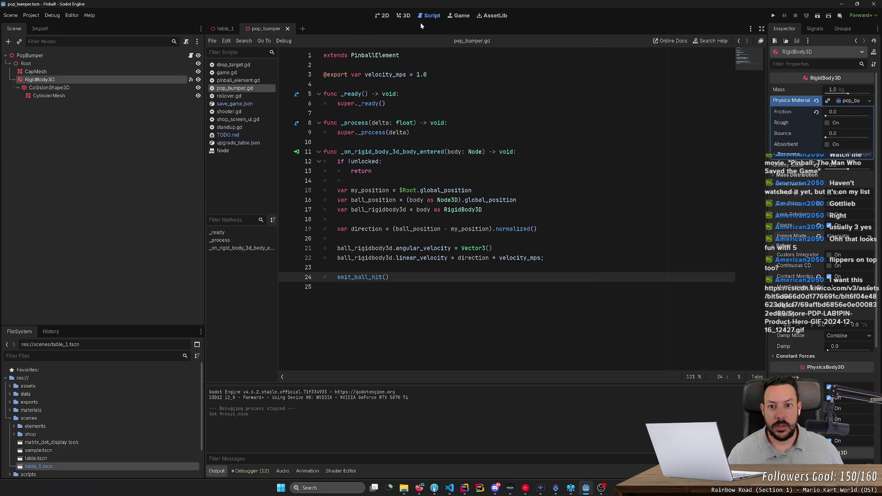
# Playtest the table, launching and flipping the ball up to 113 points, then stop
pyautogui.click(773, 17)
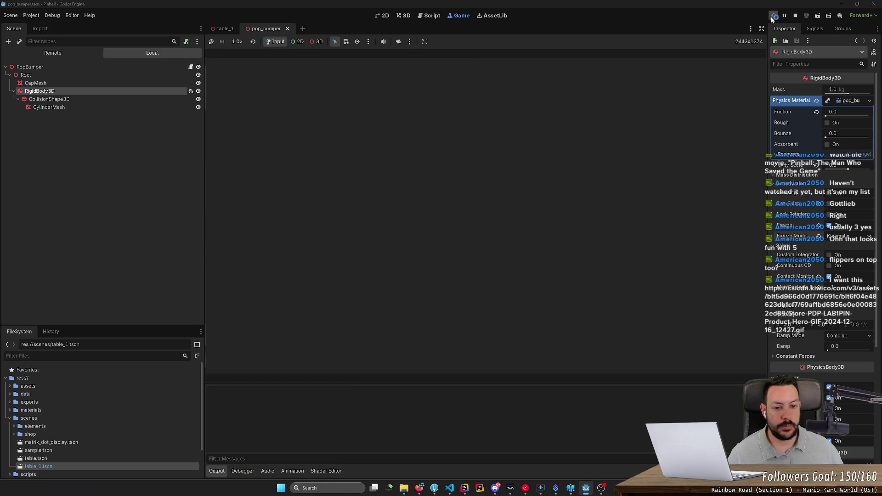
pyautogui.press('space')
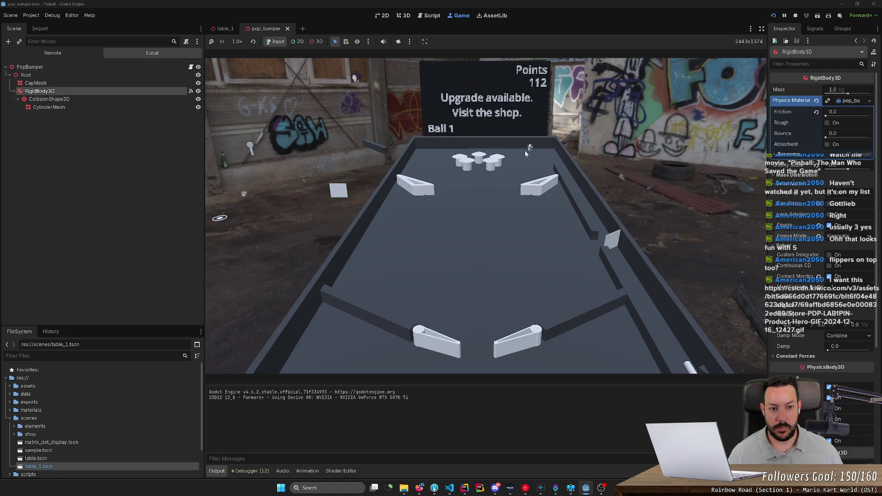
pyautogui.press('Right')
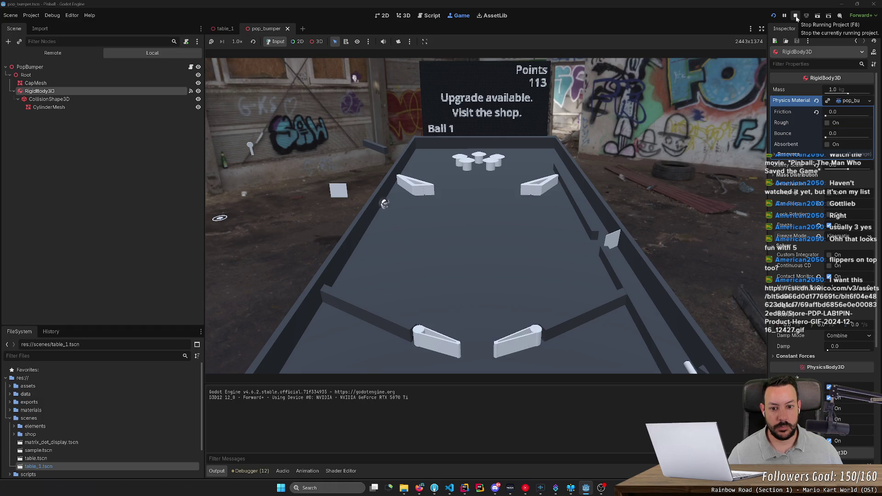
pyautogui.click(795, 16)
pyautogui.click(399, 17)
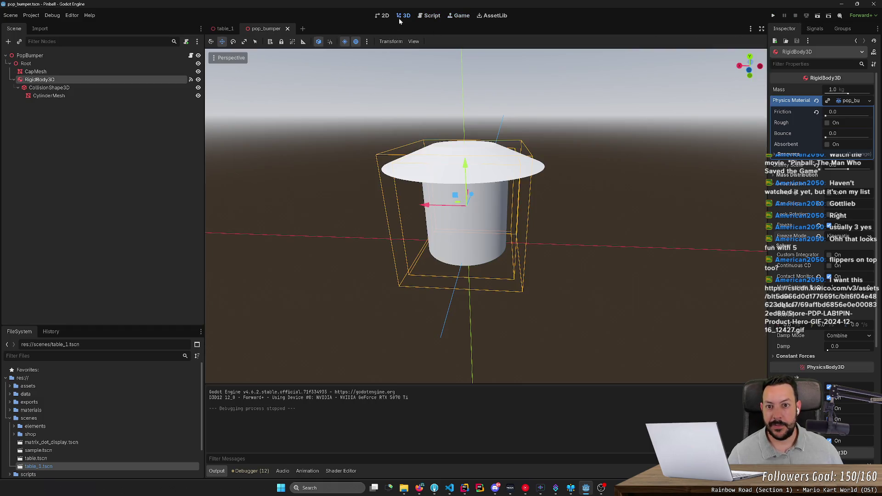
# Switch to the table_1 scene, lower the view slightly, and bring up the North Star photo
pyautogui.hotkey('ctrl', 'Tab')
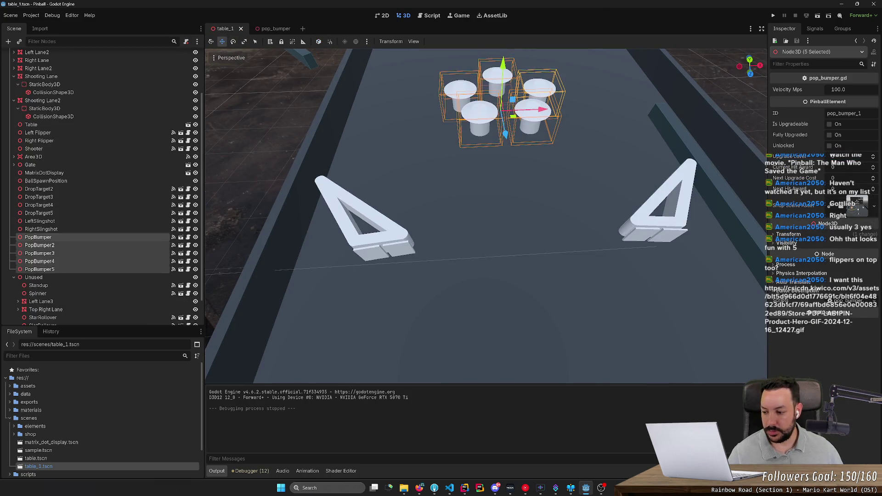
pyautogui.moveTo(371, 197); pyautogui.dragTo(371, 206)
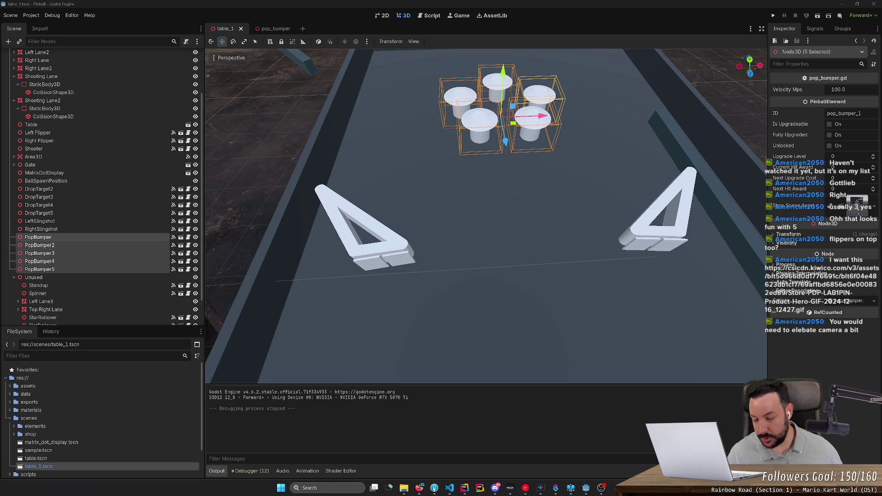
pyautogui.click(419, 487)
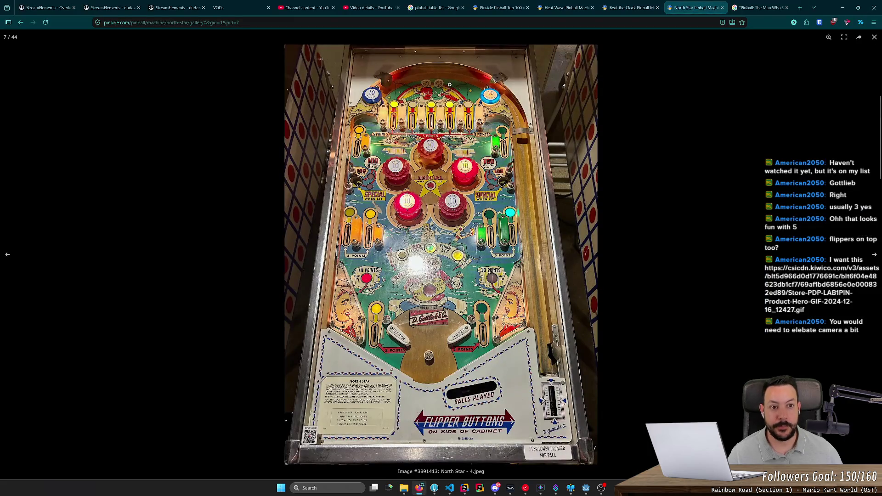
# Load the pasted KiwiCo tabletop pinball GIF in a new tab, then close it
pyautogui.click(800, 7)
pyautogui.write('https://csicdn.kiwico.com/v3/assets/blt5d966d0d1776691c/blt6f04e48623db1cf7/69af1bd6856e0e000832ed89/Store-PDP-LAB1PIN-Product-Hero-GIF-2024-12-16_12427.gif')
pyautogui.press('Return')
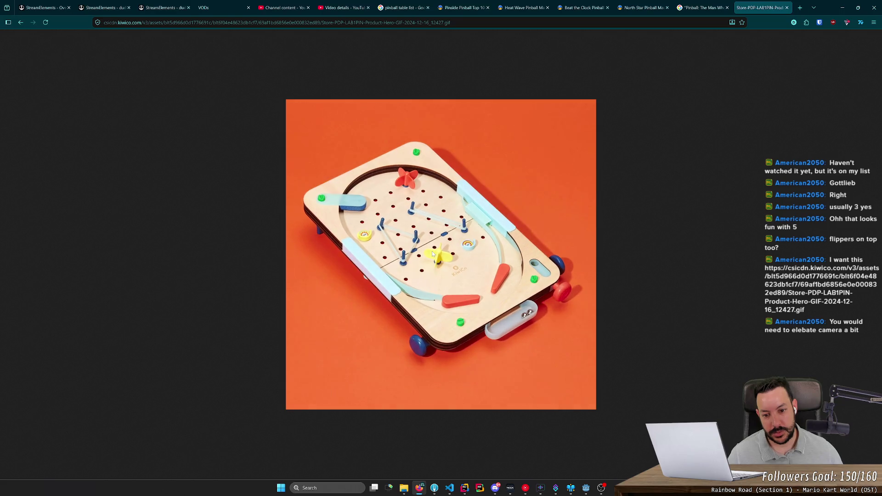
pyautogui.hotkey('ctrl', 'w')
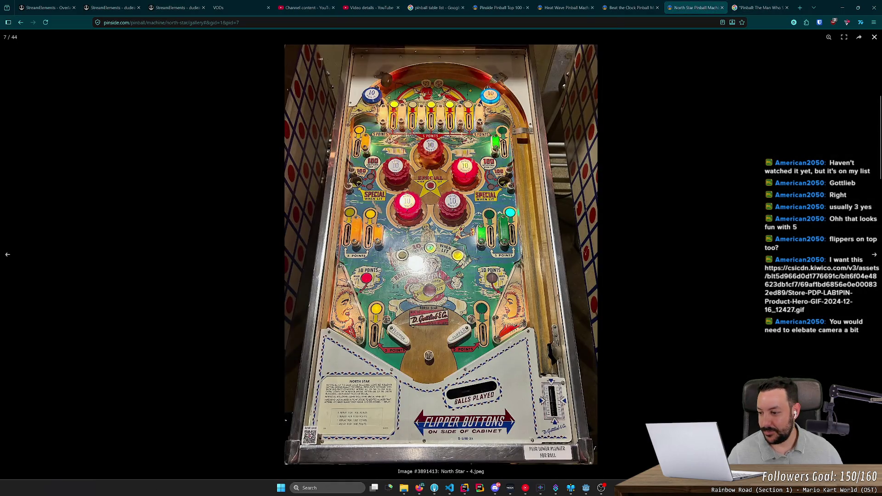
pyautogui.click(758, 9)
# Return to Godot and frame the selected bumpers from a top-down view
pyautogui.hotkey('alt', 'Tab')
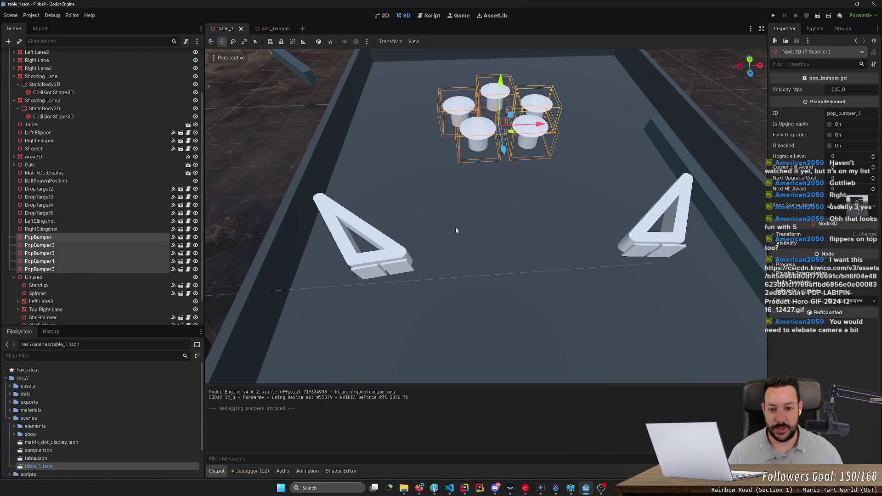
pyautogui.press('f')
pyautogui.click(750, 58)
pyautogui.scroll(-3, 764, 67)
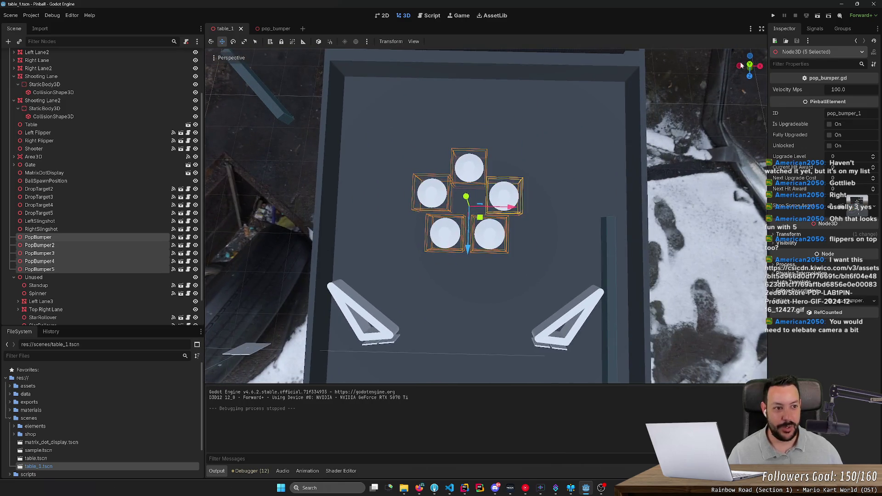
# In Top view, nudge the upper-right, upper-left, lower-right and lower-left bumpers apart
pyautogui.click(749, 65)
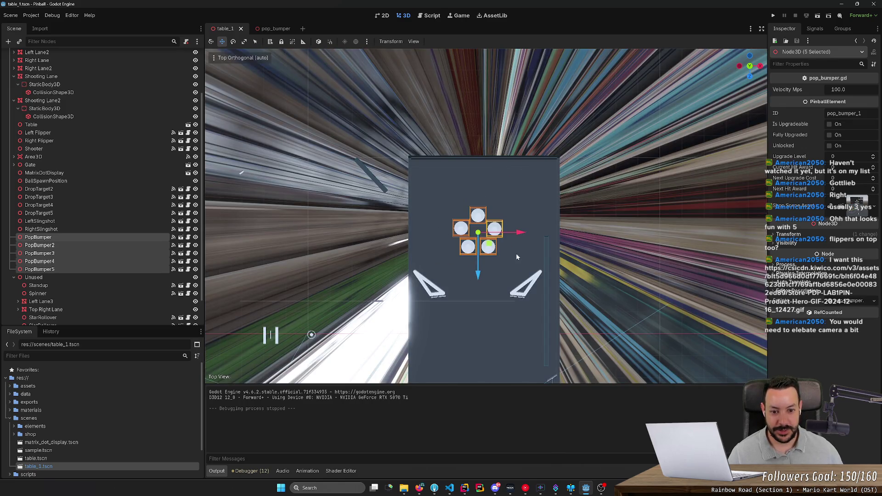
pyautogui.click(507, 236)
pyautogui.click(496, 231)
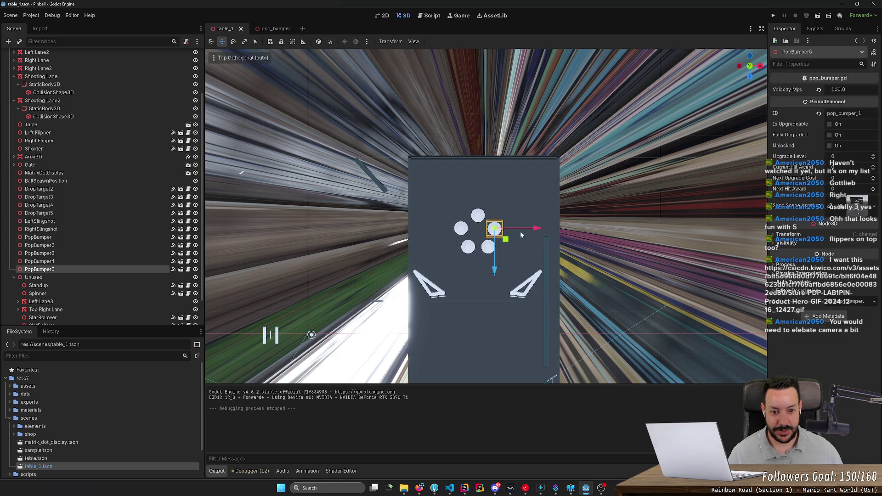
pyautogui.moveTo(538, 229); pyautogui.dragTo(502, 228)
pyautogui.click(461, 229)
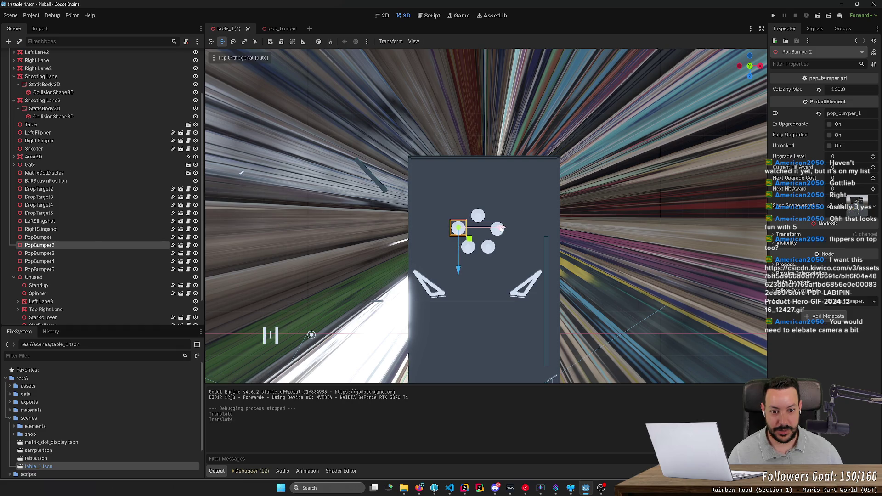
pyautogui.click(489, 248)
pyautogui.moveTo(488, 286); pyautogui.dragTo(472, 285)
pyautogui.click(468, 247)
pyautogui.moveTo(511, 247); pyautogui.dragTo(509, 249)
# Refine the upper-left, lower-right and upper-right bumper positions, checking the spacing after each
pyautogui.click(458, 229)
pyautogui.moveTo(457, 270); pyautogui.dragTo(458, 272)
pyautogui.click(486, 251)
pyautogui.moveTo(532, 251); pyautogui.dragTo(534, 252)
pyautogui.click(629, 265)
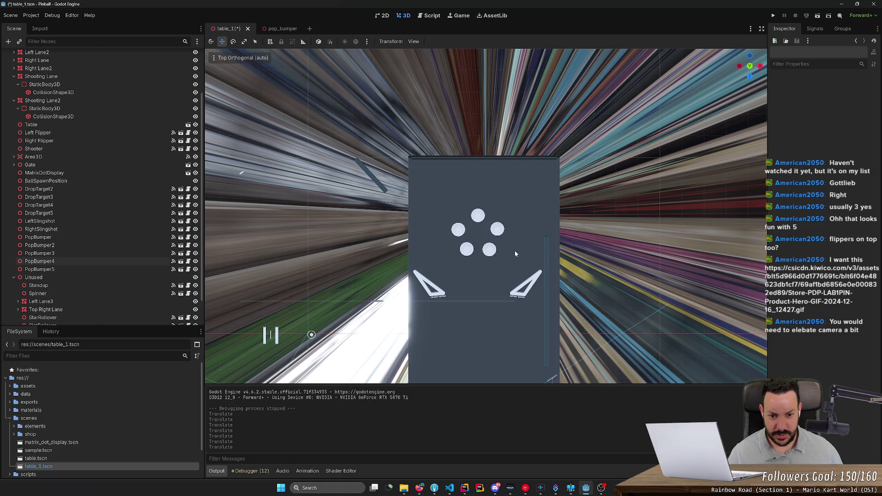
pyautogui.click(489, 249)
pyautogui.moveTo(533, 250); pyautogui.dragTo(534, 250)
pyautogui.click(595, 241)
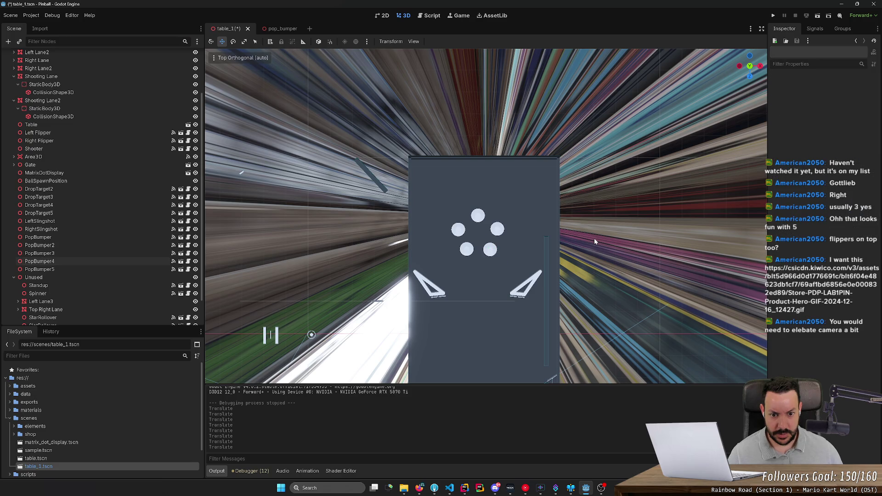
pyautogui.click(497, 229)
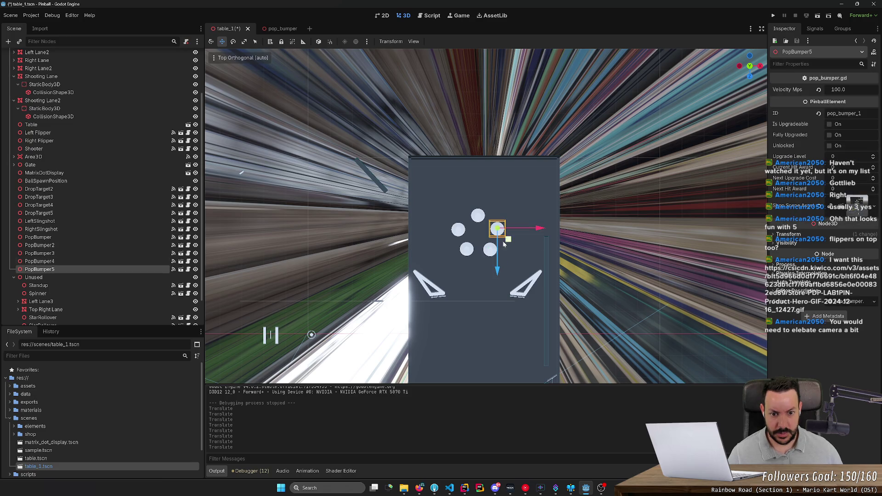
pyautogui.moveTo(498, 271); pyautogui.dragTo(499, 273)
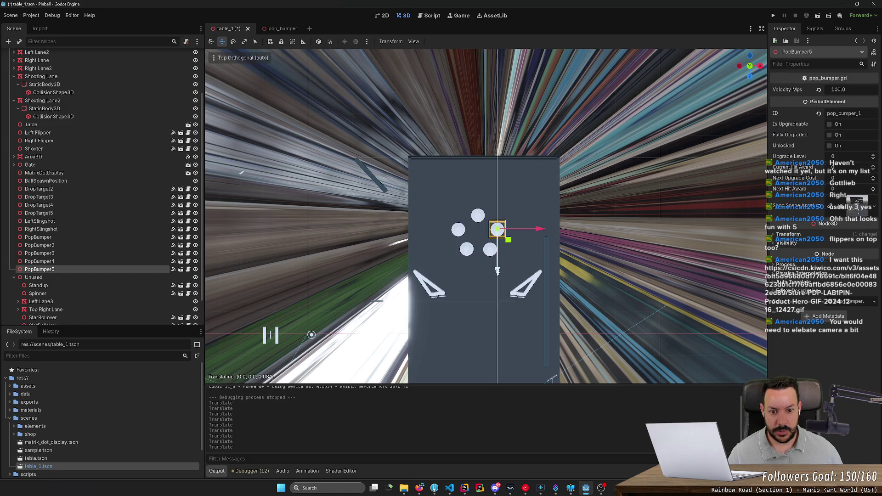
pyautogui.click(582, 270)
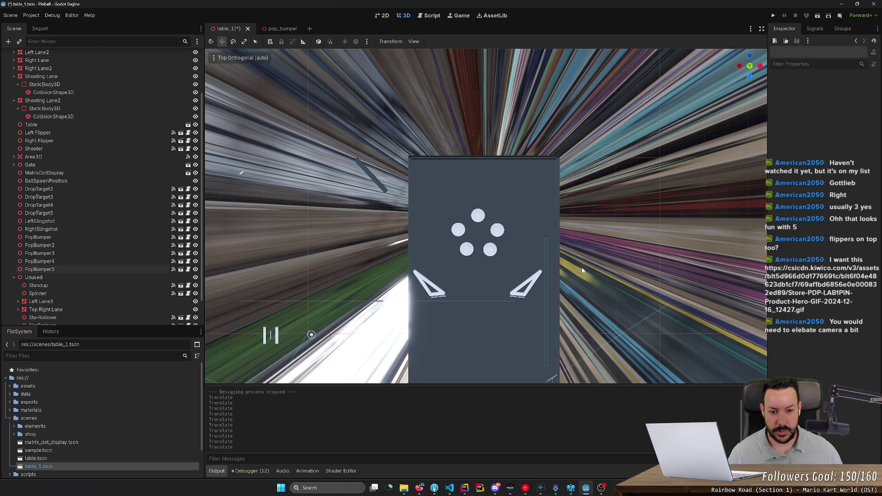
# Nudge the upper-right bumper left and the left bumper right
pyautogui.click(497, 229)
pyautogui.moveTo(542, 230); pyautogui.dragTo(504, 232)
pyautogui.click(616, 232)
pyautogui.click(459, 230)
pyautogui.click(572, 246)
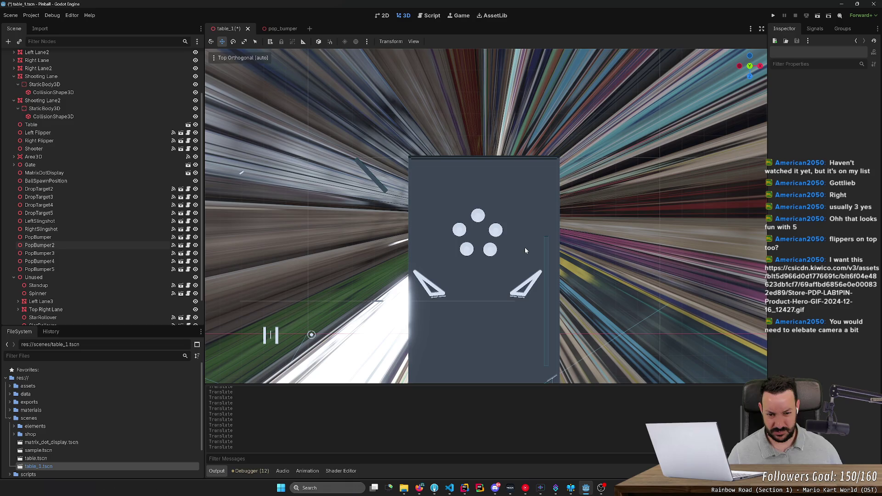
# Compare the right-hand bumpers' spacing and save table_1.tscn
pyautogui.click(500, 232)
pyautogui.click(490, 251)
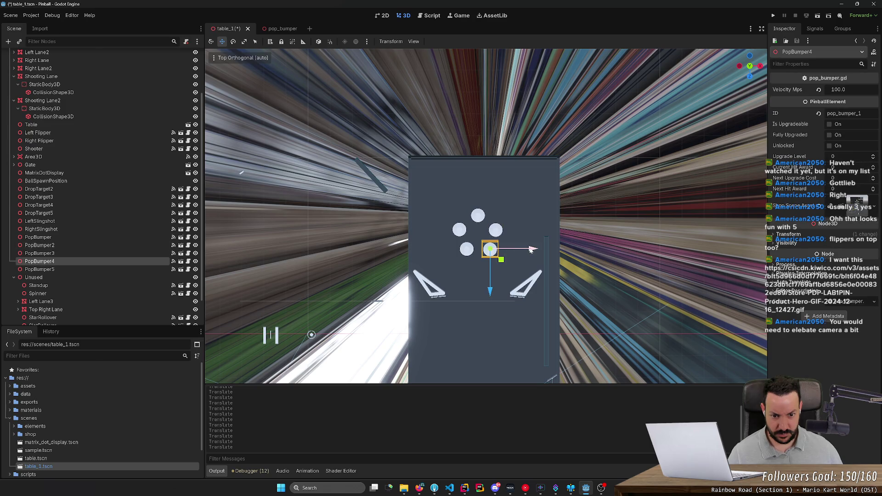
pyautogui.click(559, 235)
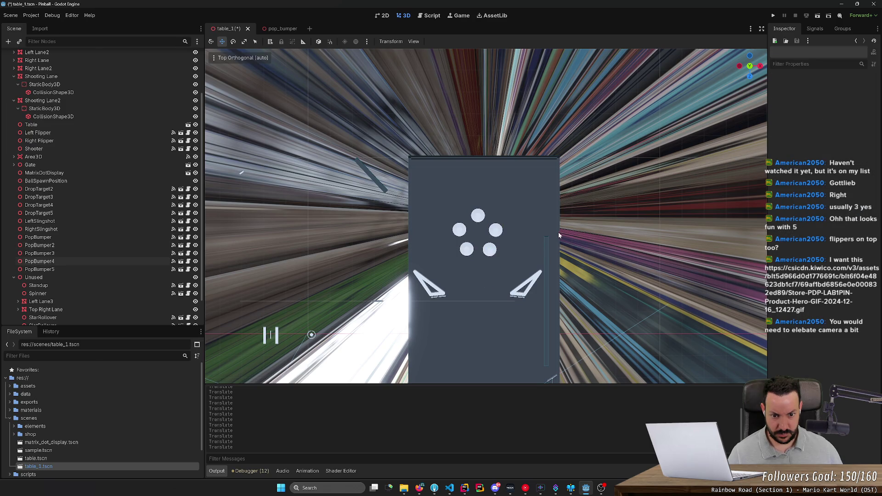
pyautogui.click(502, 232)
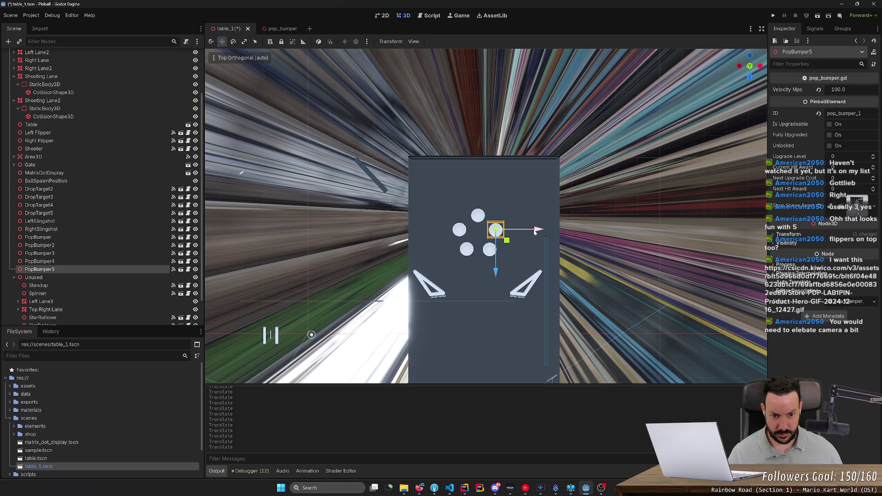
pyautogui.click(583, 218)
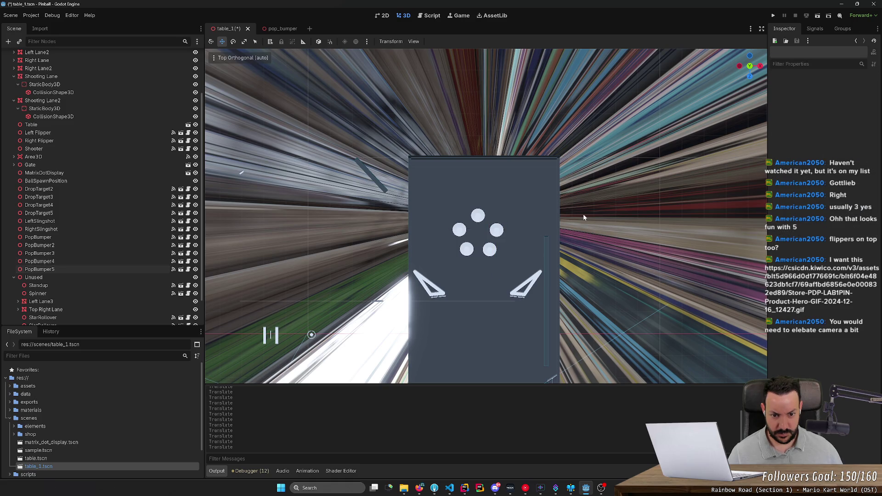
pyautogui.click(489, 250)
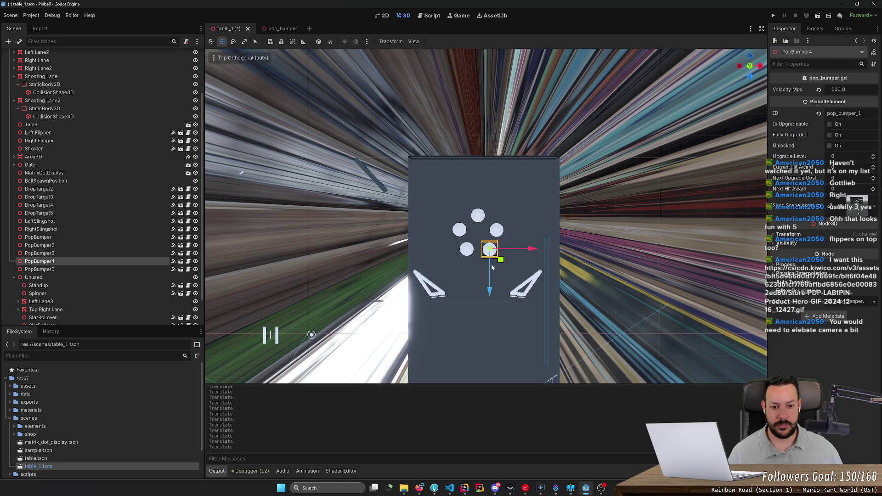
pyautogui.click(587, 281)
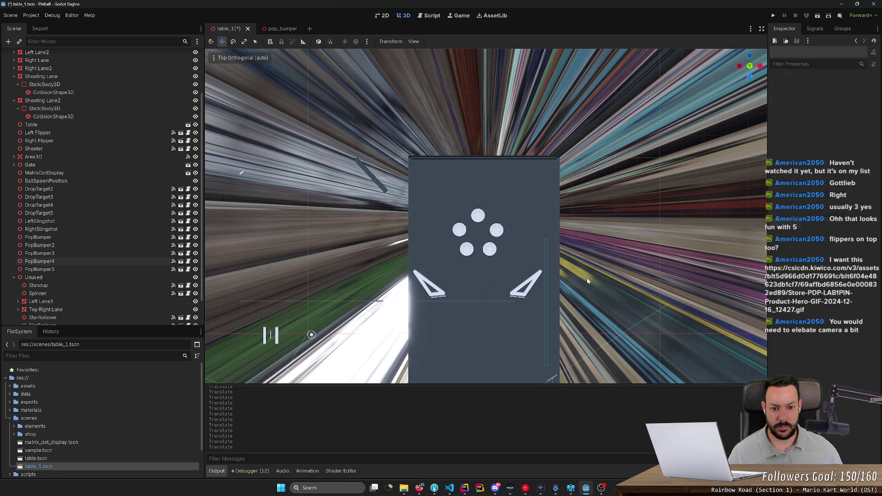
pyautogui.click(492, 256)
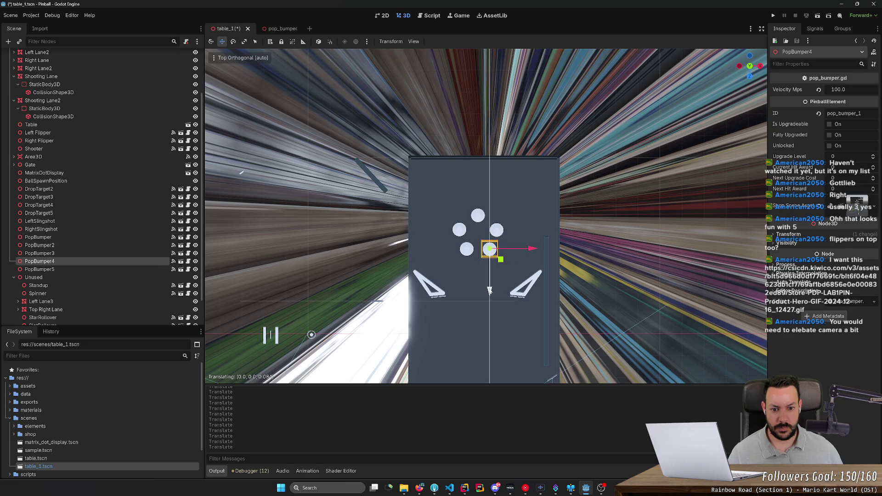
pyautogui.hotkey('ctrl', 's')
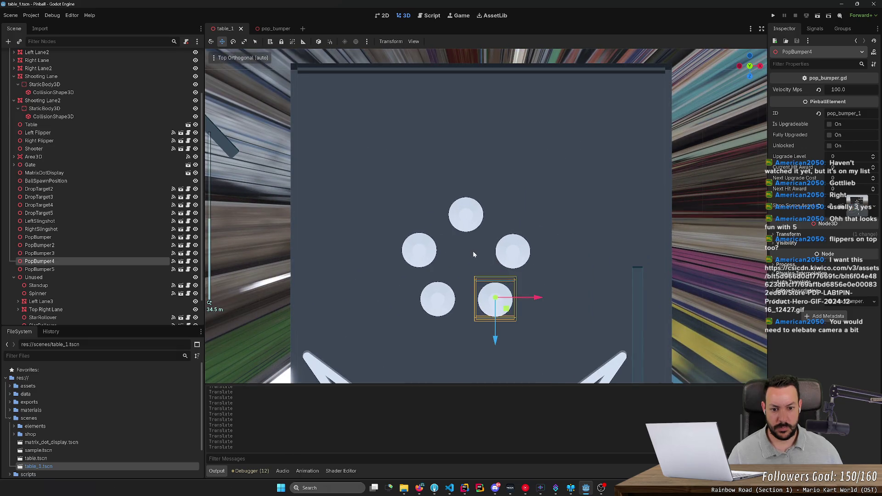
# Back in top-down view, shift the upper-right pop bumper slightly right
pyautogui.press('KP_5')
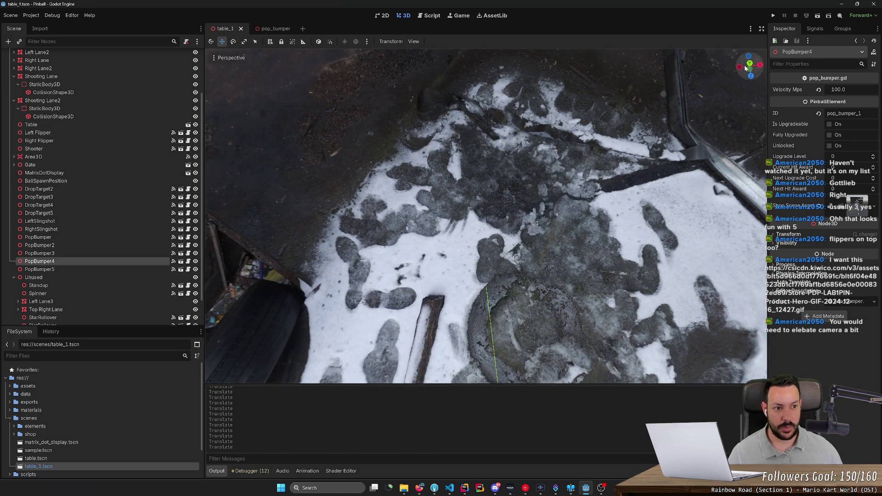
pyautogui.click(749, 66)
pyautogui.scroll(-3, 464, 269)
pyautogui.hscroll(-2, 475, 233)
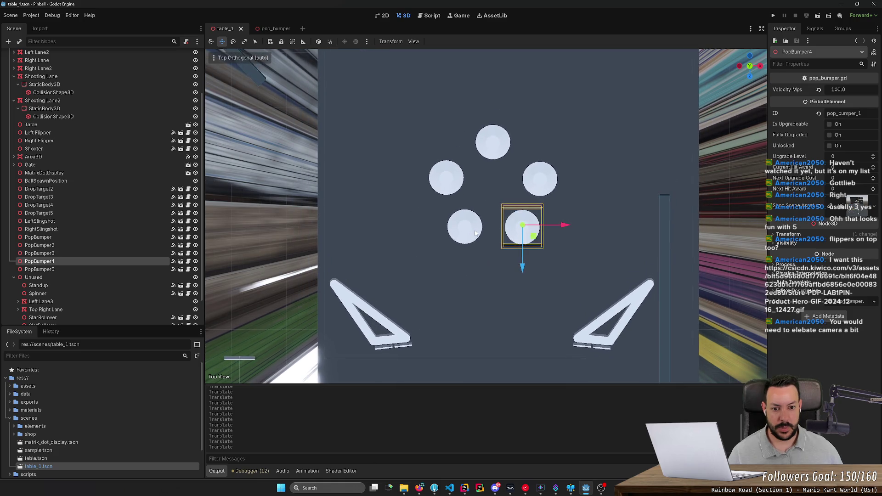
pyautogui.click(508, 293)
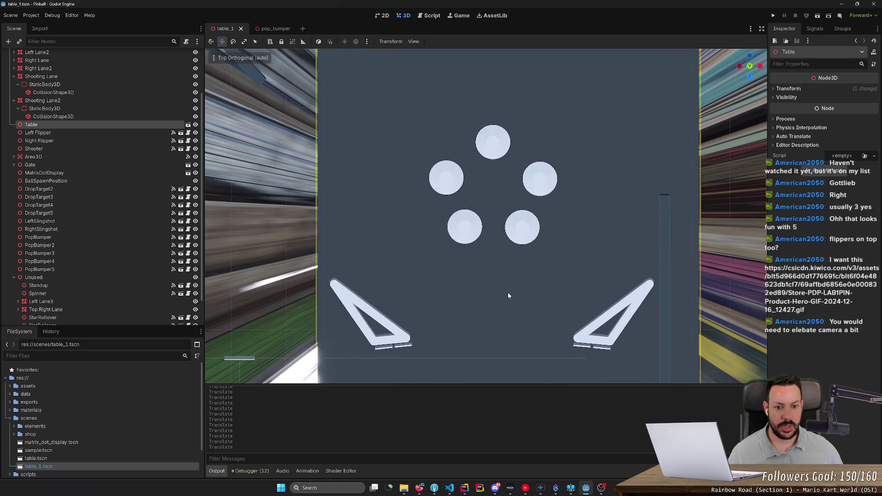
pyautogui.click(546, 184)
pyautogui.moveTo(582, 177); pyautogui.dragTo(584, 177)
pyautogui.click(568, 233)
# Run the game, launch the ball to score 24 points, then stop the run
pyautogui.press('F5')
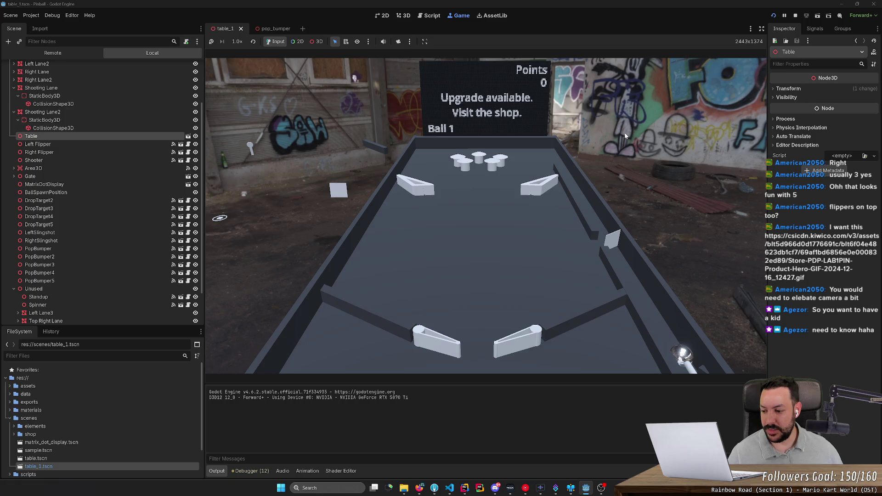
pyautogui.press('space')
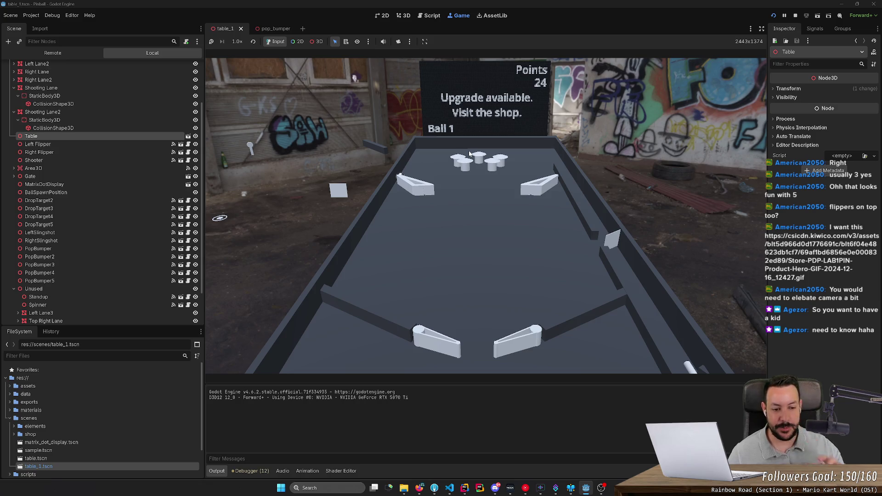
pyautogui.click(795, 16)
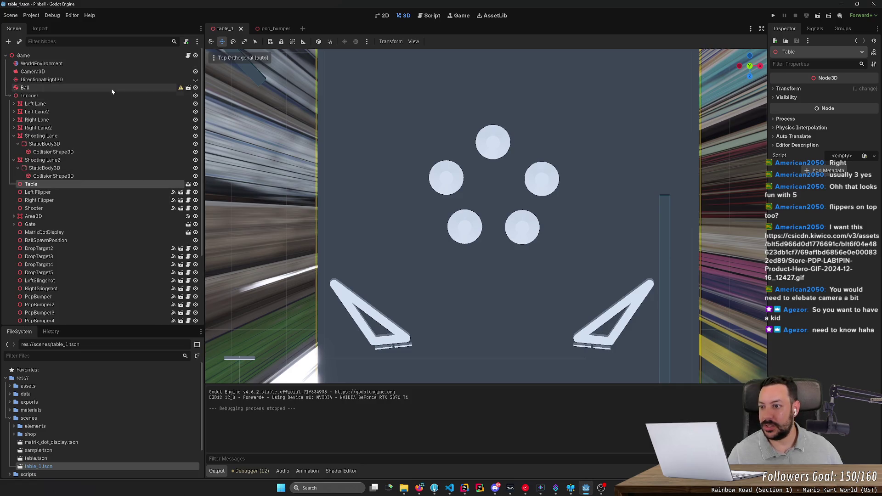
# Raise the Camera3D above the table and tilt it down toward the playfield
pyautogui.click(113, 73)
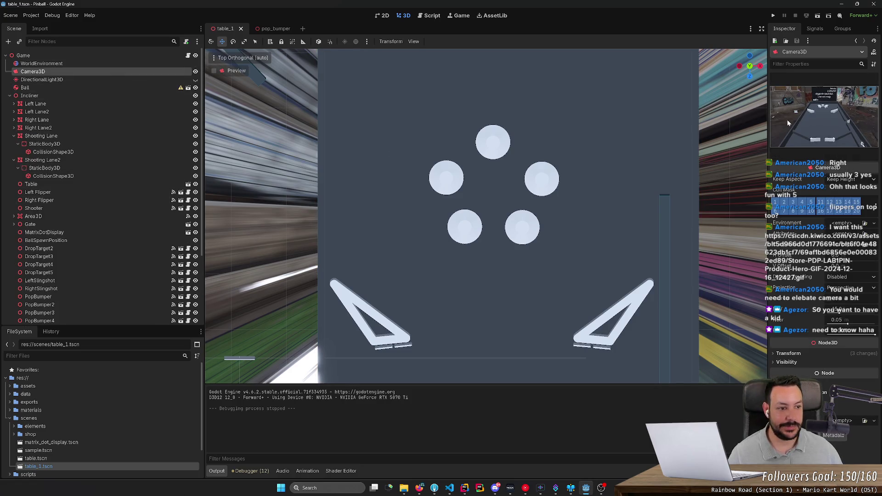
pyautogui.press('f')
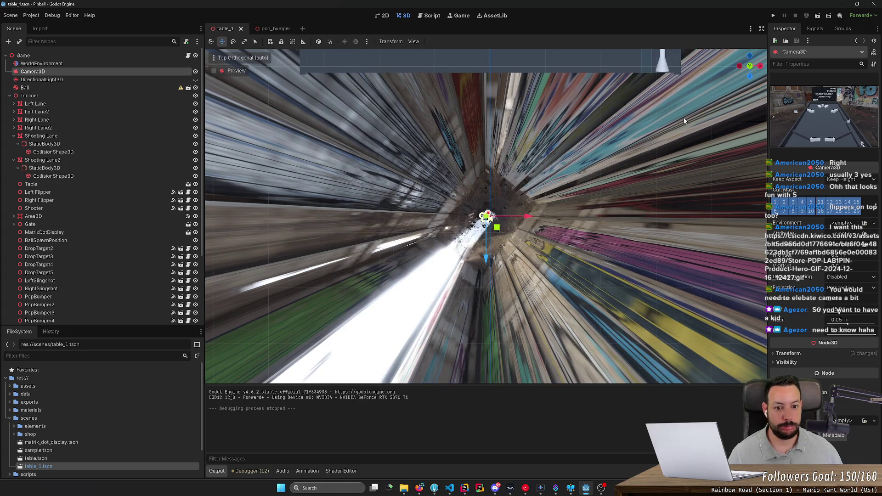
pyautogui.scroll(-10, 683, 118)
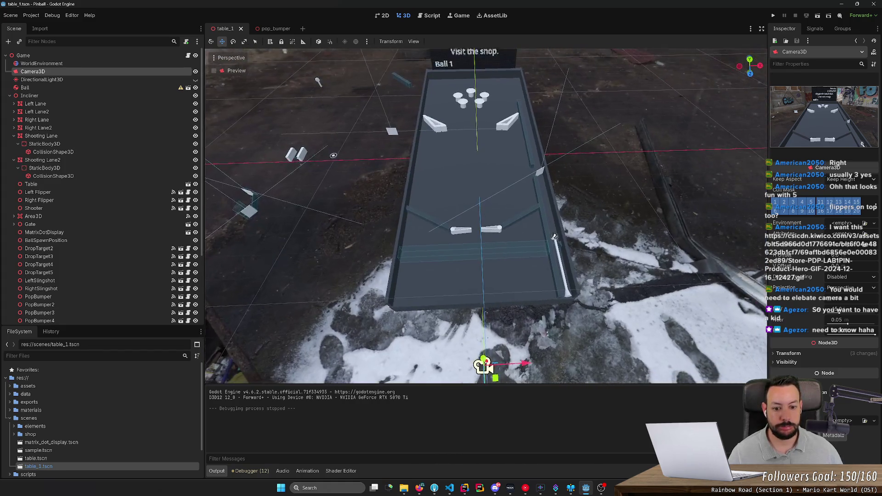
pyautogui.moveTo(620, 175); pyautogui.dragTo(620, 140)
pyautogui.moveTo(484, 205); pyautogui.dragTo(487, 125)
pyautogui.press('e')
pyautogui.moveTo(483, 192); pyautogui.dragTo(484, 177)
pyautogui.press('w')
pyautogui.press('e')
pyautogui.press('w')
# Lift the camera higher, widen its field of view, and save table_1
pyautogui.moveTo(482, 137); pyautogui.dragTo(495, 17)
pyautogui.moveTo(492, 124); pyautogui.dragTo(428, 184)
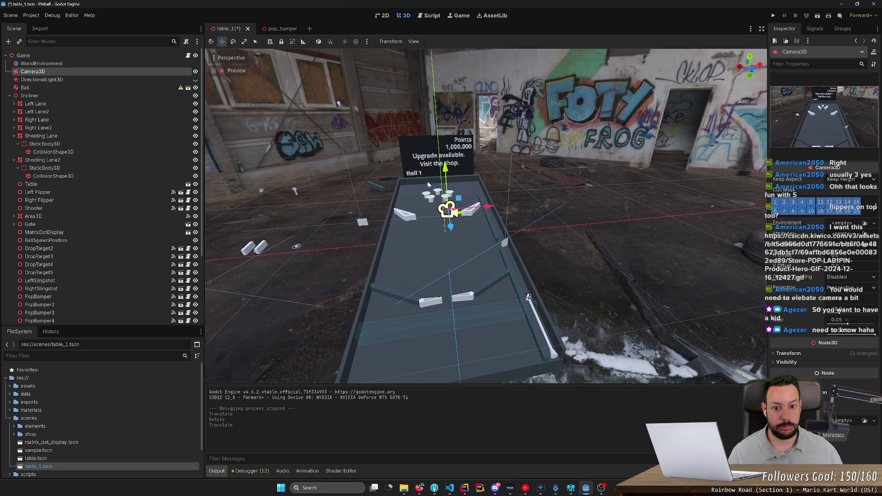
pyautogui.moveTo(450, 215); pyautogui.dragTo(450, 188)
pyautogui.press('e')
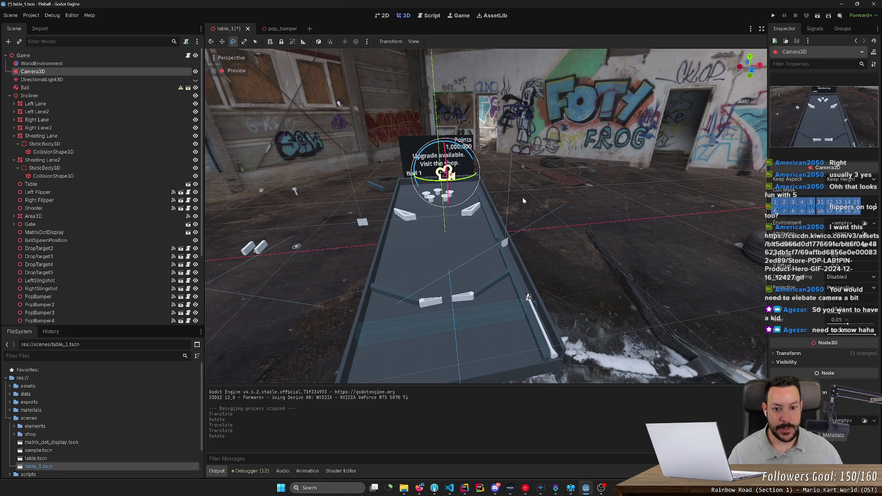
pyautogui.moveTo(840, 314); pyautogui.dragTo(839, 313)
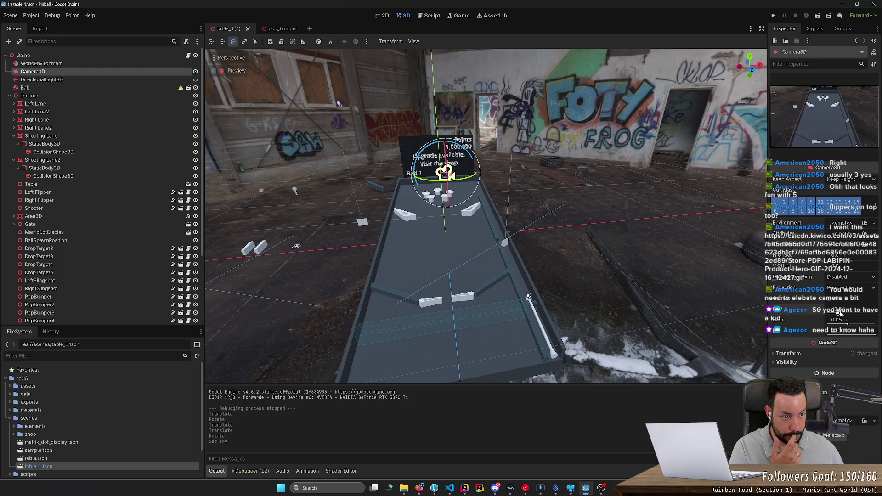
pyautogui.moveTo(839, 312); pyautogui.dragTo(840, 313)
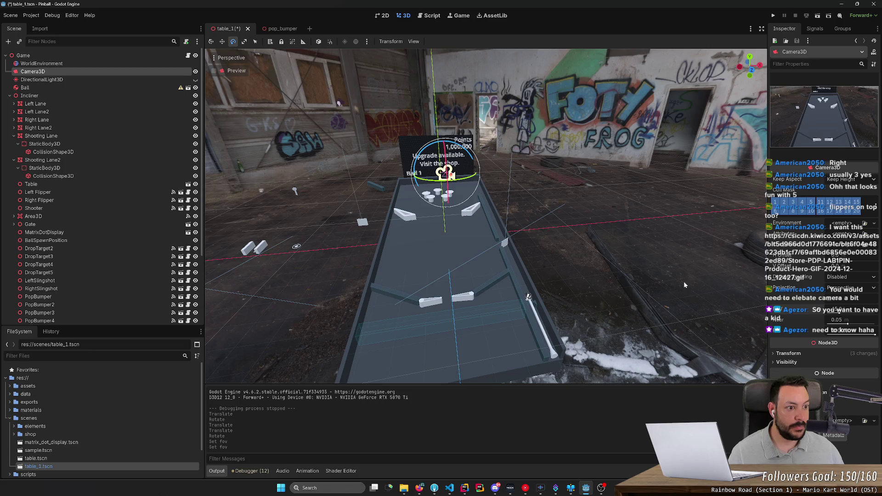
pyautogui.hotkey('ctrl', 's')
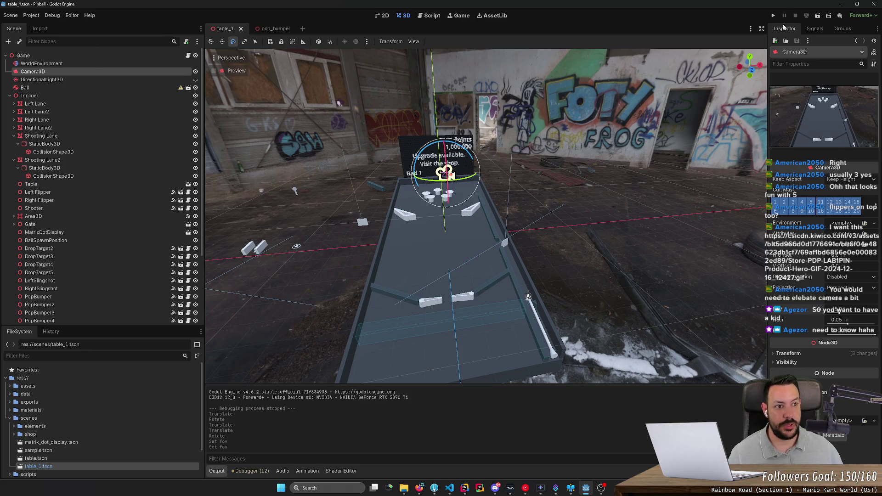
pyautogui.click(774, 16)
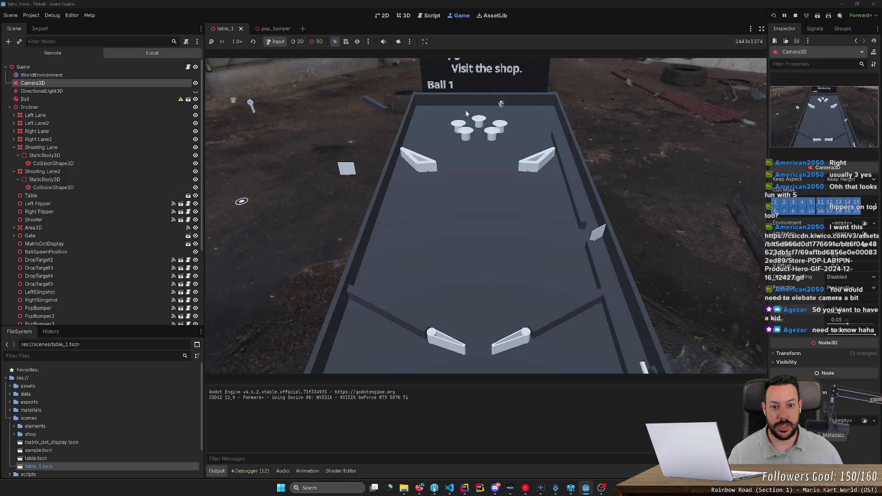
pyautogui.click(795, 15)
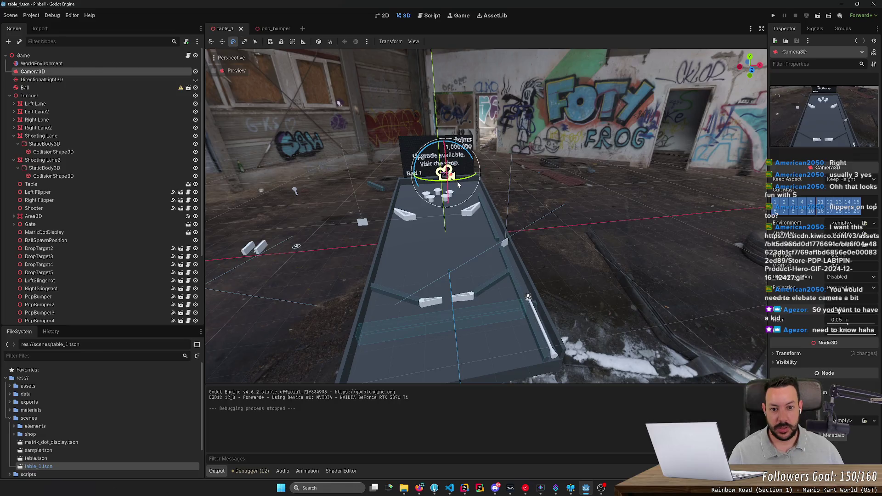
# Focus on the Camera3D and move it along its depth axis
pyautogui.press('t')
pyautogui.press('f')
pyautogui.press('s')
pyautogui.press('t')
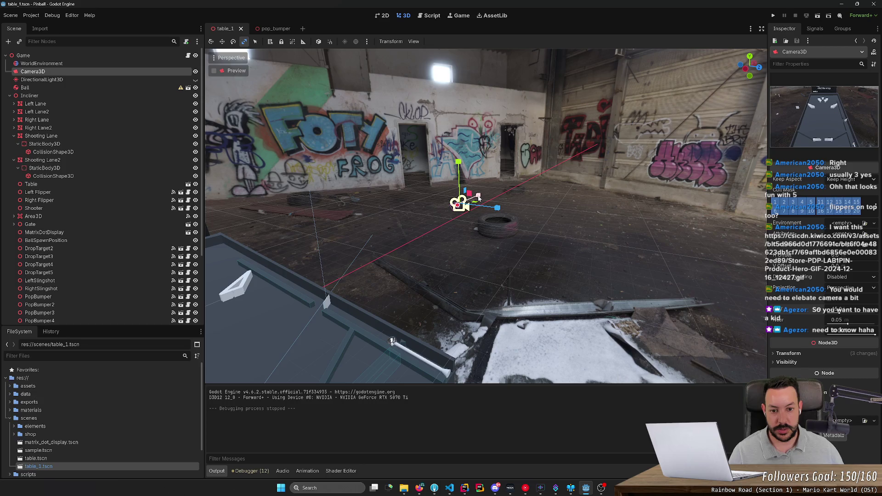
pyautogui.press('w')
pyautogui.moveTo(497, 207); pyautogui.dragTo(469, 204)
# Raise the camera, then lower it slightly, and save and run the game
pyautogui.moveTo(433, 163); pyautogui.dragTo(416, 36)
pyautogui.moveTo(438, 114); pyautogui.dragTo(453, 140)
pyautogui.moveTo(421, 182); pyautogui.dragTo(407, 85)
pyautogui.moveTo(455, 123)
pyautogui.mouseDown()
pyautogui.moveTo(599, 133)
pyautogui.moveTo(580, 136)
pyautogui.mouseUp()
pyautogui.moveTo(551, 85)
pyautogui.mouseDown()
pyautogui.moveTo(540, 99)
pyautogui.moveTo(570, 165)
pyautogui.moveTo(447, 165)
pyautogui.moveTo(554, 182)
pyautogui.mouseUp()
pyautogui.click(773, 16)
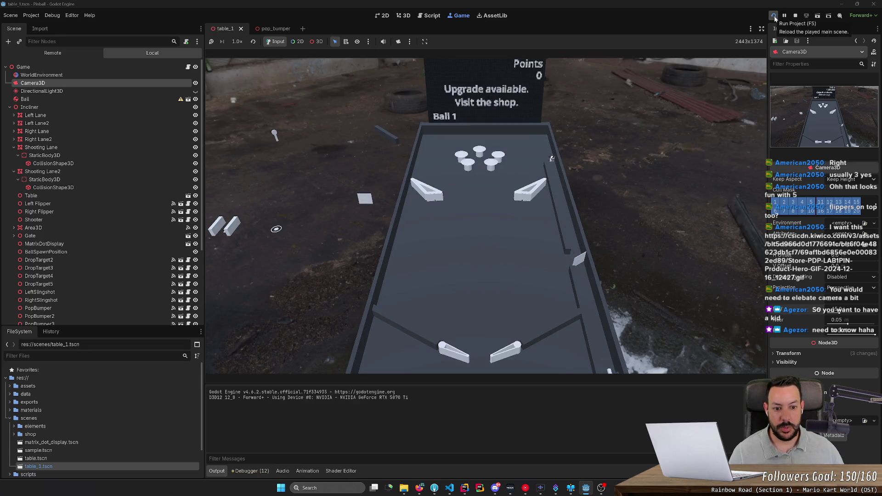
# Play the first ball with the left and right flippers until it drains
pyautogui.press('Right')
pyautogui.press('Left')
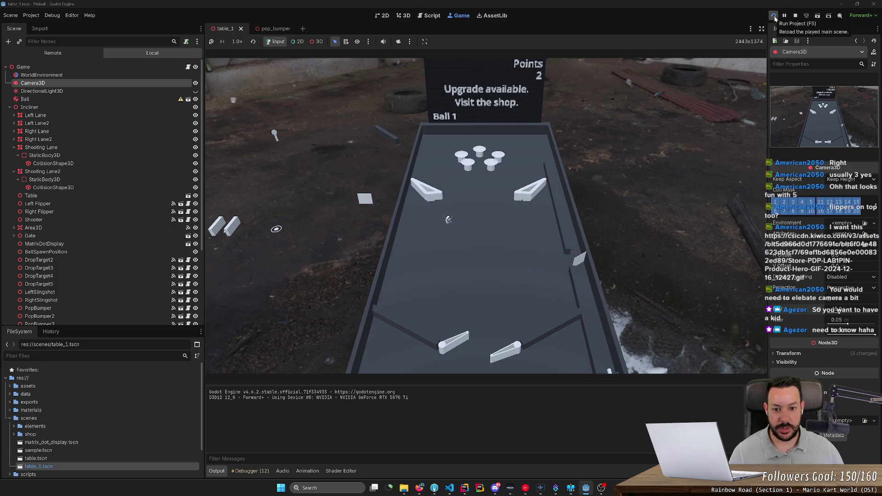
pyautogui.press('Left')
pyautogui.press('Right')
pyautogui.press('Right')
pyautogui.press('Left')
pyautogui.press('Right')
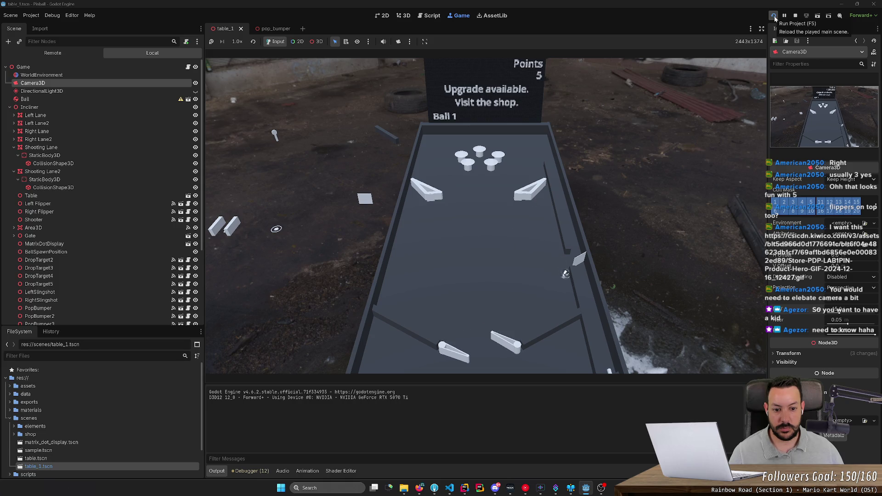
pyautogui.press('Left')
pyautogui.press('Right')
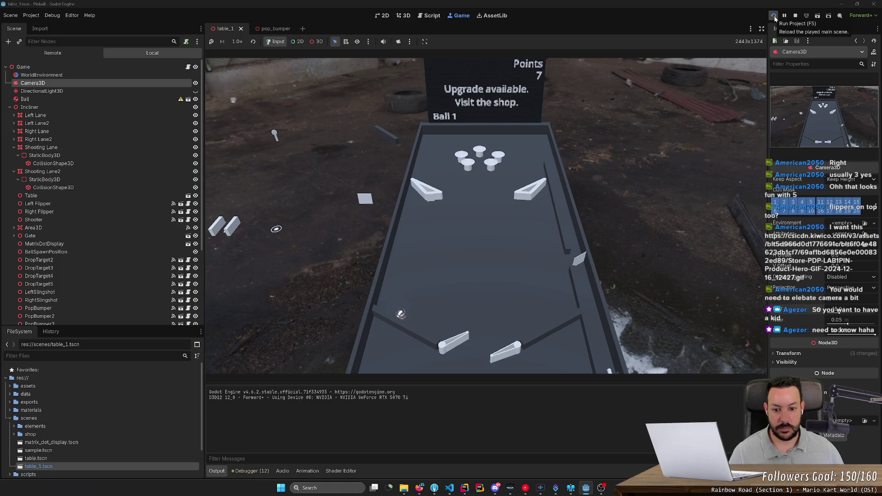
pyautogui.press('Left')
pyautogui.press('Right')
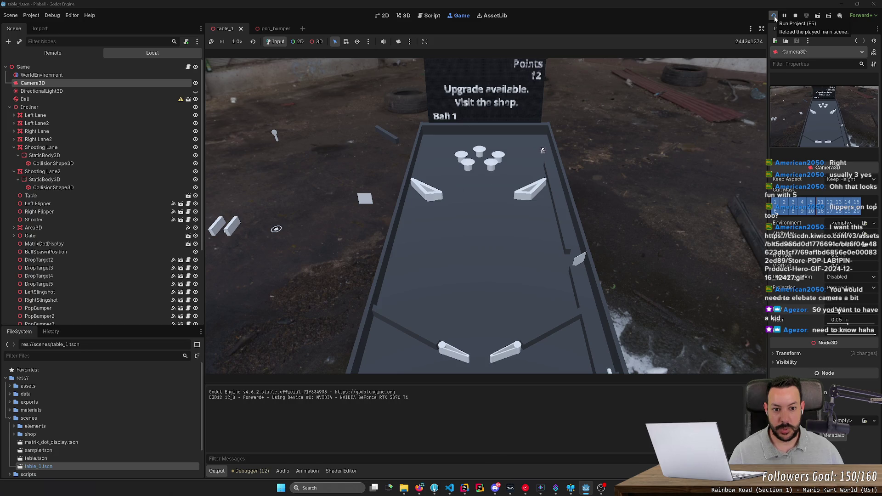
pyautogui.press('Right')
pyautogui.press('Left')
pyautogui.press('Right')
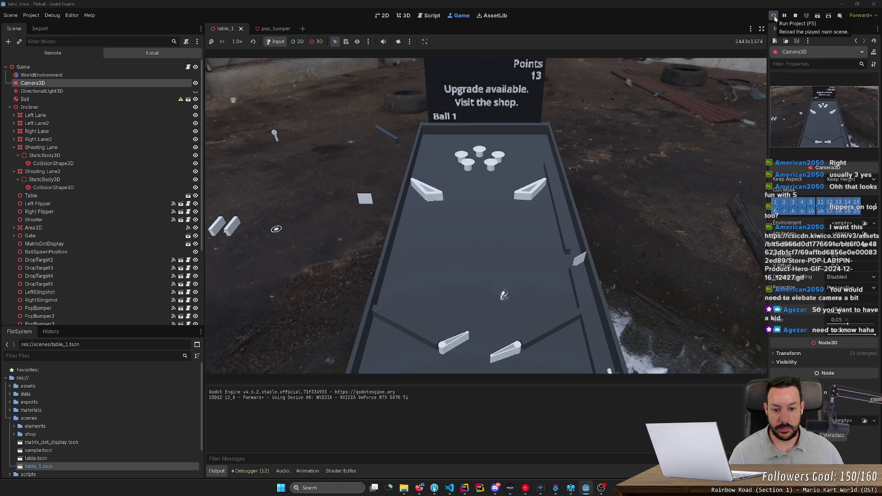
pyautogui.press('Right')
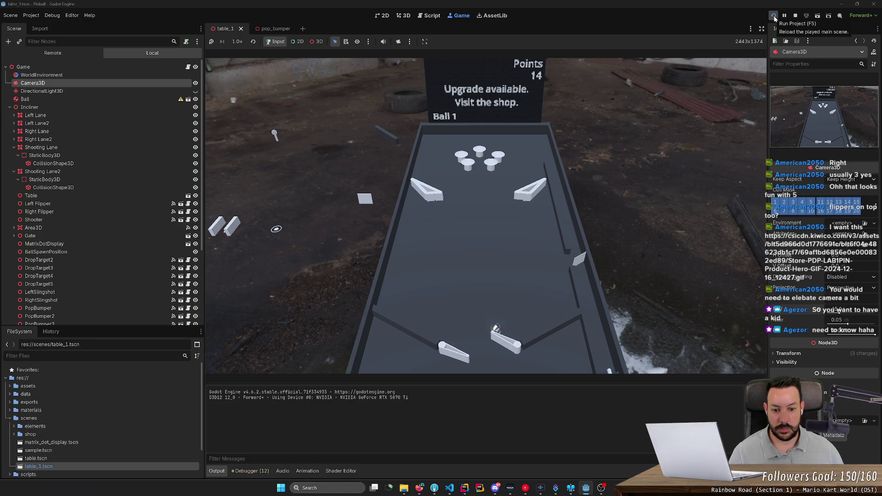
pyautogui.press('Left')
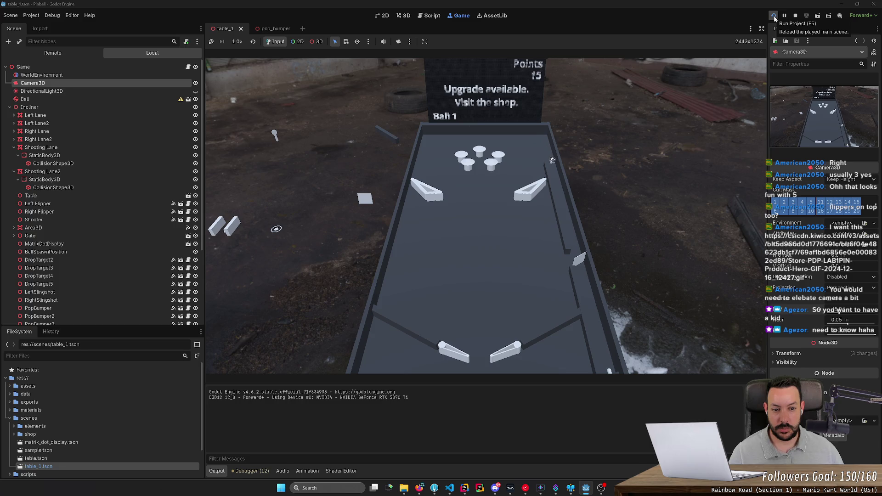
pyautogui.press('Right')
pyautogui.press('Left')
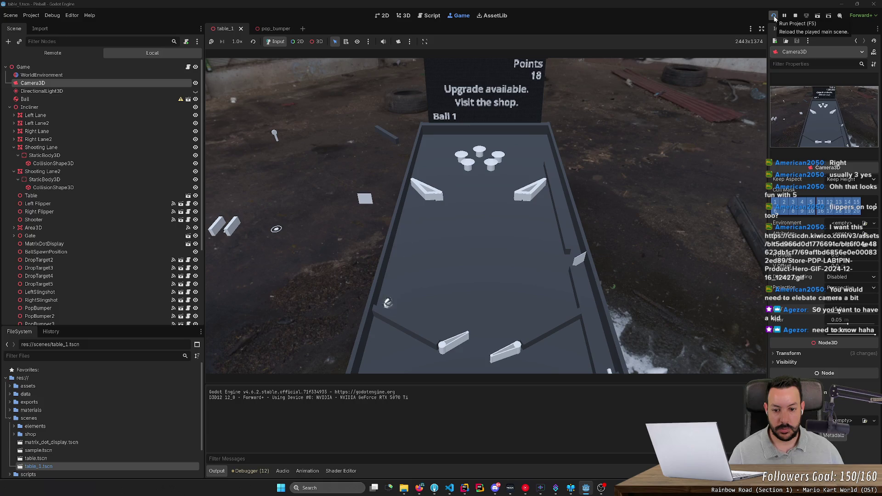
pyautogui.press('Left')
pyautogui.press('Right')
pyautogui.press('Right')
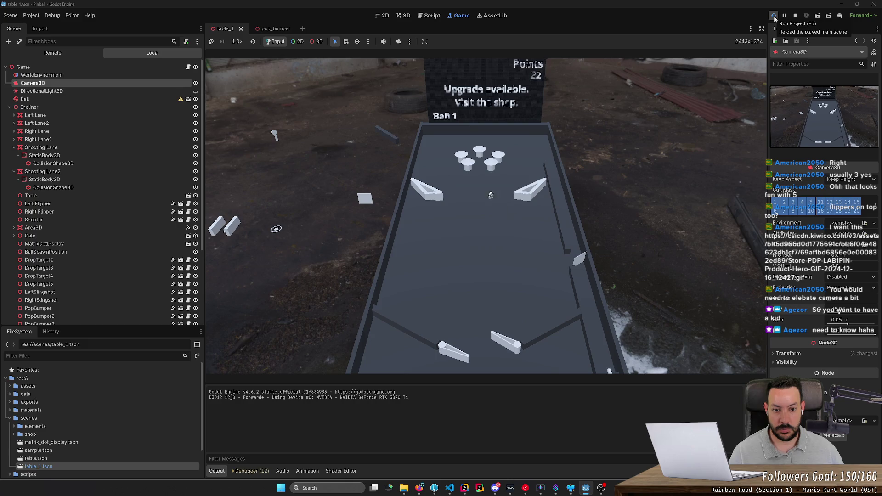
pyautogui.press('Left')
pyautogui.press('Left')
pyautogui.press('Left')
pyautogui.press('Left')
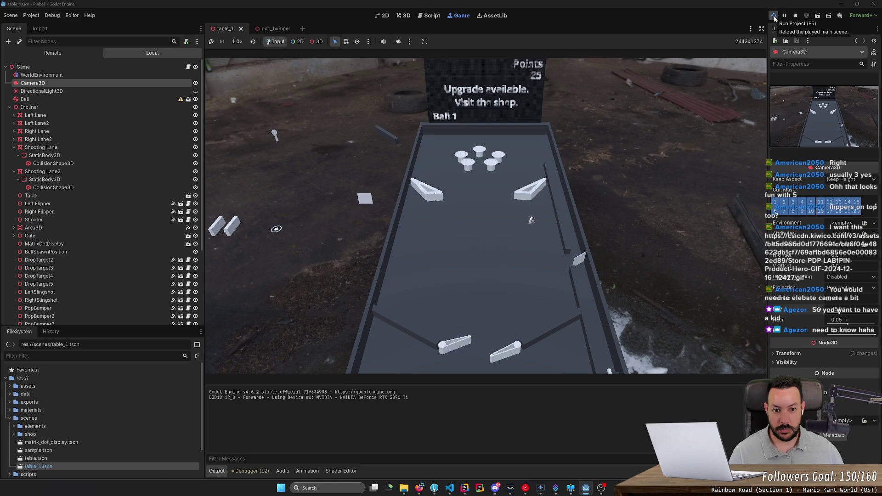
pyautogui.press('Right')
pyautogui.press('Left')
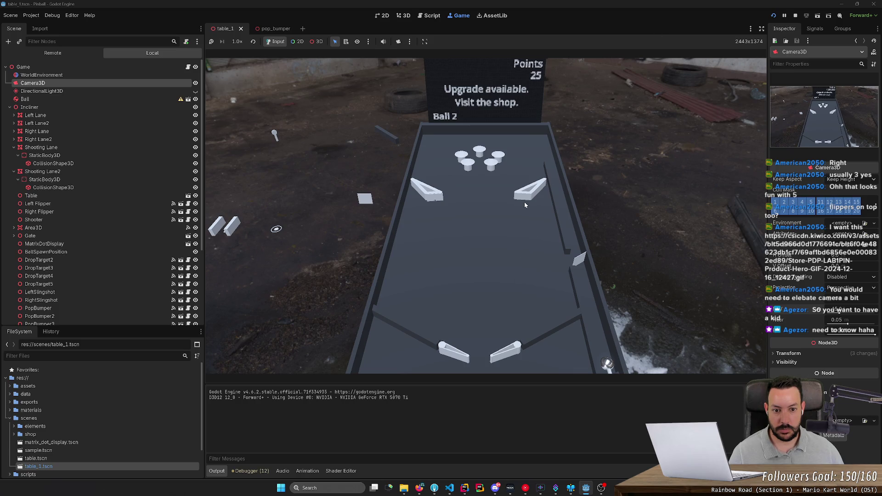
# Launch and play the second ball to 40 points, stop the game, and orbit back to the table
pyautogui.press('space')
pyautogui.press('Left')
pyautogui.press('Right')
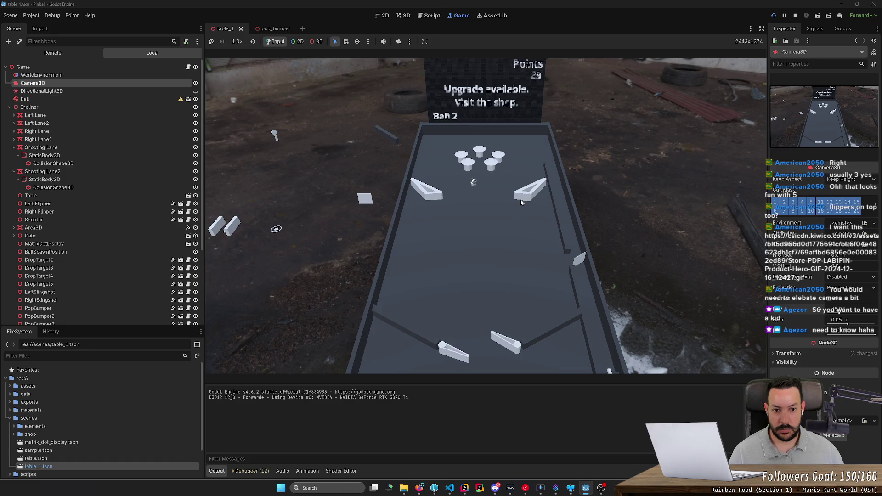
pyautogui.press('Right')
pyautogui.press('Left')
pyautogui.press('Right')
pyautogui.press('Left')
pyautogui.press('Right')
pyautogui.press('Left')
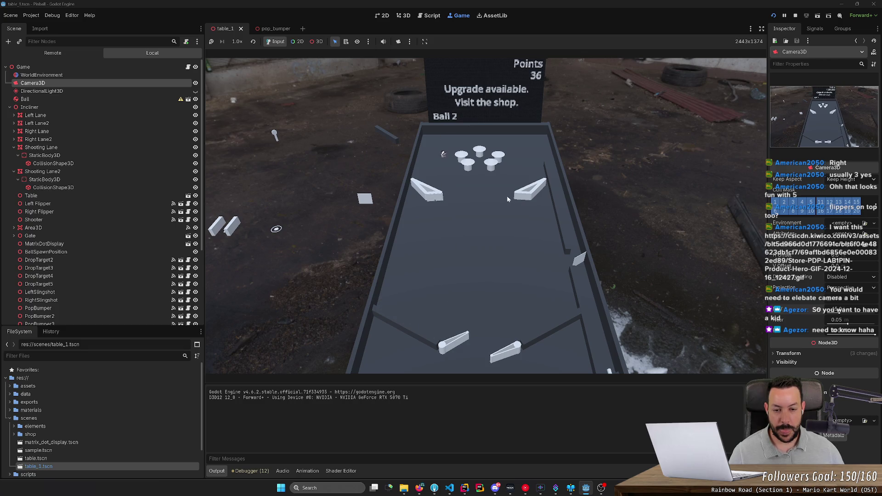
pyautogui.press('Right')
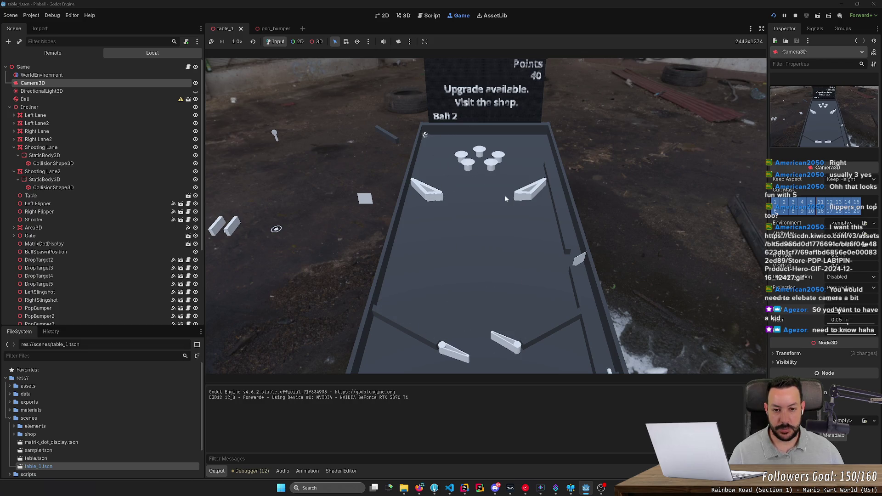
pyautogui.press('F8')
pyautogui.moveTo(372, 315)
pyautogui.mouseDown()
pyautogui.moveTo(341, 222)
pyautogui.moveTo(285, 250)
pyautogui.moveTo(313, 236)
pyautogui.moveTo(294, 257)
pyautogui.moveTo(299, 282)
pyautogui.mouseUp()
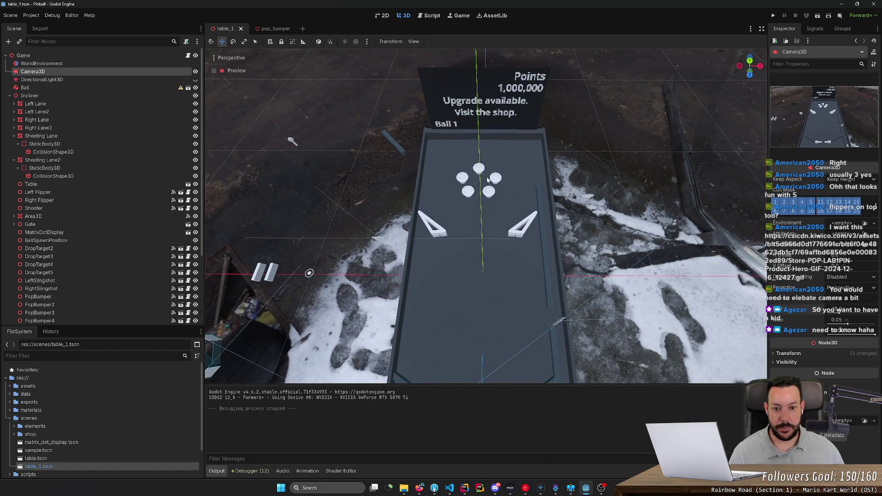
# Select all five pop bumpers on the table
pyautogui.click(476, 194)
pyautogui.keyDown('shift'); pyautogui.click(490, 192); pyautogui.keyUp('shift')
pyautogui.keyDown('shift'); pyautogui.click(492, 177); pyautogui.keyUp('shift')
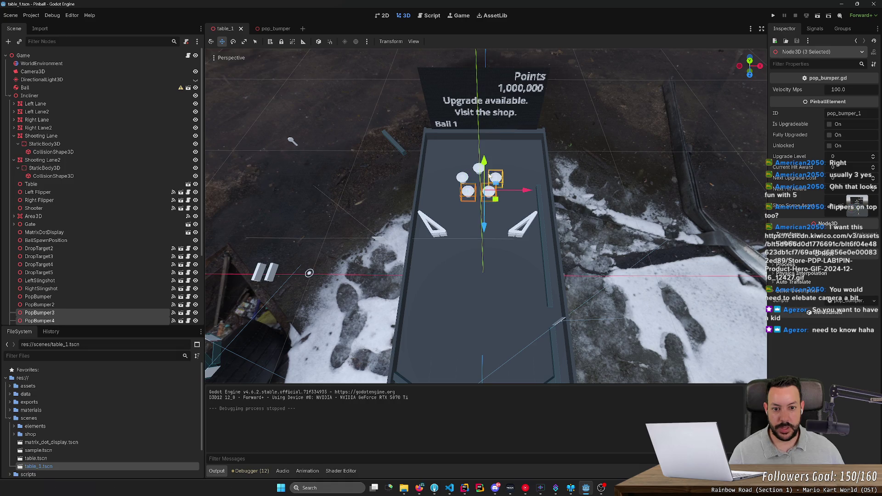
pyautogui.keyDown('shift'); pyautogui.click(464, 178); pyautogui.keyUp('shift')
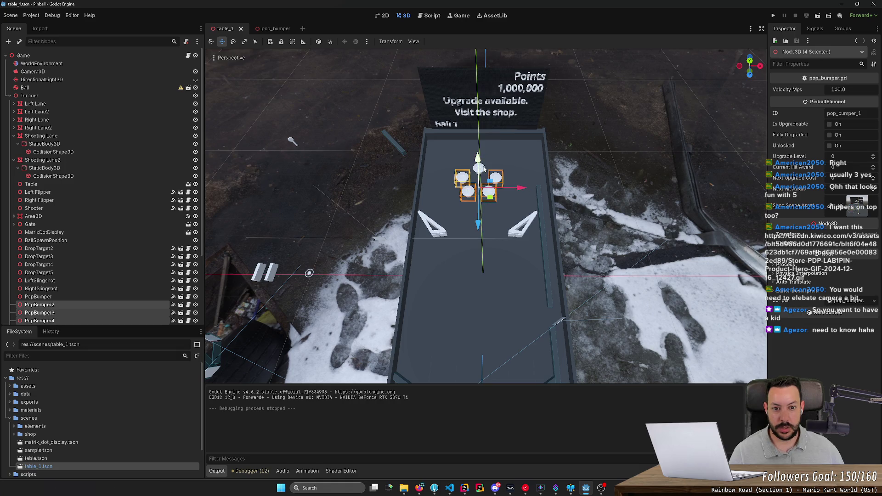
pyautogui.keyDown('shift'); pyautogui.click(484, 170); pyautogui.keyUp('shift')
# Move the five bumpers down below the slingshots, then save and launch a test run
pyautogui.moveTo(482, 166)
pyautogui.mouseDown()
pyautogui.moveTo(376, 114)
pyautogui.moveTo(500, 229)
pyautogui.mouseUp()
pyautogui.press('t')
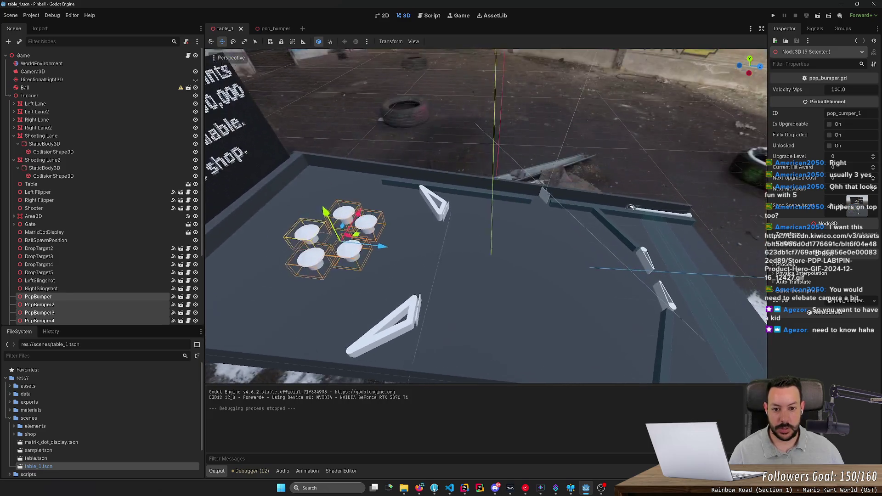
pyautogui.moveTo(416, 259)
pyautogui.mouseDown()
pyautogui.moveTo(532, 279)
pyautogui.moveTo(533, 270)
pyautogui.mouseUp()
pyautogui.click(773, 15)
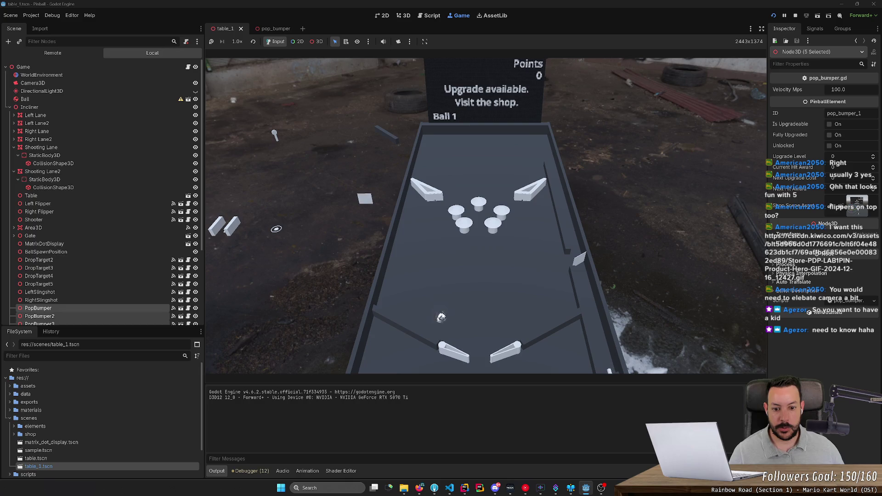
# Play the table with the Left/Right flipper keys, knocking the ball into the pop bumpers for 34 points
pyautogui.press('Left')
pyautogui.press('Left')
pyautogui.press('Right')
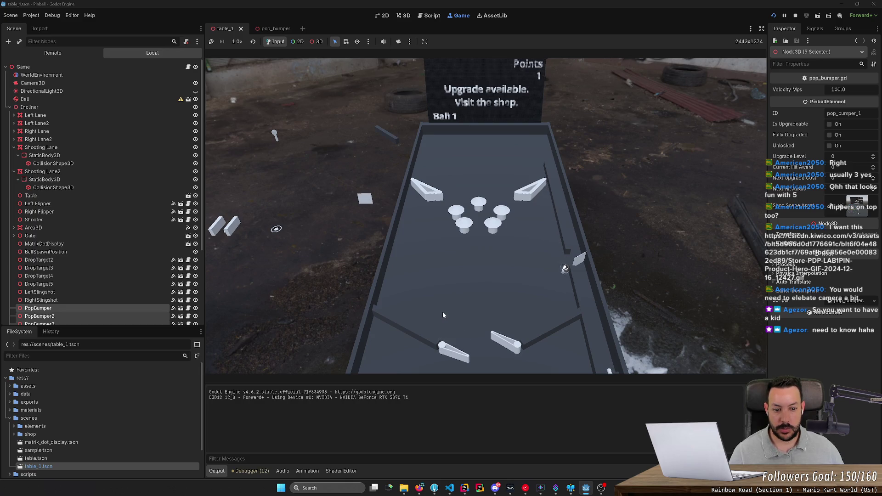
pyautogui.press('Left')
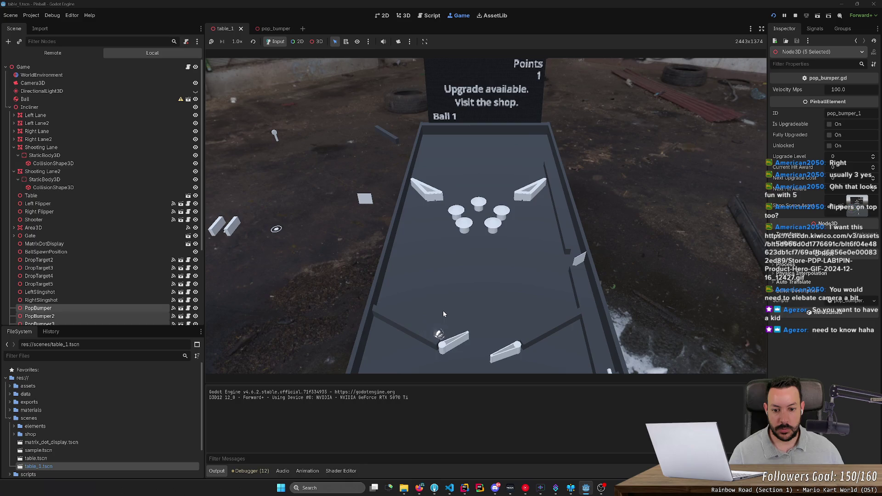
pyautogui.press('Left')
pyautogui.press('Right')
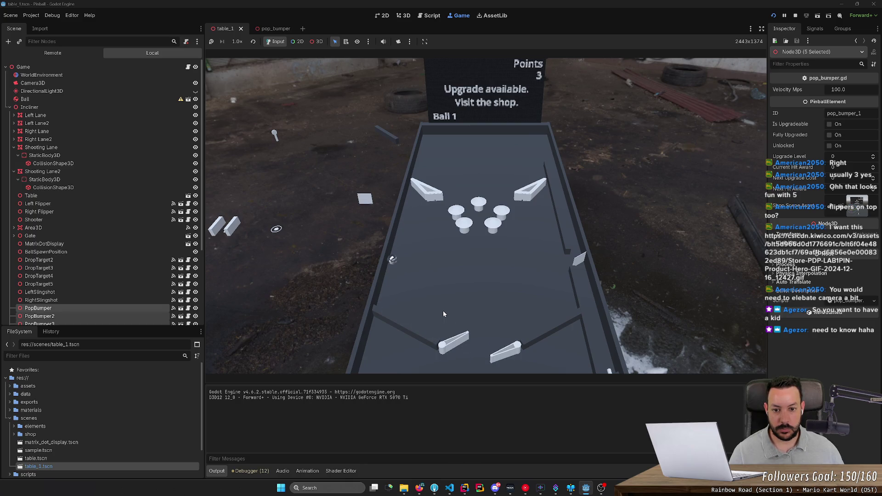
pyautogui.press('Right')
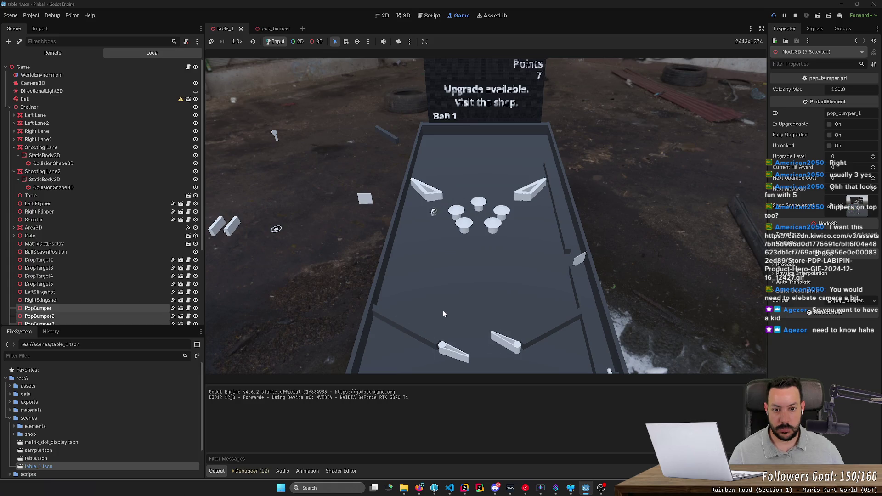
pyautogui.press('Left')
pyautogui.press('Right')
pyautogui.press('Left')
pyautogui.press('Right')
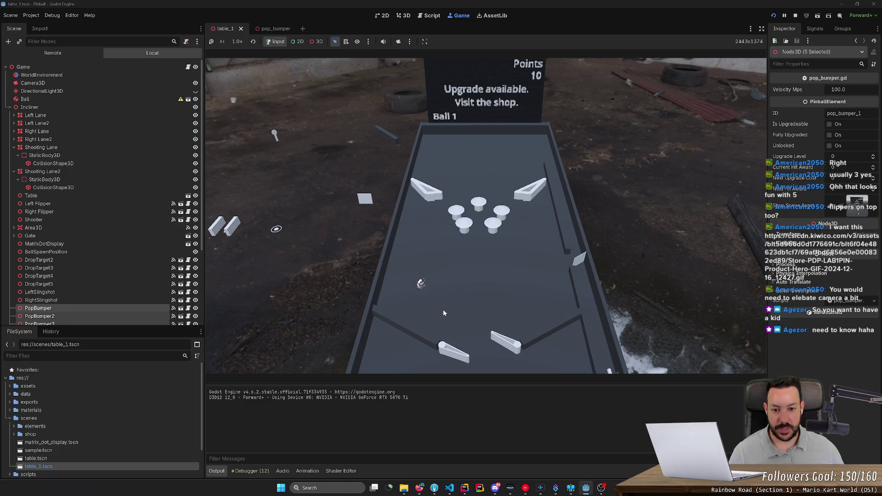
pyautogui.press('Left')
pyautogui.press('Right')
pyautogui.press('Left')
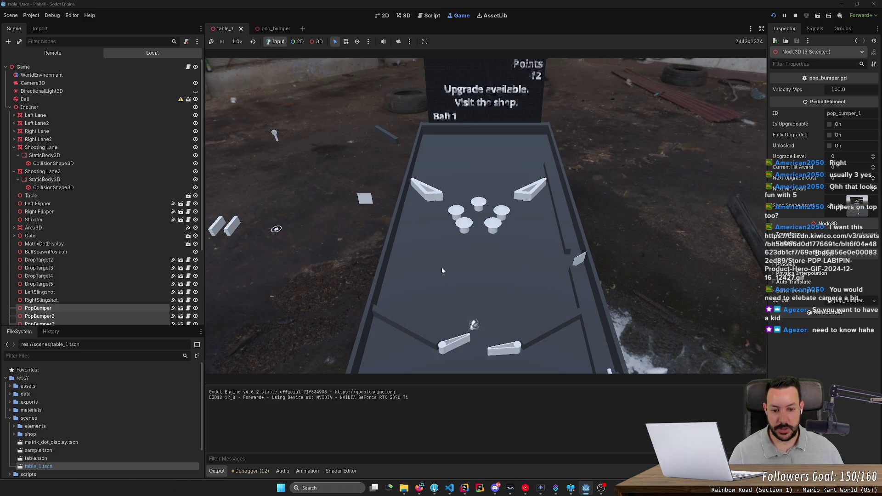
pyautogui.press('Left')
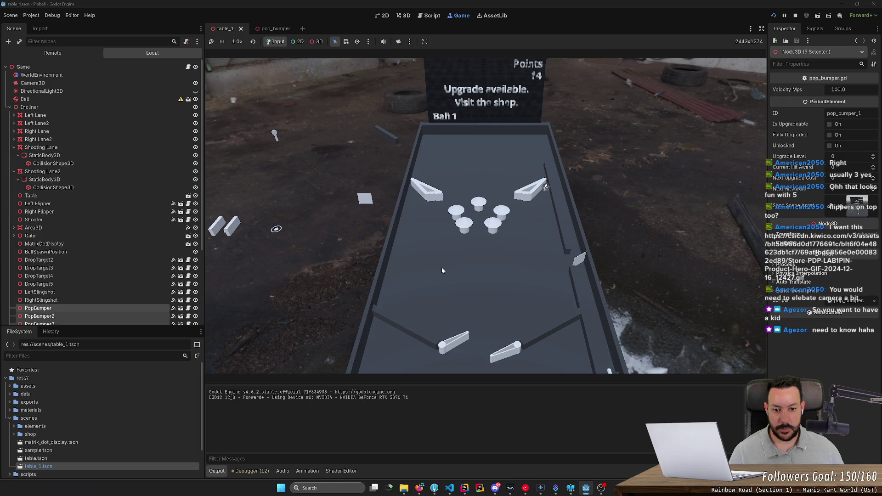
pyautogui.press('Left')
pyautogui.press('Right')
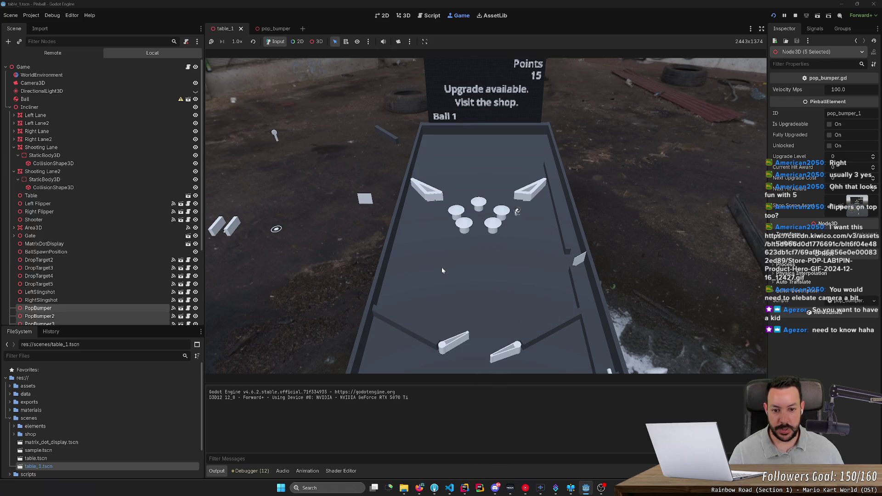
pyautogui.press('Right')
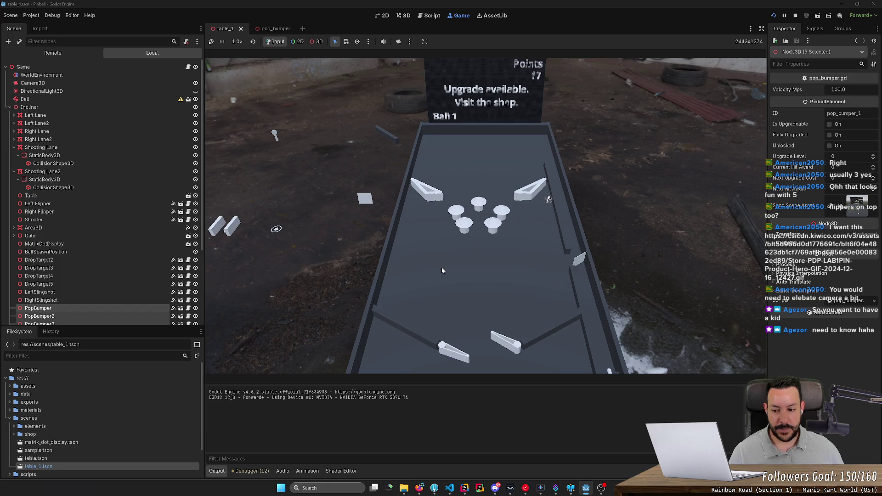
pyautogui.press('Left')
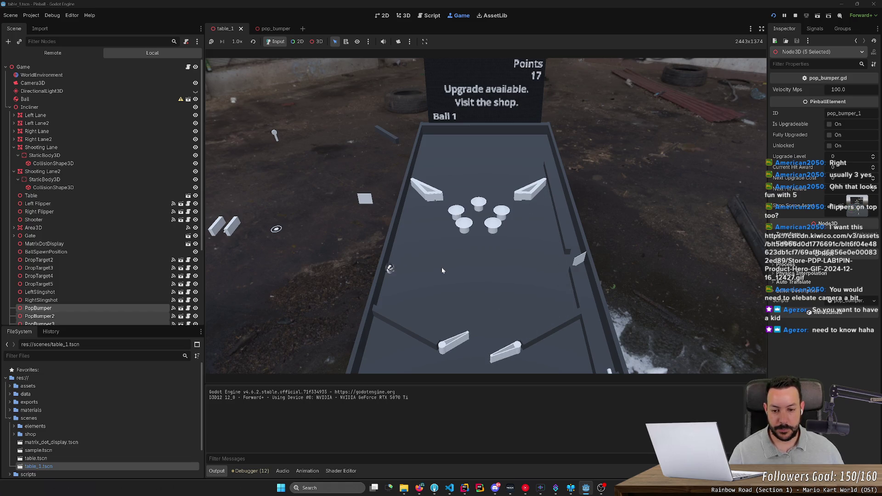
pyautogui.press('Left')
pyautogui.press('Right')
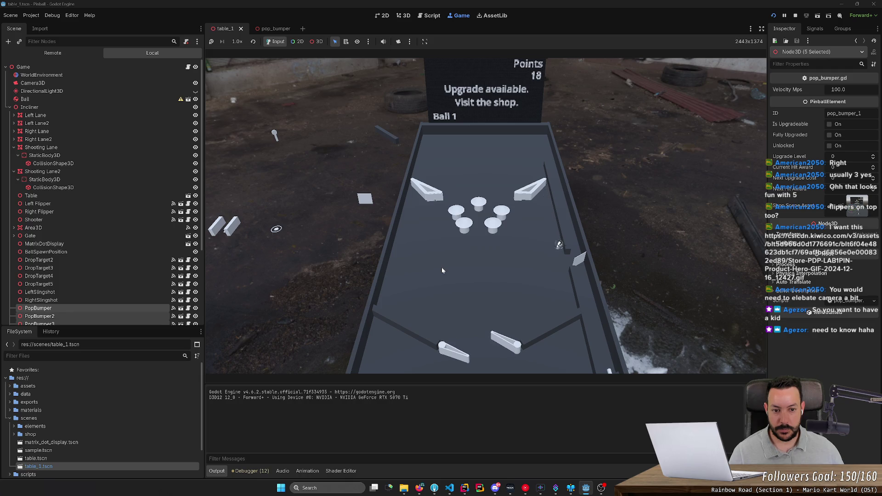
pyautogui.press('Left')
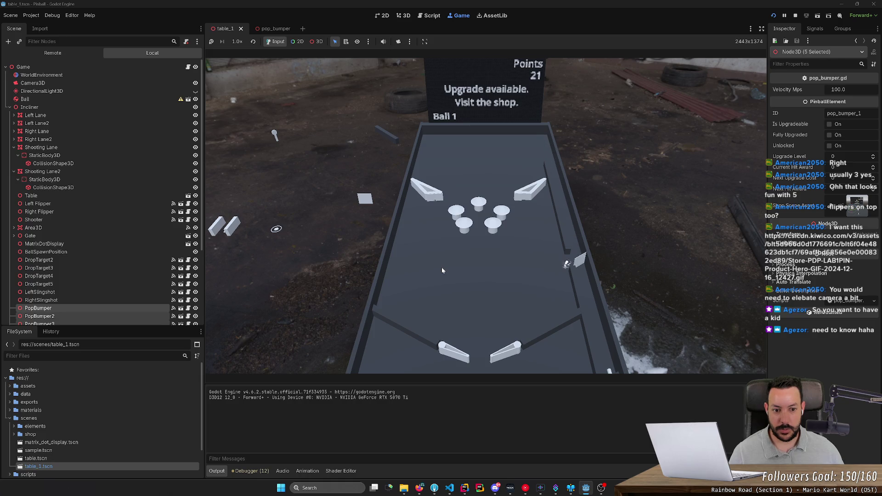
pyautogui.press('Right')
pyautogui.press('Left')
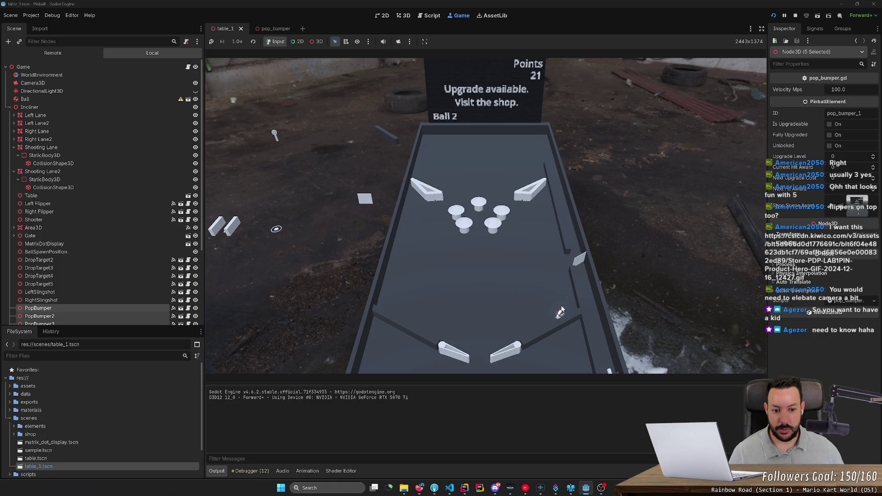
pyautogui.press('Right')
pyautogui.press('Left')
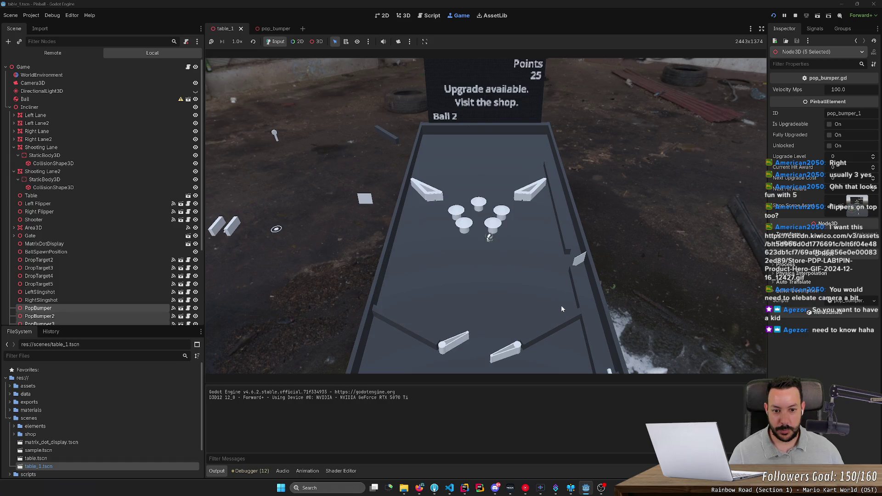
pyautogui.press('Right')
pyautogui.press('Right')
pyautogui.press('Left')
pyautogui.press('Right')
pyautogui.press('Right')
pyautogui.press('Left')
pyautogui.press('Right')
pyautogui.press('Right')
pyautogui.press('Left')
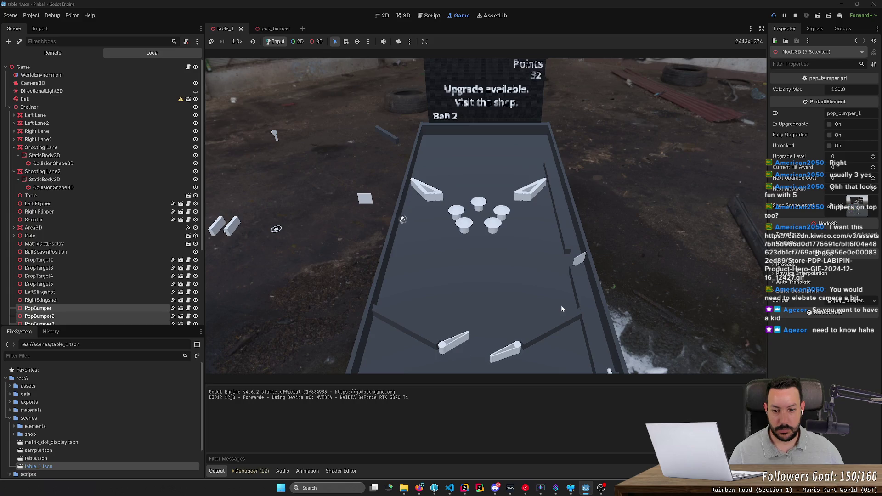
pyautogui.press('Right')
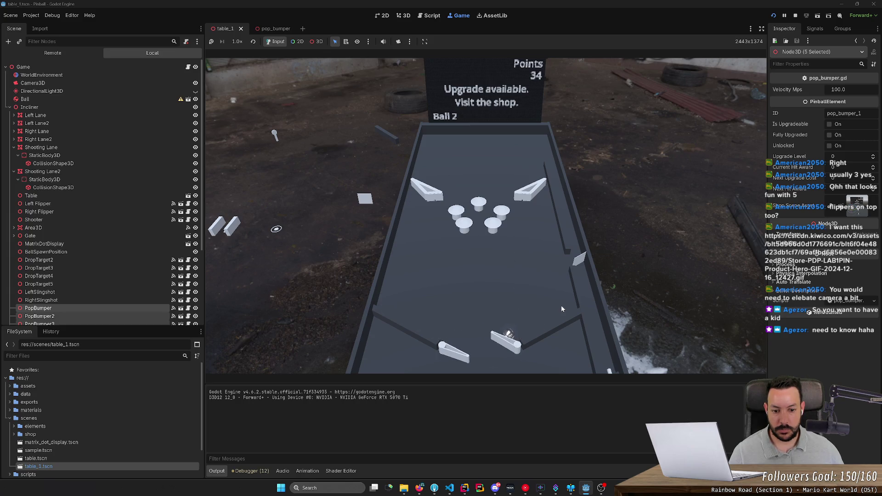
# Stop the game, view the North Star pinball photo in the browser, and return to Godot
pyautogui.click(795, 15)
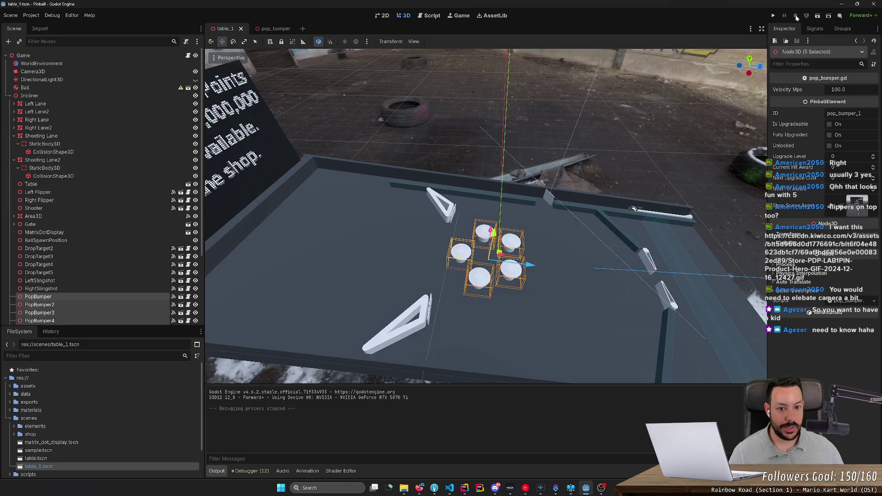
pyautogui.hotkey('alt', 'Tab')
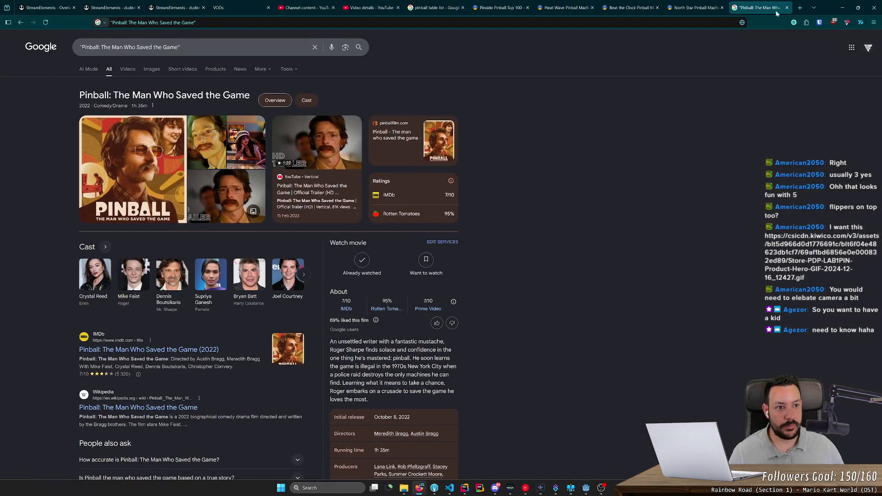
pyautogui.click(694, 7)
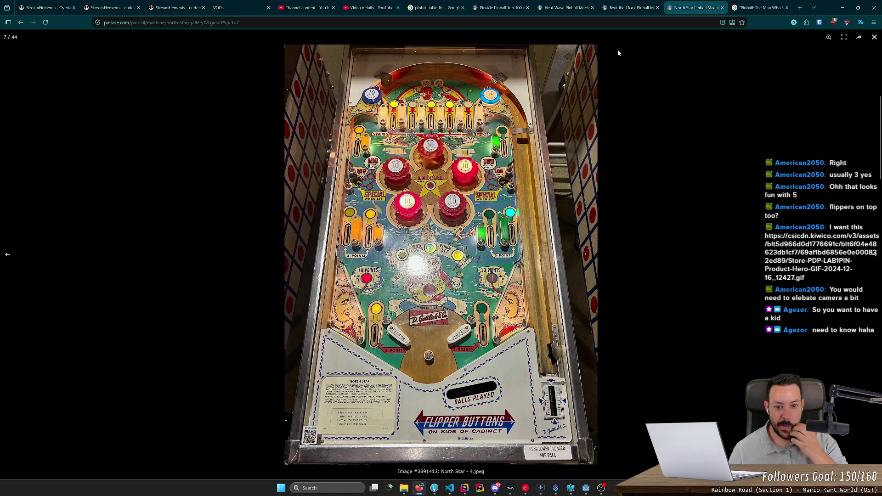
pyautogui.hotkey('alt', 'Tab')
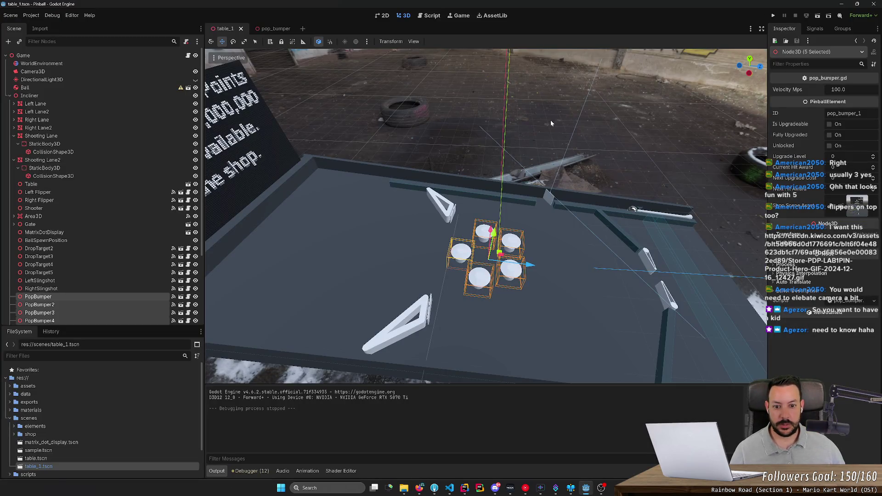
# Push the five pop bumpers up the table along the Z axis
pyautogui.moveTo(519, 178); pyautogui.dragTo(469, 138)
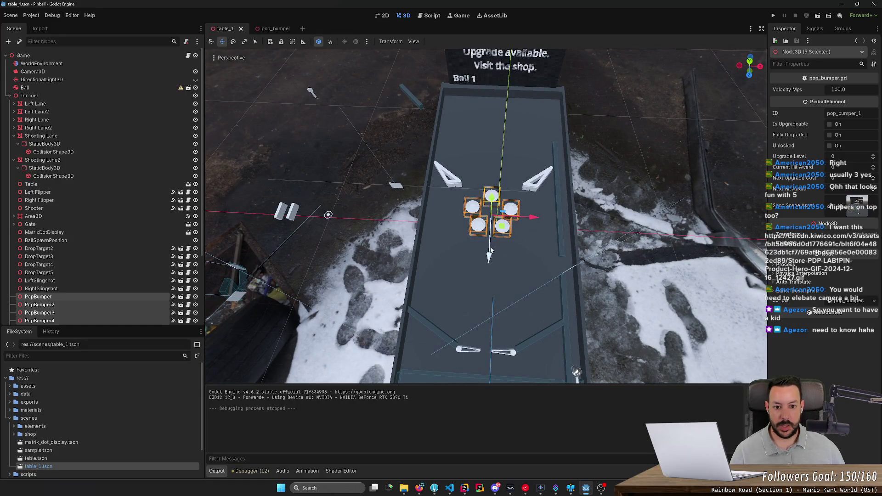
pyautogui.moveTo(489, 259); pyautogui.dragTo(489, 232)
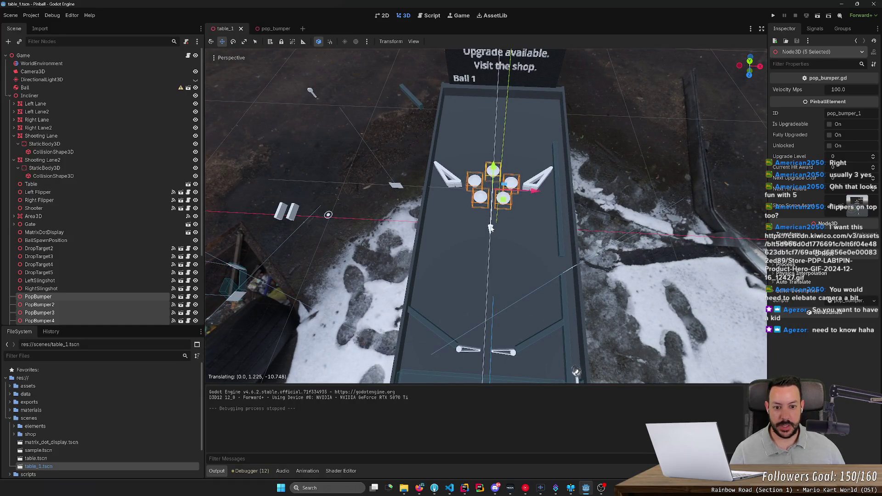
pyautogui.scroll(2, 486, 216)
# Select the two slingshots and four drop targets
pyautogui.click(457, 185)
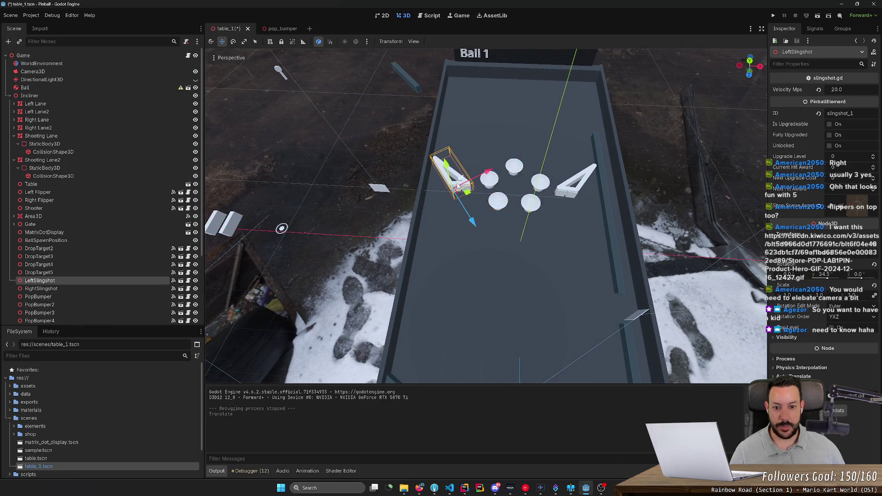
pyautogui.scroll(2, 502, 191)
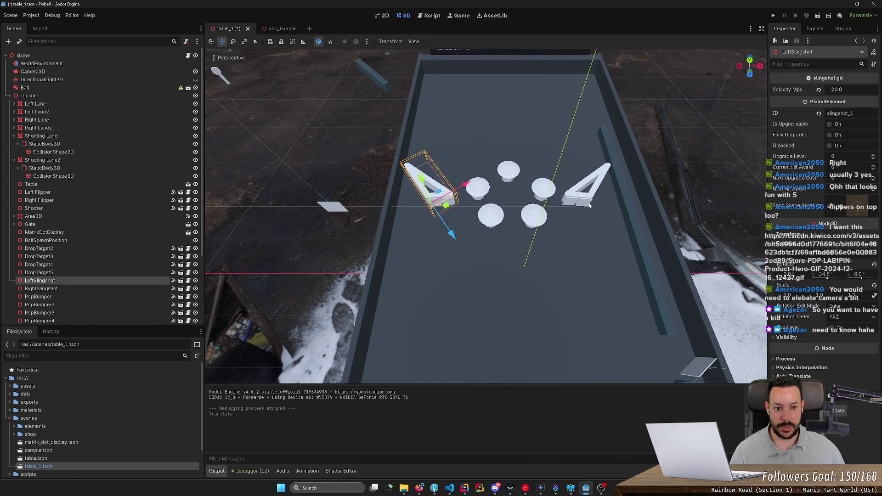
pyautogui.click(588, 205)
pyautogui.keyDown('shift'); pyautogui.click(570, 204); pyautogui.keyUp('shift')
pyautogui.keyDown('shift'); pyautogui.click(448, 205); pyautogui.keyUp('shift')
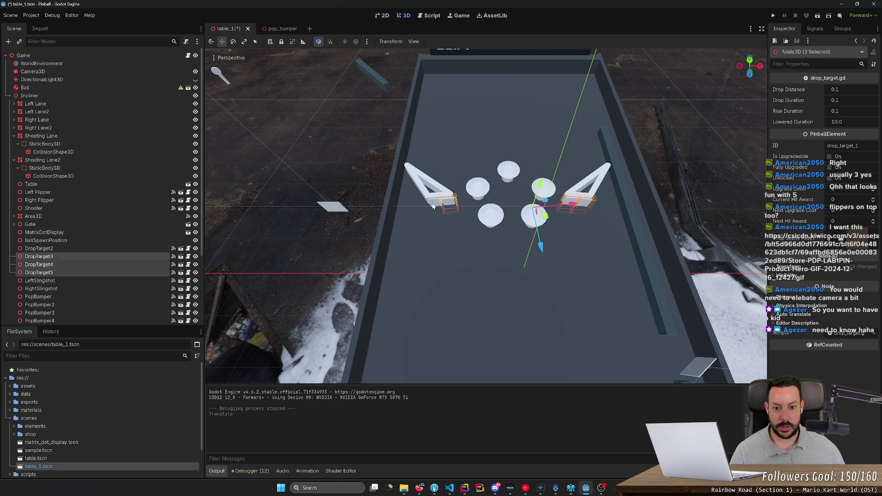
pyautogui.keyDown('shift'); pyautogui.click(433, 207); pyautogui.keyUp('shift')
pyautogui.keyDown('shift'); pyautogui.click(425, 181); pyautogui.keyUp('shift')
pyautogui.keyDown('shift'); pyautogui.click(601, 177); pyautogui.keyUp('shift')
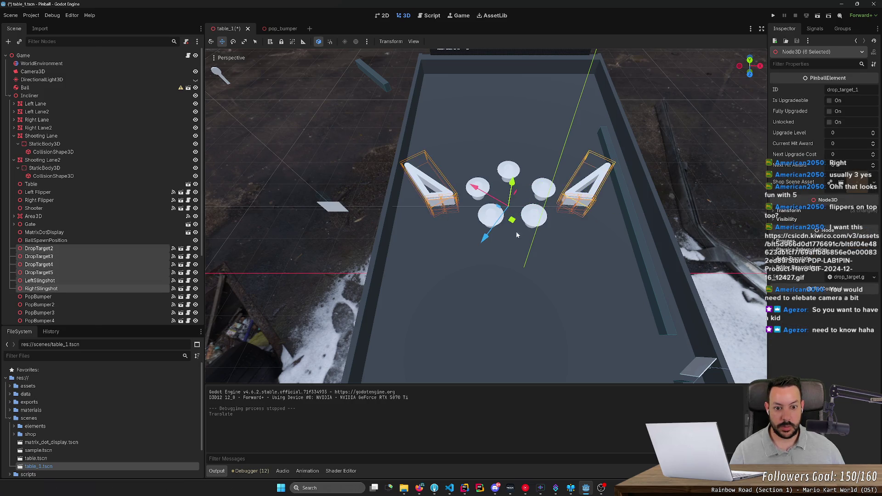
pyautogui.press('w')
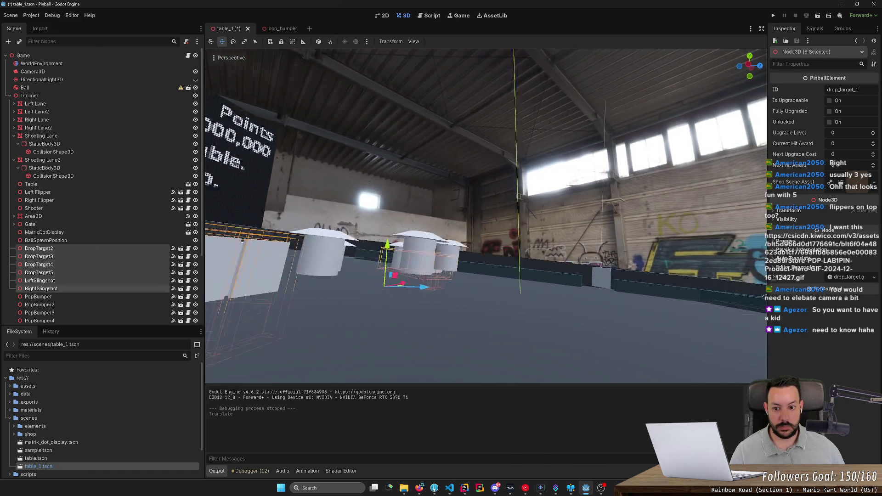
# Set the Incliner node's rotation to 0 to flatten the table
pyautogui.click(109, 96)
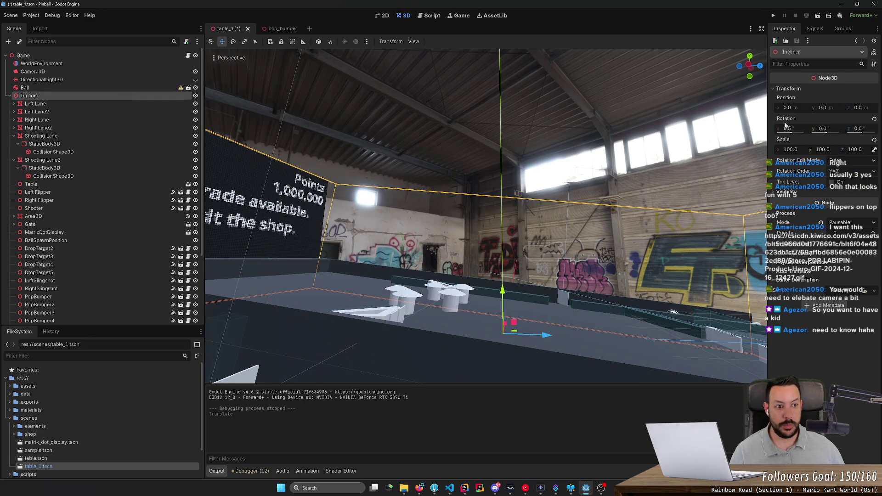
pyautogui.click(786, 129)
pyautogui.write('0')
pyautogui.press('Return')
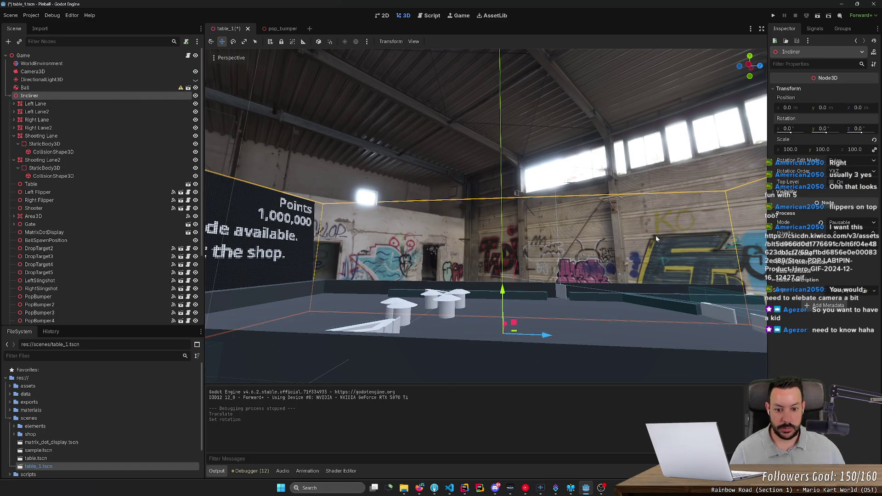
# Reselect the slingshots and drop targets and drag them down below the bumper cluster
pyautogui.press('w')
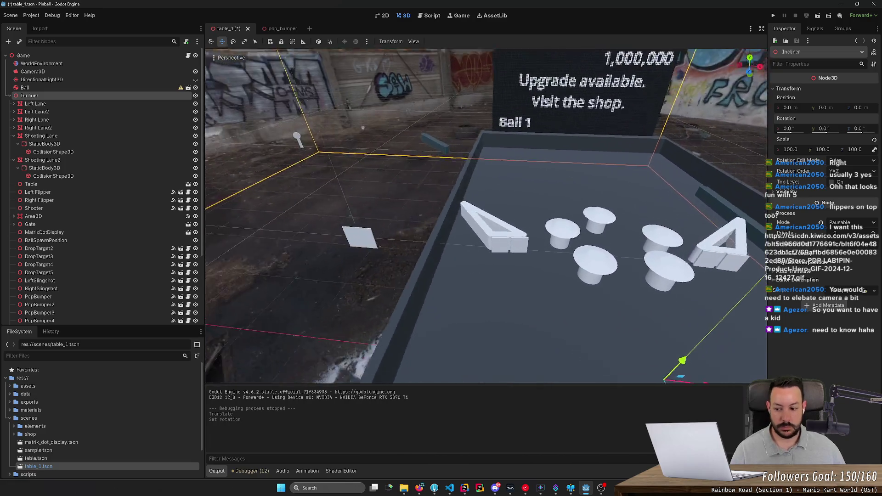
pyautogui.press('s')
pyautogui.moveTo(435, 211); pyautogui.dragTo(436, 211)
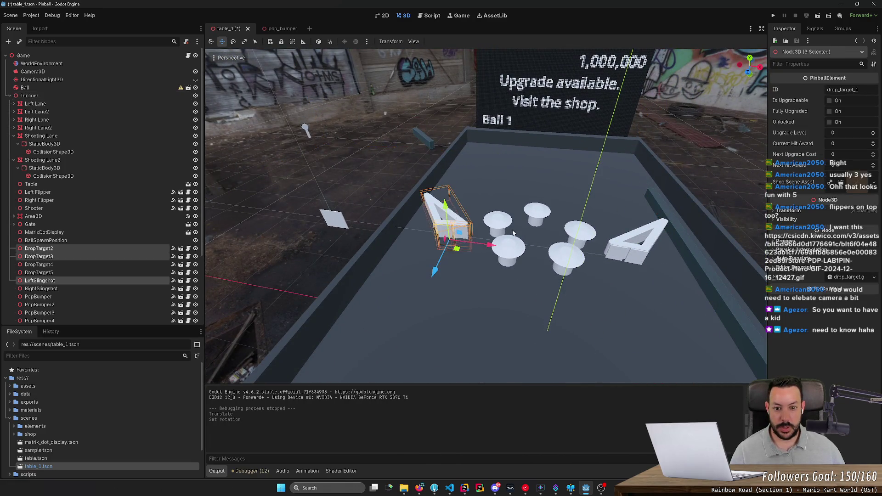
pyautogui.keyDown('shift'); pyautogui.click(654, 213); pyautogui.keyUp('shift')
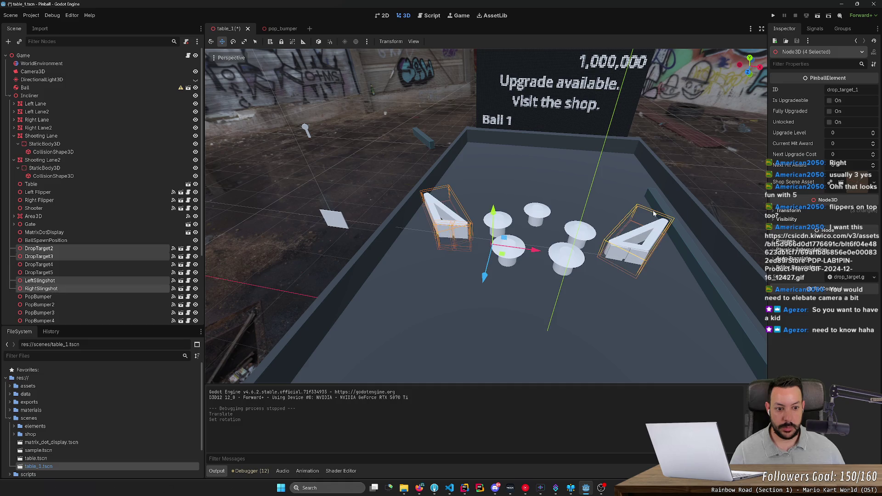
pyautogui.moveTo(600, 299); pyautogui.dragTo(654, 235)
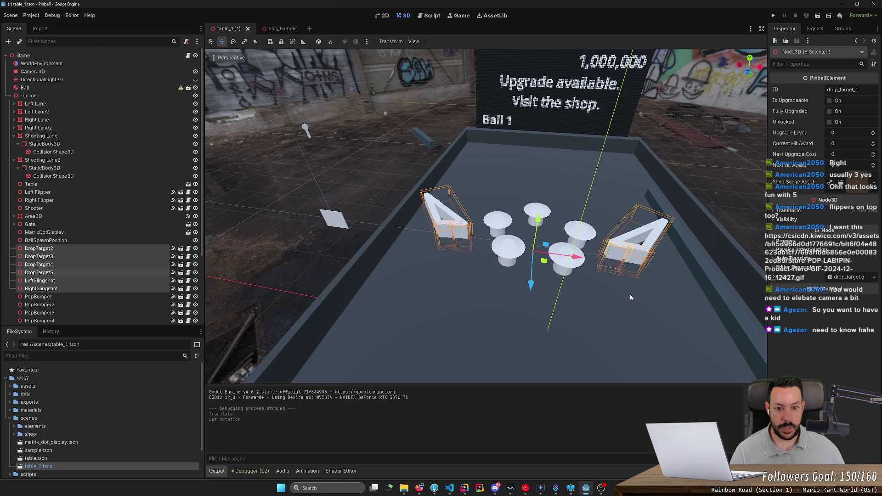
pyautogui.moveTo(440, 262)
pyautogui.mouseDown()
pyautogui.moveTo(464, 330)
pyautogui.moveTo(268, 222)
pyautogui.mouseUp()
pyautogui.scroll(-3, 494, 295)
pyautogui.scroll(3, 494, 294)
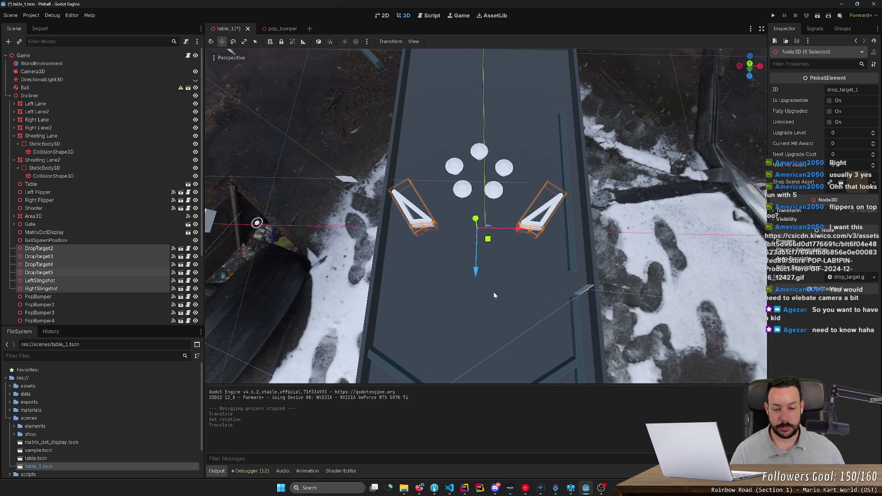
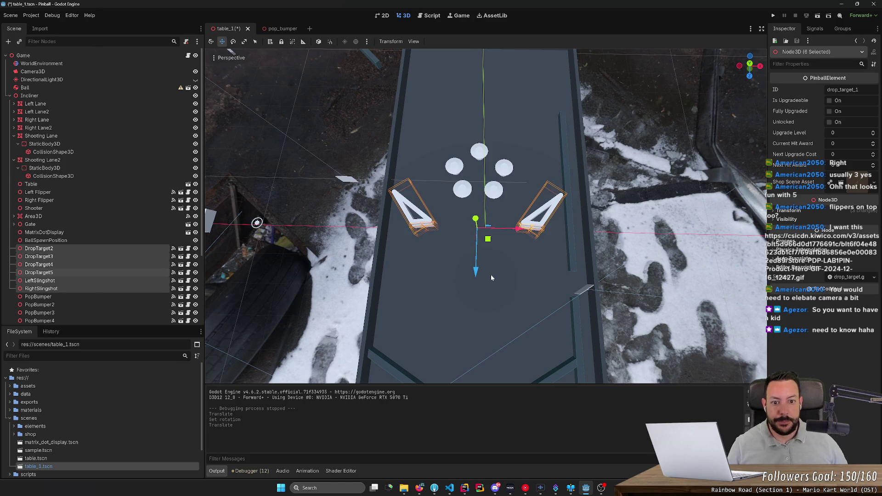
# Shift the six slingshots and drop targets along Z, save table_1, and run the game
pyautogui.moveTo(475, 272)
pyautogui.mouseDown()
pyautogui.moveTo(475, 357)
pyautogui.moveTo(490, 274)
pyautogui.mouseUp()
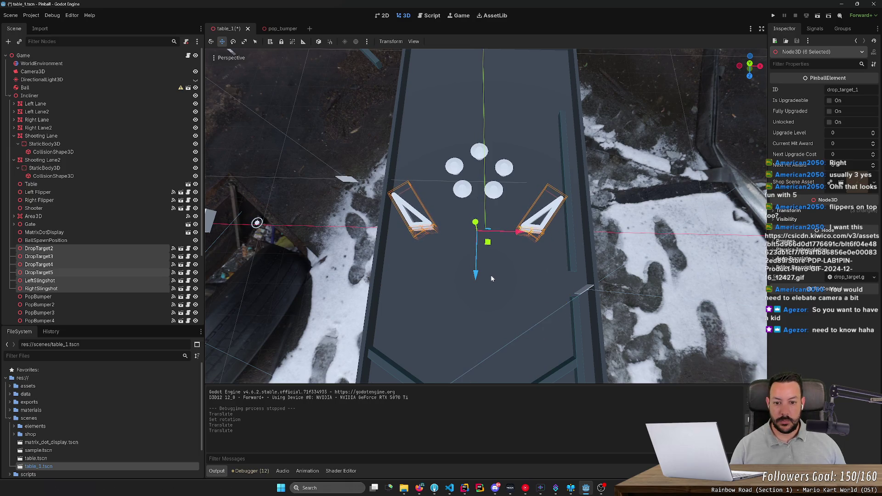
pyautogui.click(512, 262)
pyautogui.hotkey('ctrl', 's')
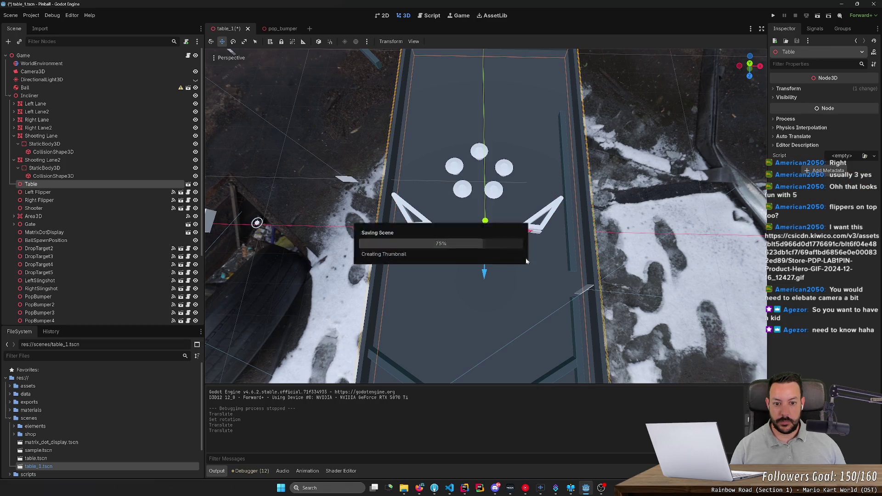
pyautogui.scroll(-2, 523, 247)
pyautogui.scroll(-3, 486, 215)
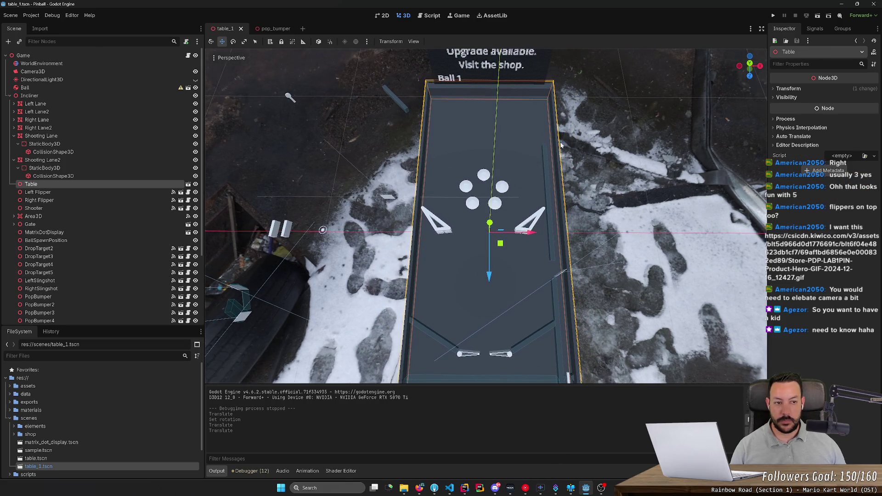
pyautogui.click(772, 16)
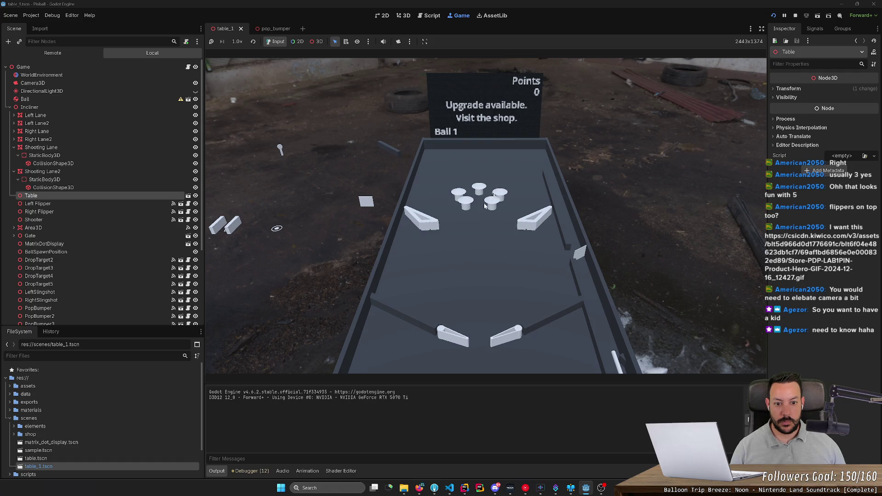
# Stop the game and set the Incliner's X rotation to 6.5
pyautogui.click(795, 16)
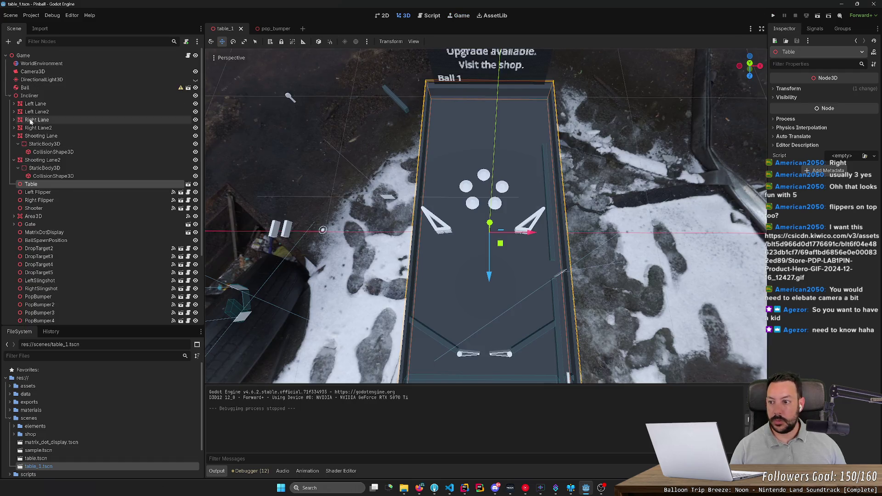
pyautogui.click(54, 94)
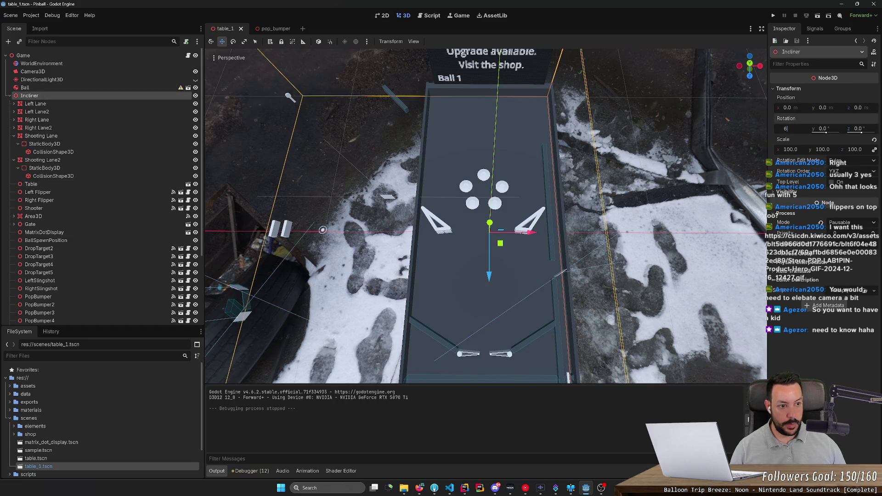
pyautogui.write('.5')
pyautogui.press('Return')
# Run the game, play a ball with the flippers, then stop it
pyautogui.click(773, 16)
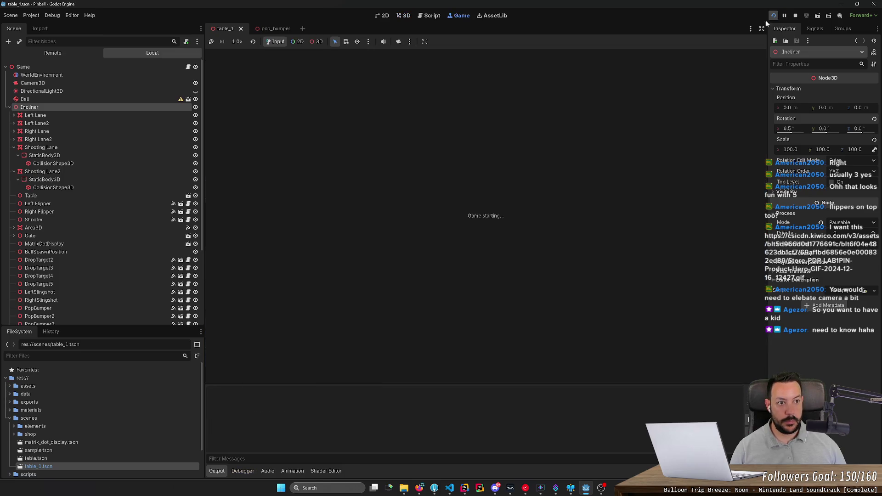
pyautogui.press('Right')
pyautogui.press('Left')
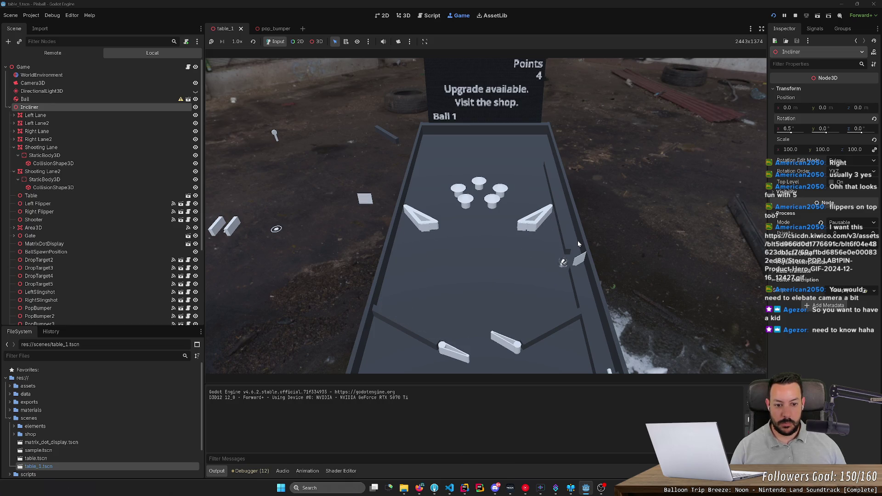
pyautogui.press('Right')
pyautogui.press('Right')
pyautogui.press('Right')
pyautogui.press('Left')
pyautogui.click(794, 17)
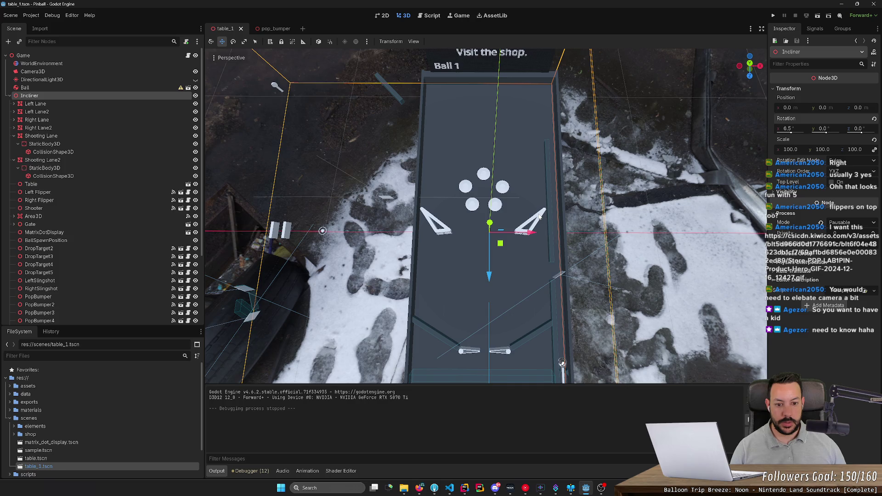
# Box-select the left slingshot with its two drop targets and shift it toward the left wall
pyautogui.click(445, 228)
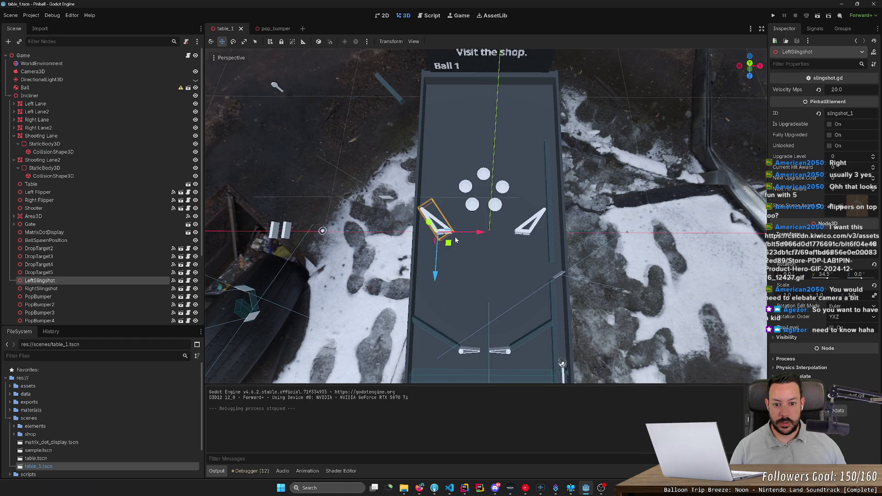
pyautogui.scroll(5, 455, 240)
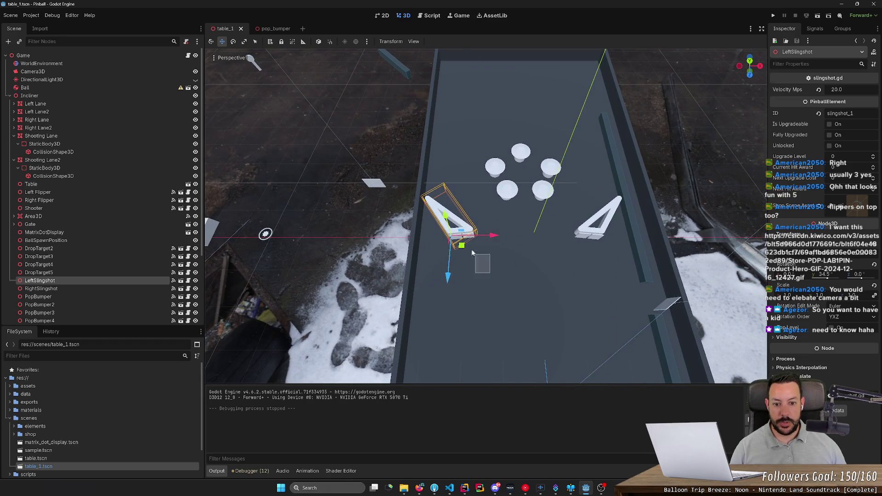
pyautogui.moveTo(472, 252); pyautogui.dragTo(441, 220)
pyautogui.moveTo(496, 243); pyautogui.dragTo(497, 240)
# Shift the right slingshot group toward the right wall and save table_1
pyautogui.moveTo(547, 259); pyautogui.dragTo(606, 209)
pyautogui.moveTo(630, 237); pyautogui.dragTo(631, 237)
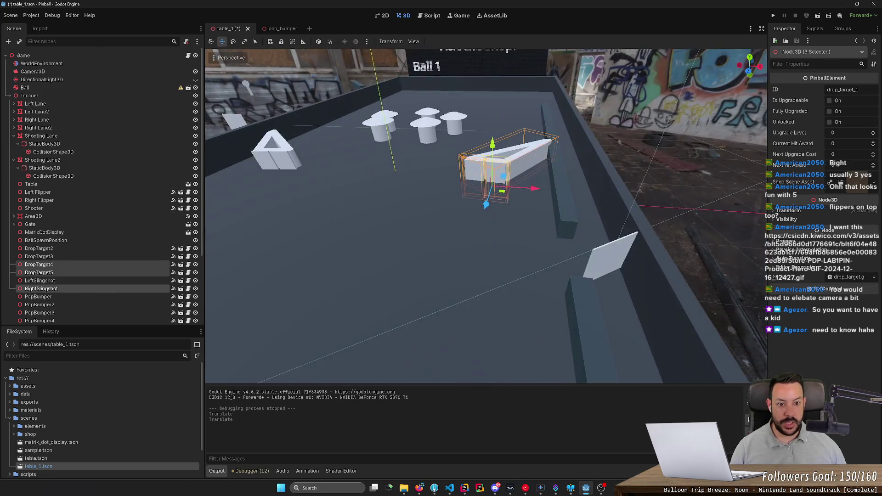
pyautogui.hotkey('ctrl', 's')
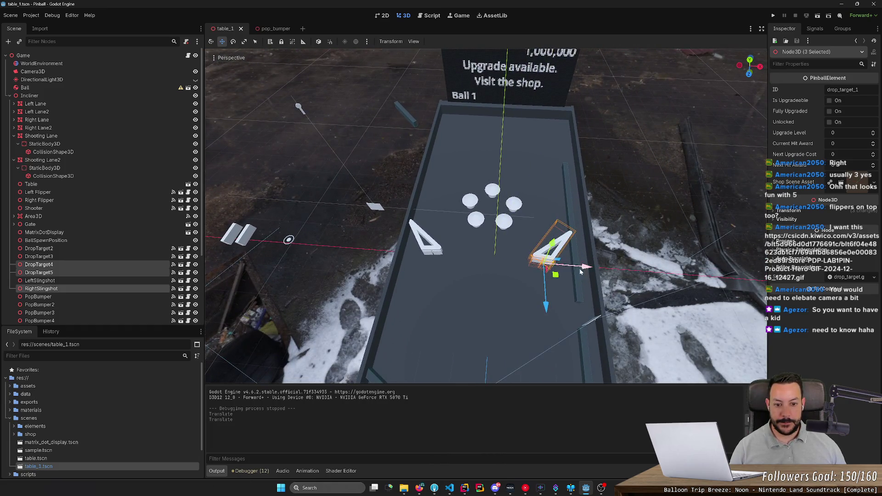
pyautogui.hotkey('alt', 'Tab')
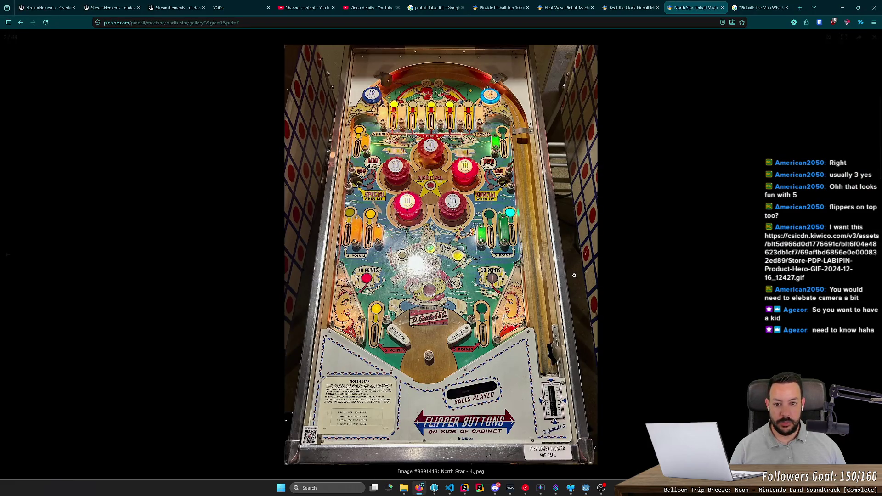
# Glance at the Godot table, then return to the North Star reference photo
pyautogui.hotkey('alt', 'Tab')
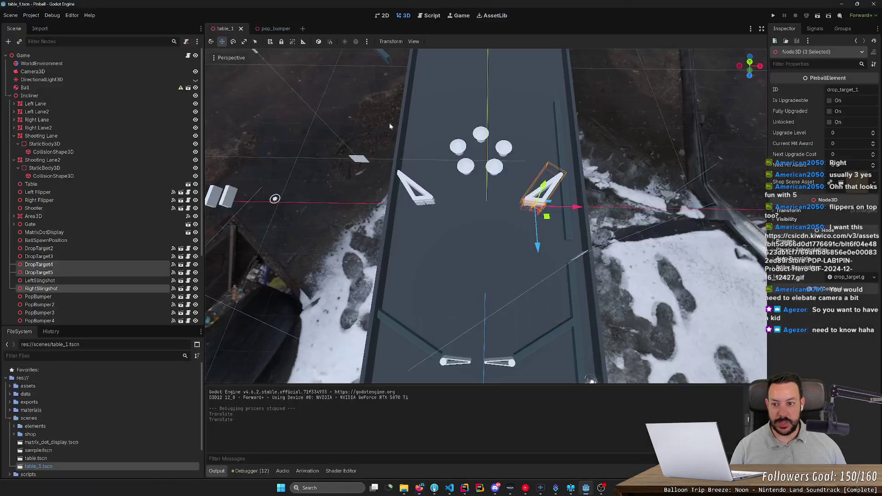
pyautogui.scroll(-2, 125, 277)
pyautogui.scroll(-1, 125, 277)
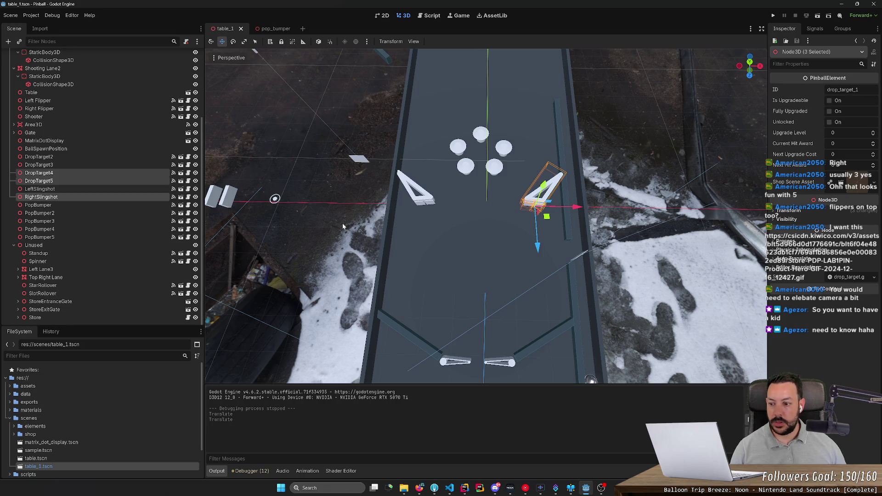
pyautogui.hotkey('alt', 'Tab')
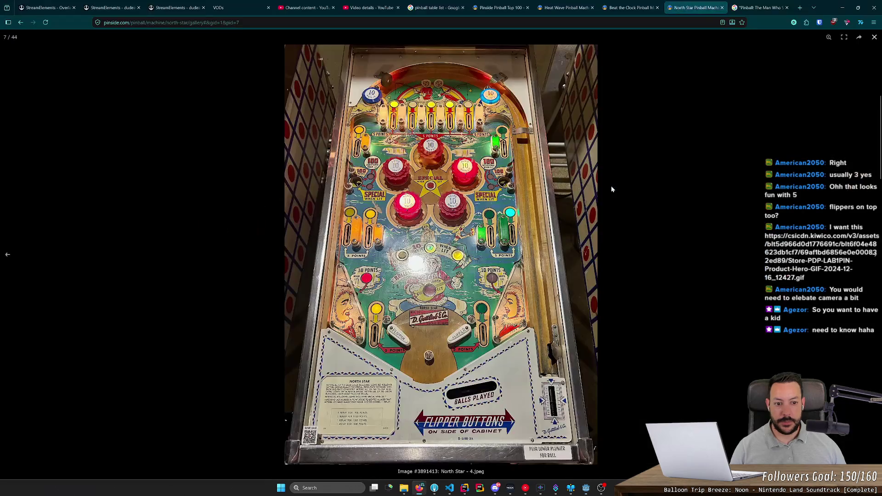
# Browse the Beat the Clock gallery and enlarge a playfield photo
pyautogui.click(629, 8)
pyautogui.scroll(-10, 438, 305)
pyautogui.scroll(-1, 438, 305)
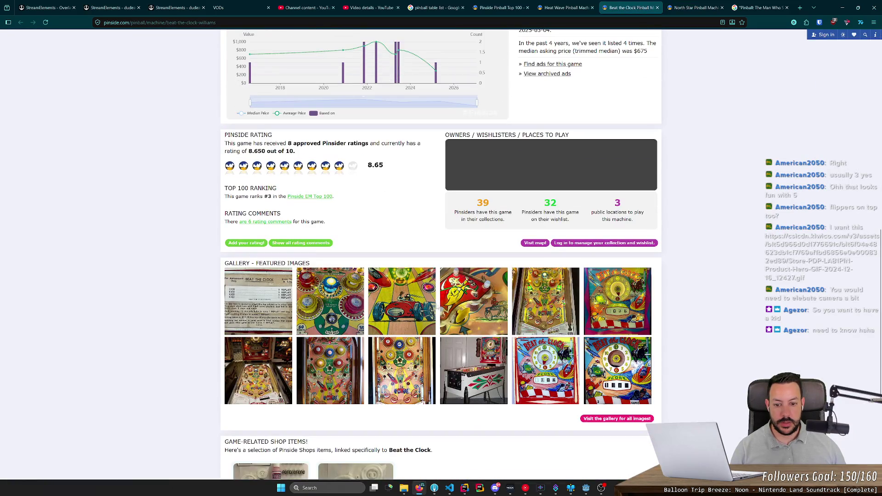
pyautogui.click(344, 358)
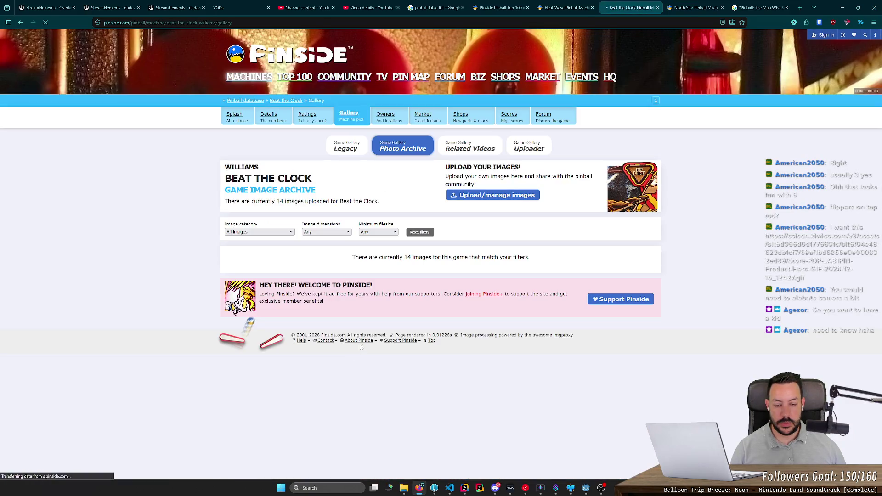
pyautogui.scroll(-3, 370, 341)
pyautogui.scroll(-4, 370, 341)
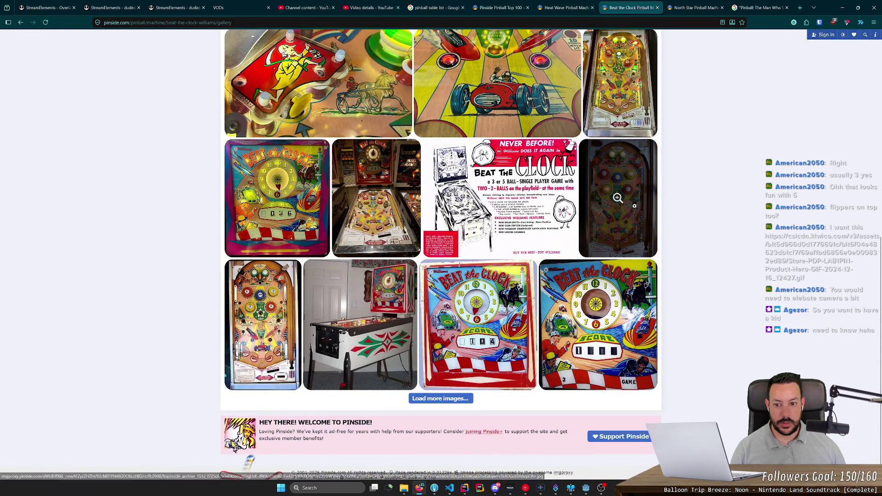
pyautogui.click(618, 205)
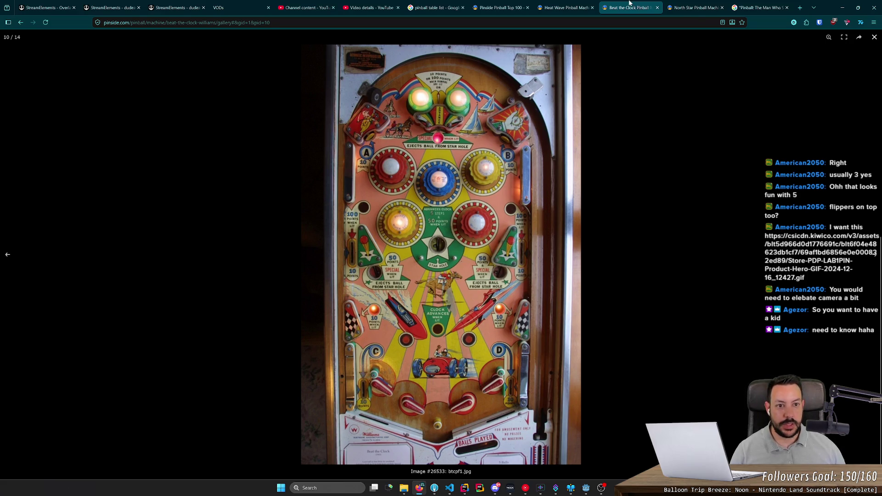
# Close the Beat the Clock page and view the Heat Wave playfield photo
pyautogui.hotkey('ctrl', 'w')
pyautogui.click(585, 4)
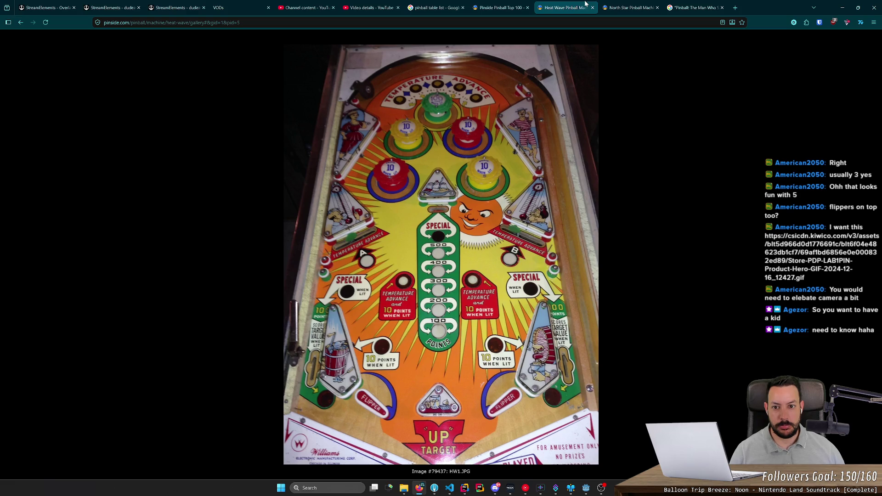
pyautogui.hotkey('alt', 'Tab')
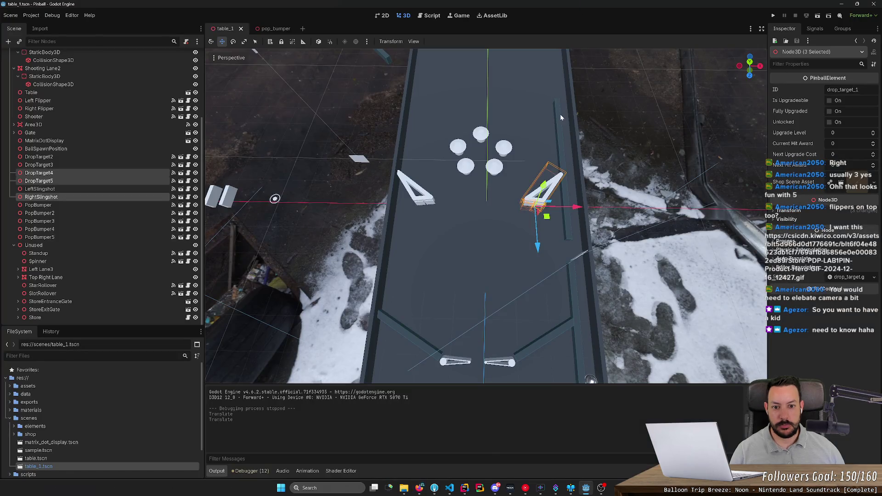
# Move PopBumper4 sideways and switch to a top-down view of the table
pyautogui.hotkey('alt', 'Tab')
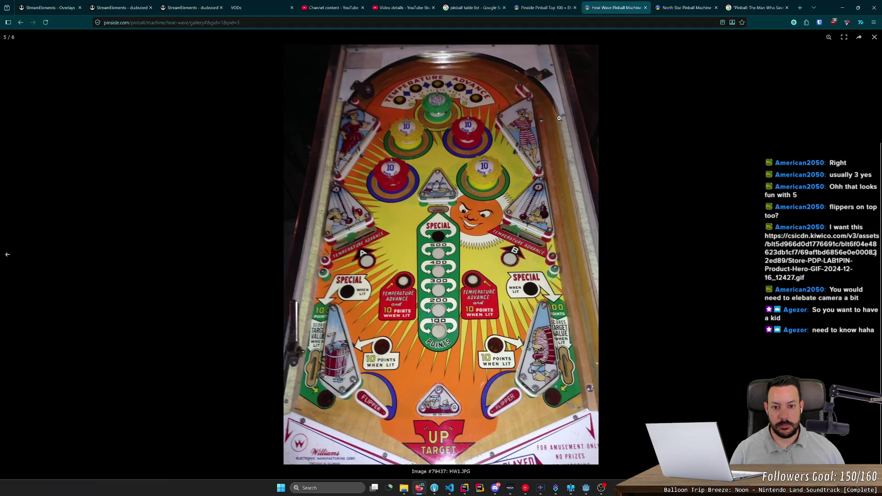
pyautogui.hotkey('alt', 'Tab')
pyautogui.hotkey('alt', 'Tab')
pyautogui.hotkey('alt', 'Tab')
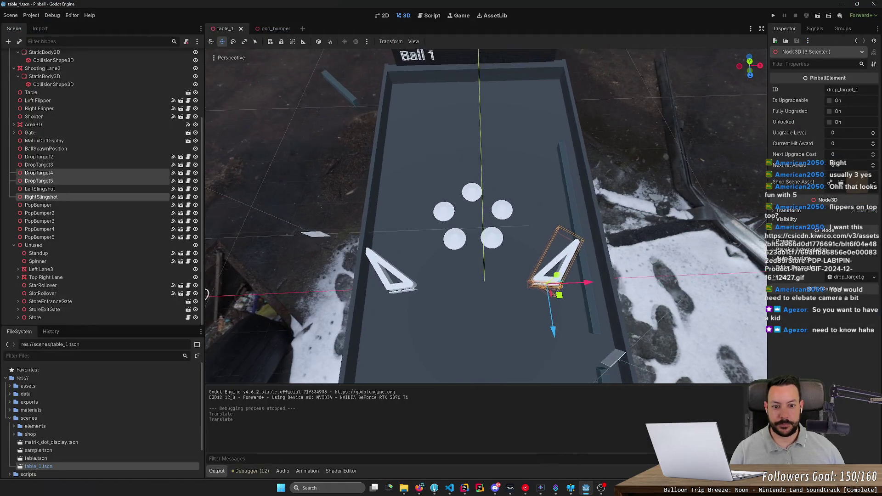
pyautogui.click(490, 262)
pyautogui.moveTo(528, 262)
pyautogui.mouseDown()
pyautogui.moveTo(548, 262)
pyautogui.moveTo(486, 268)
pyautogui.mouseUp()
pyautogui.click(459, 263)
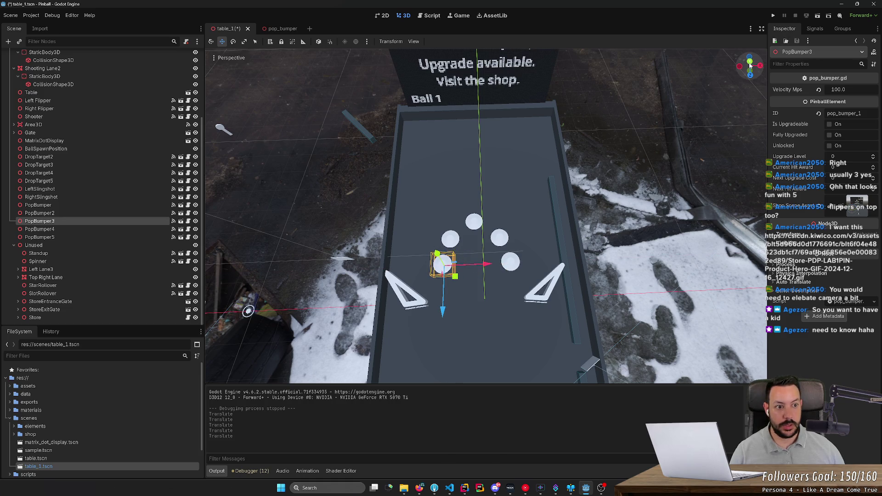
pyautogui.click(748, 62)
pyautogui.scroll(-4, 626, 122)
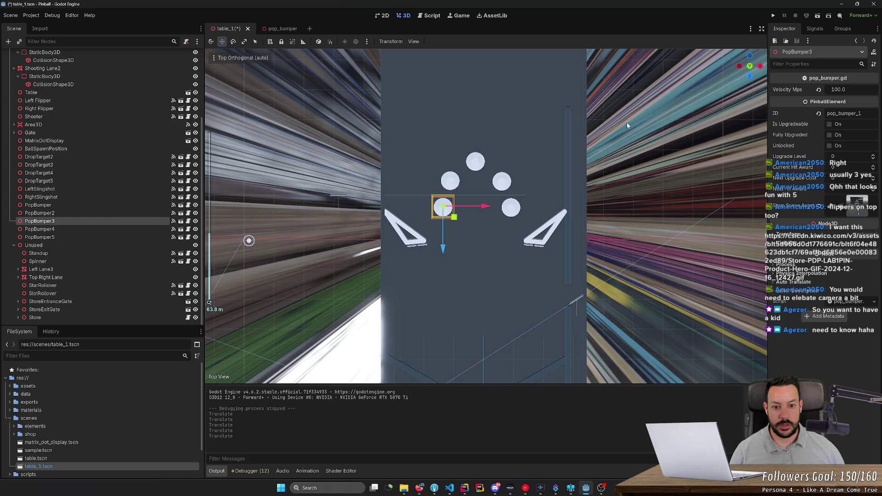
# Nudge the pop bumpers toward a triangle layout, undoing an accidental table move
pyautogui.hotkey('alt', 'Tab')
pyautogui.hotkey('alt', 'Tab')
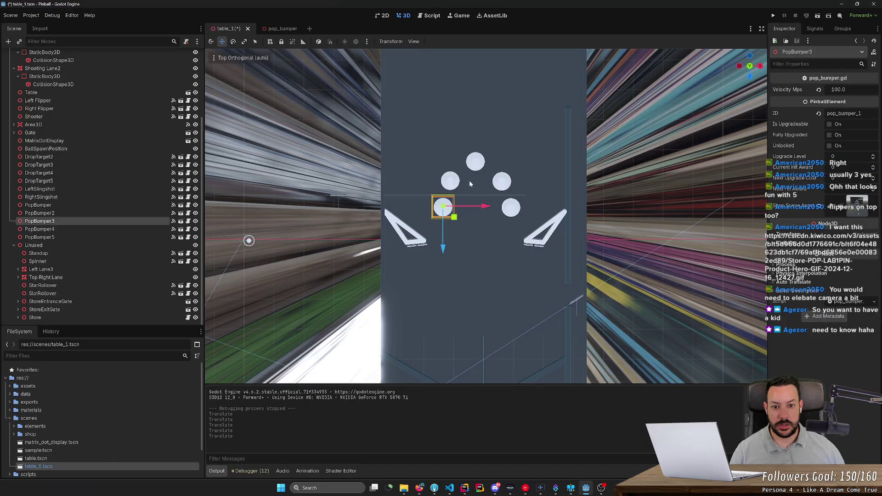
pyautogui.click(456, 182)
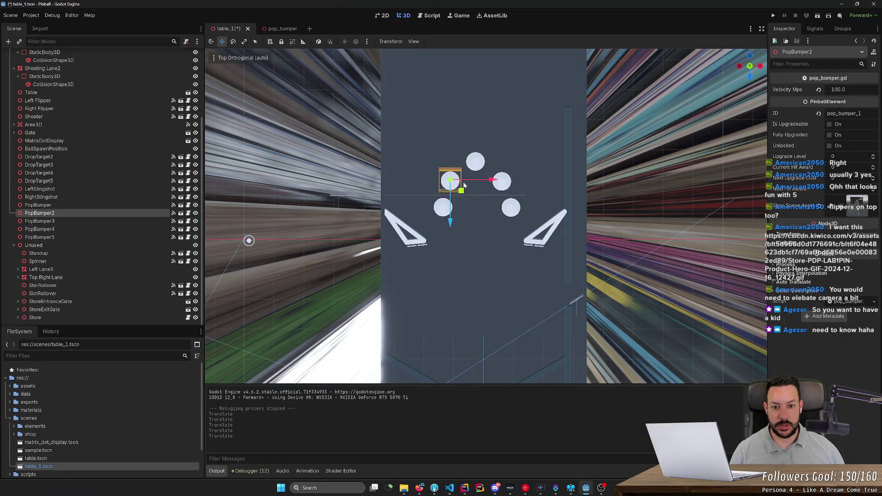
pyautogui.click(502, 180)
pyautogui.moveTo(542, 181); pyautogui.dragTo(538, 182)
pyautogui.click(572, 164)
pyautogui.hotkey('alt', 'Tab')
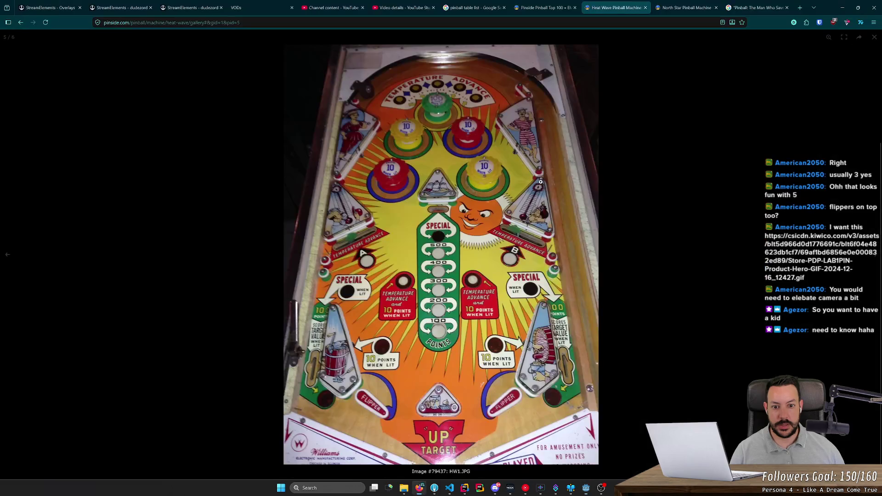
pyautogui.hotkey('alt', 'Tab')
pyautogui.moveTo(459, 171)
pyautogui.mouseDown()
pyautogui.moveTo(520, 216)
pyautogui.moveTo(476, 191)
pyautogui.mouseUp()
pyautogui.hotkey('ctrl', 'z')
# Box-select the five pop bumpers, raise them up the table, and save
pyautogui.moveTo(329, 132)
pyautogui.mouseDown()
pyautogui.moveTo(517, 183)
pyautogui.moveTo(550, 218)
pyautogui.moveTo(532, 223)
pyautogui.mouseUp()
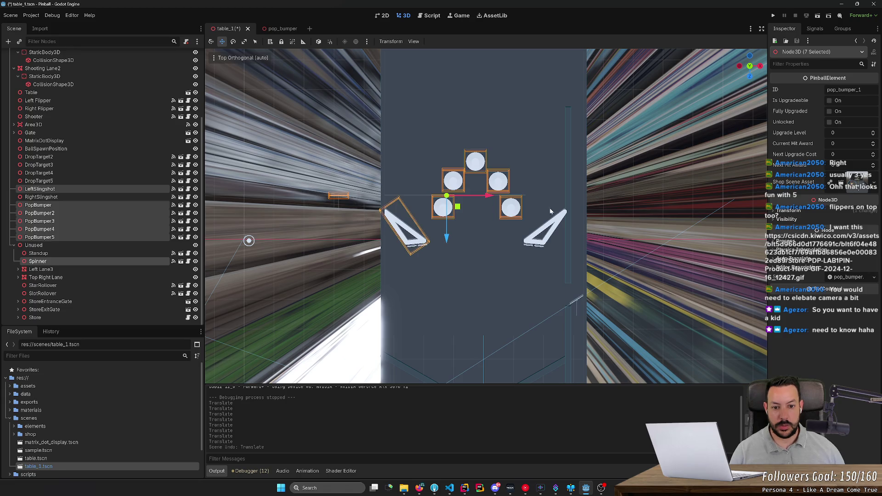
pyautogui.click(471, 139)
pyautogui.moveTo(423, 117)
pyautogui.mouseDown()
pyautogui.moveTo(527, 232)
pyautogui.moveTo(478, 201)
pyautogui.mouseUp()
pyautogui.hotkey('ctrl', 's')
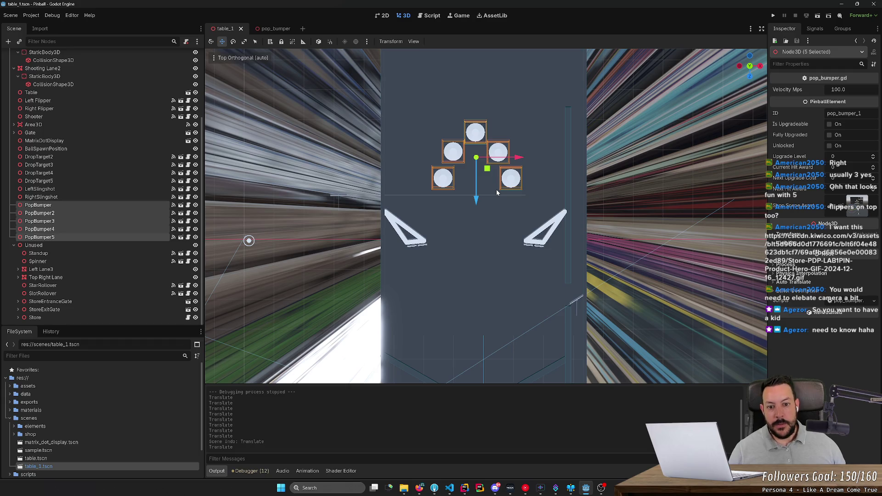
# Duplicate LeftSlingshot, move the copy above the left flipper, and rotate it near-vertical
pyautogui.scroll(-1, 471, 266)
pyautogui.scroll(-10, 471, 267)
pyautogui.scroll(3, 474, 194)
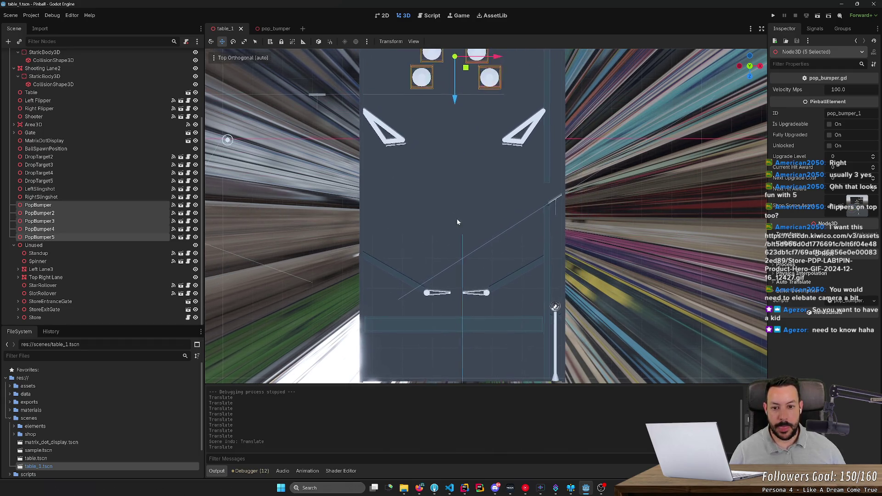
pyautogui.click(408, 143)
pyautogui.hotkey('ctrl', 'd')
pyautogui.moveTo(400, 155)
pyautogui.mouseDown()
pyautogui.moveTo(415, 281)
pyautogui.moveTo(431, 276)
pyautogui.moveTo(416, 266)
pyautogui.moveTo(437, 286)
pyautogui.moveTo(414, 252)
pyautogui.mouseUp()
pyautogui.press('e')
pyautogui.hotkey('alt', 'Tab')
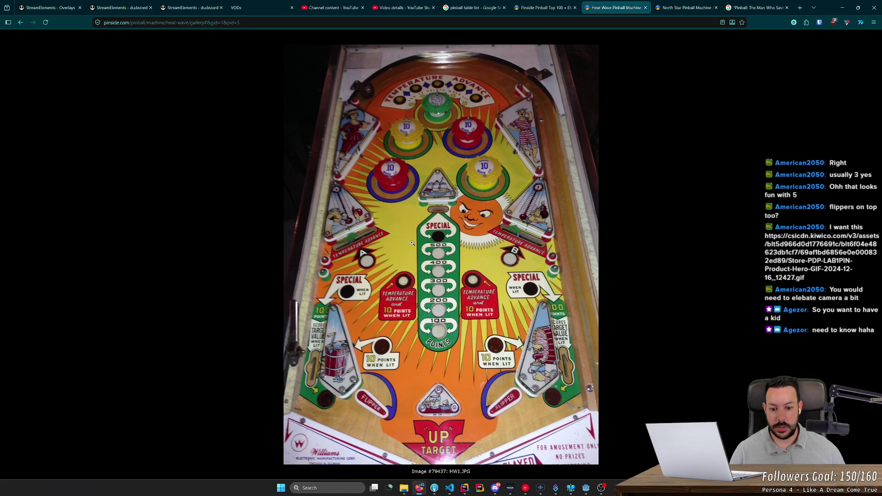
# Reopen the North Star playfield photo and zoom into its details
pyautogui.click(685, 7)
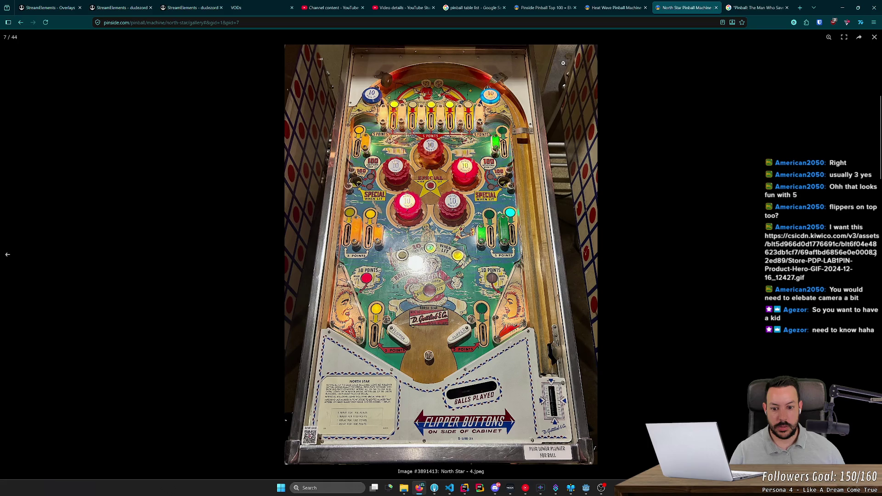
pyautogui.press('Escape')
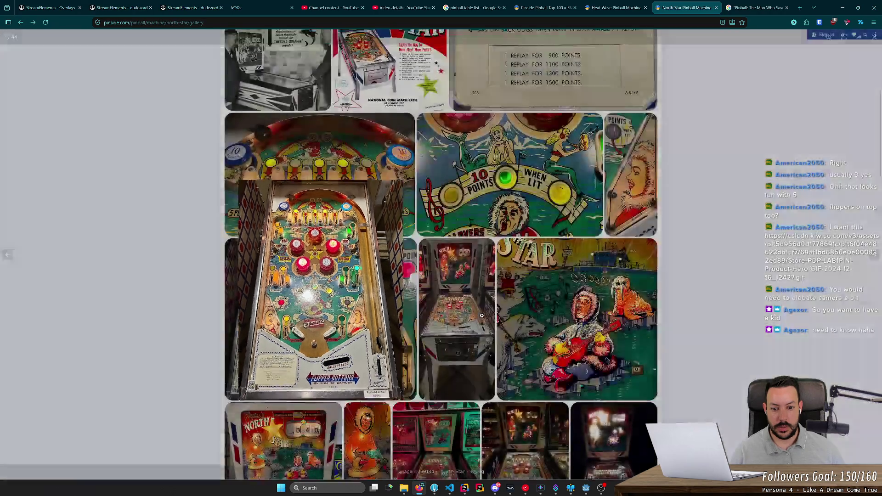
pyautogui.click(395, 304)
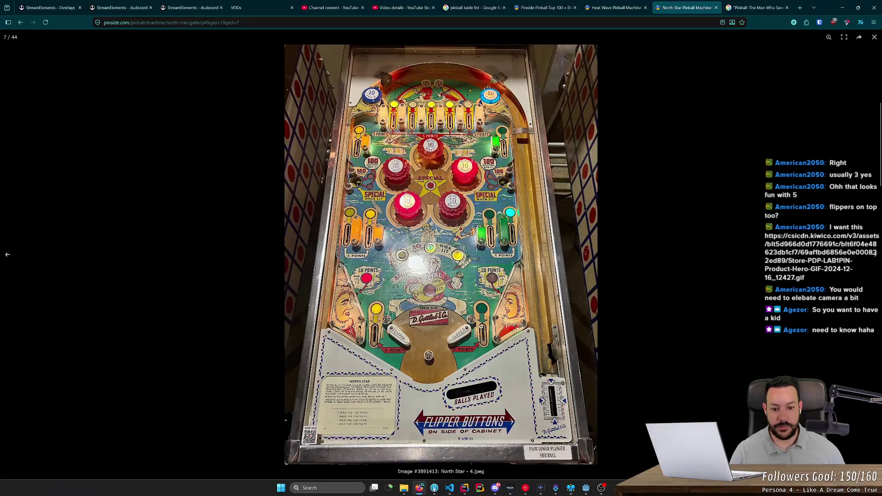
pyautogui.click(395, 304)
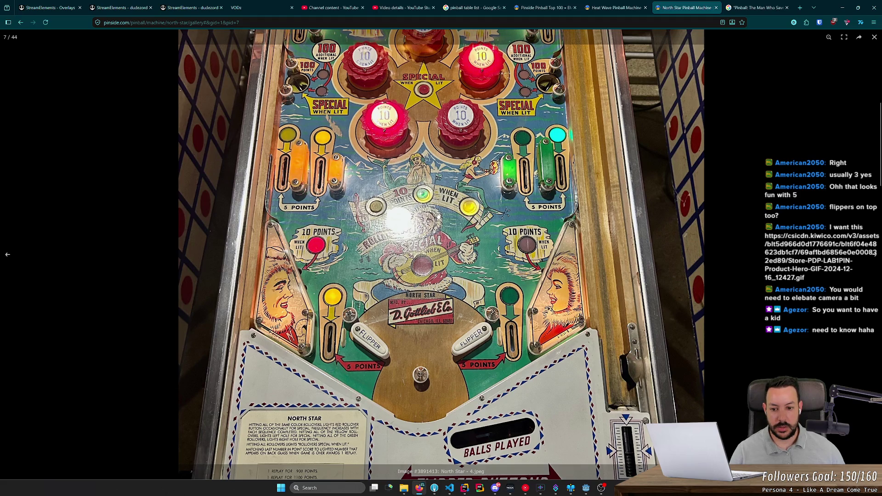
pyautogui.hotkey('alt', 'Tab')
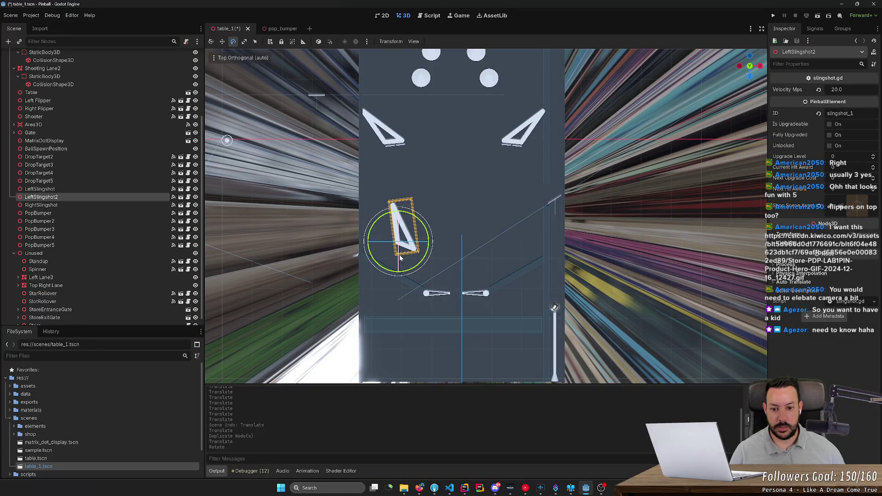
pyautogui.hotkey('alt', 'Tab')
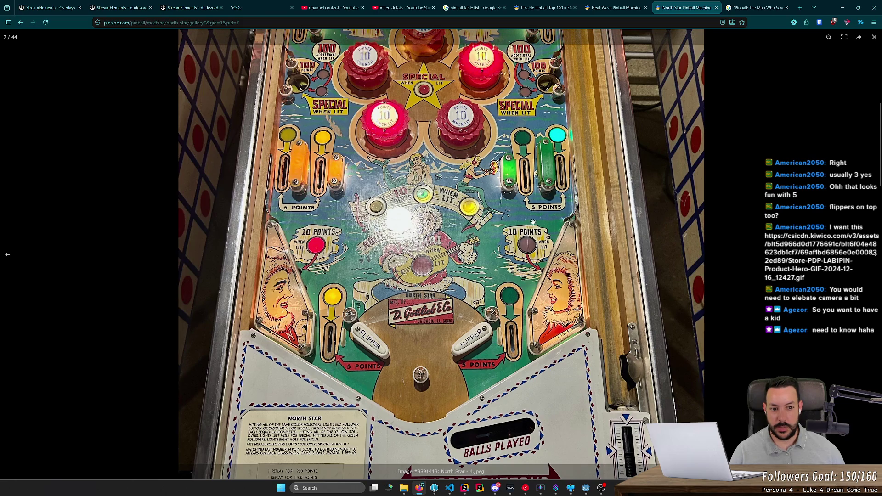
# Close the search and reference machine pages, keeping the Pinside Top 100 list
pyautogui.click(610, 8)
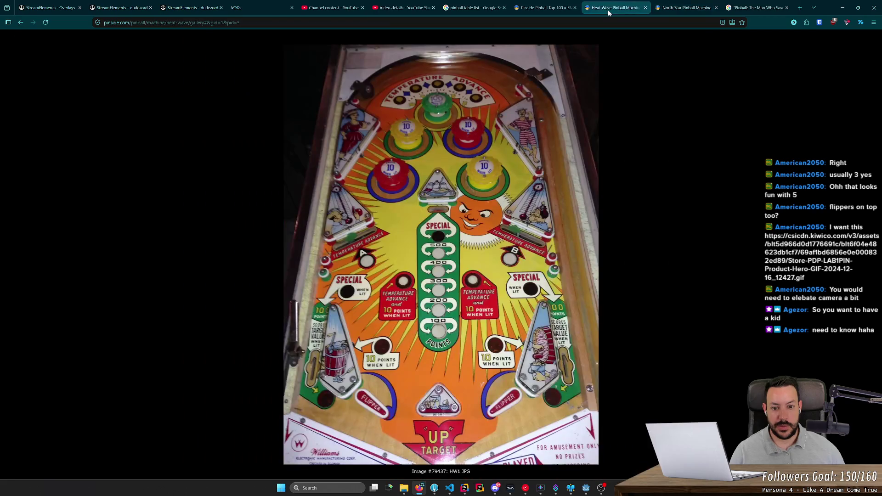
pyautogui.click(547, 7)
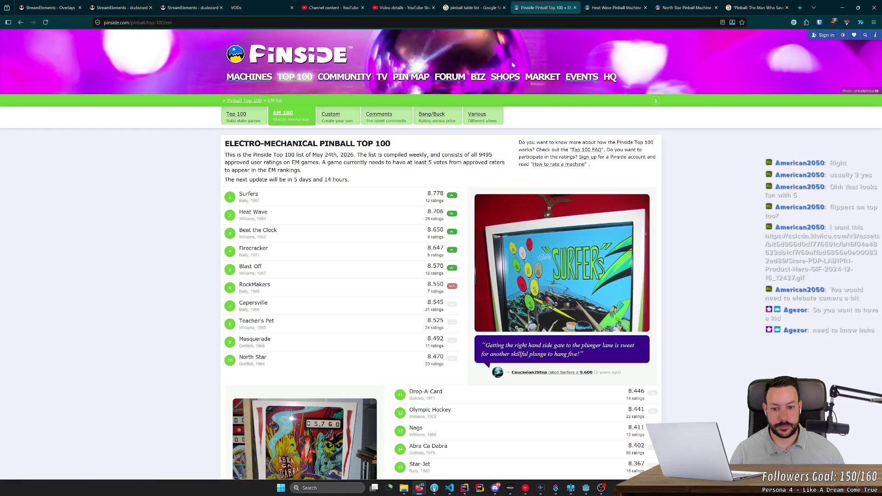
pyautogui.scroll(-15, 359, 294)
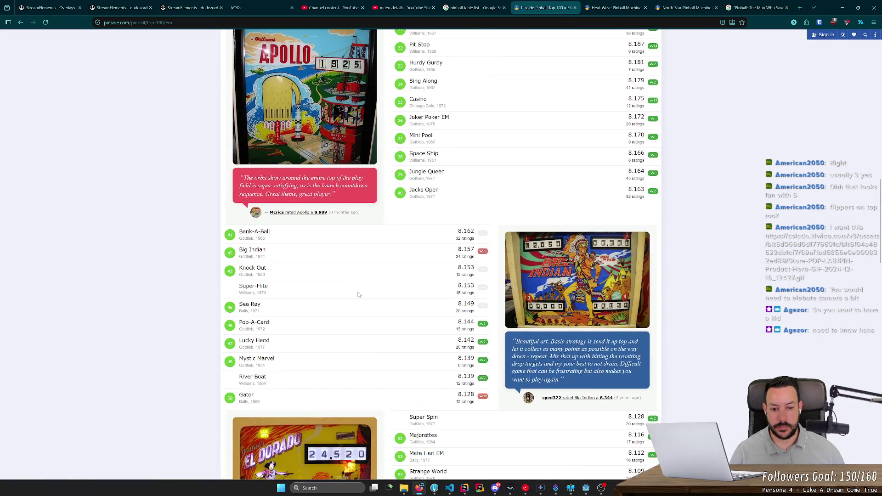
pyautogui.scroll(-5, 358, 294)
pyautogui.click(504, 8)
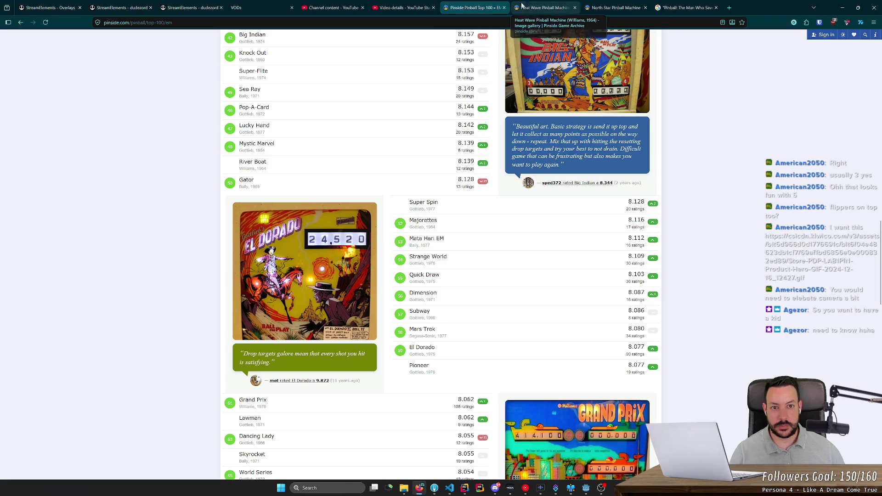
pyautogui.click(574, 7)
pyautogui.click(575, 8)
pyautogui.click(575, 8)
pyautogui.scroll(-5, 168, 322)
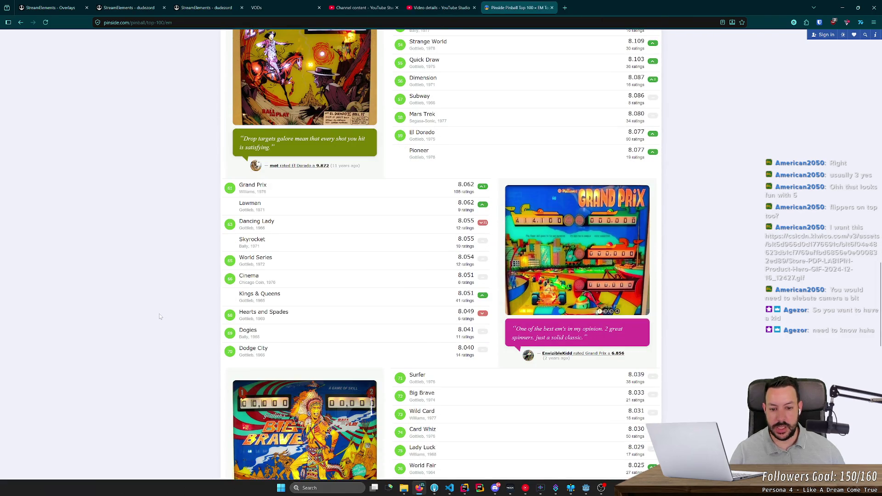
pyautogui.scroll(-10, 142, 316)
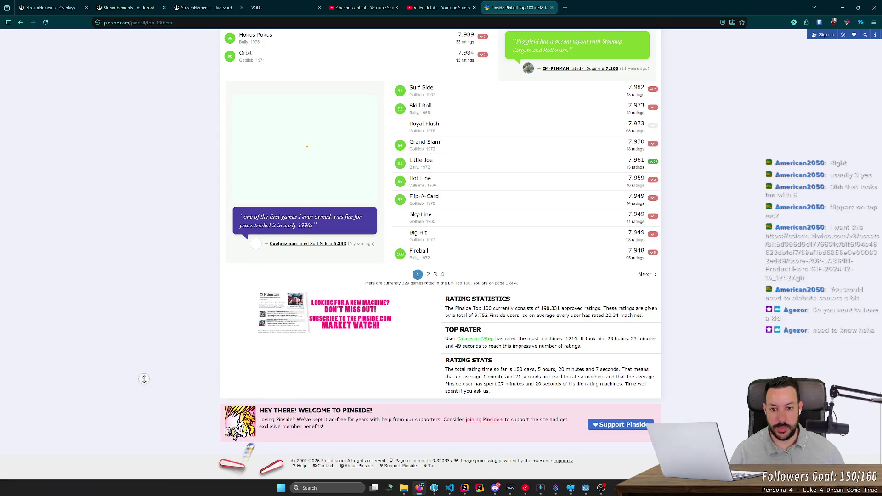
pyautogui.scroll(20, 144, 379)
# Open Tales of the Arabian Nights from the solid-state Top 100 in a new tab
pyautogui.click(243, 118)
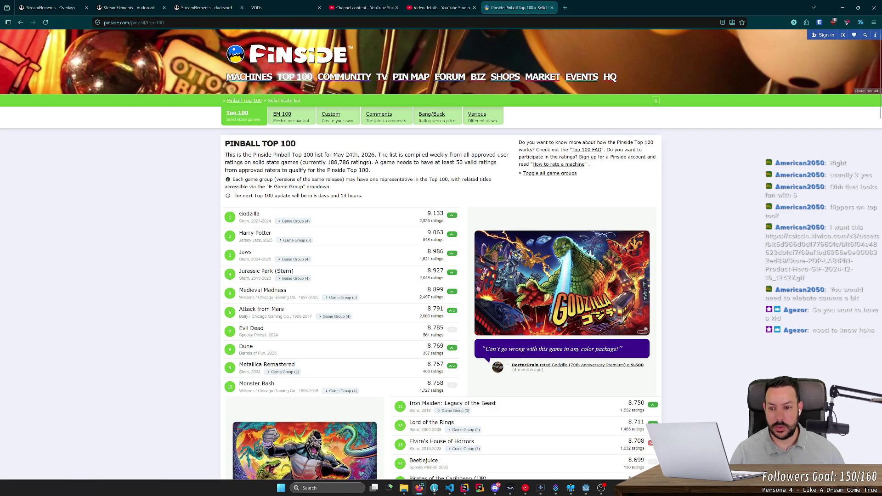
pyautogui.scroll(-8, 196, 250)
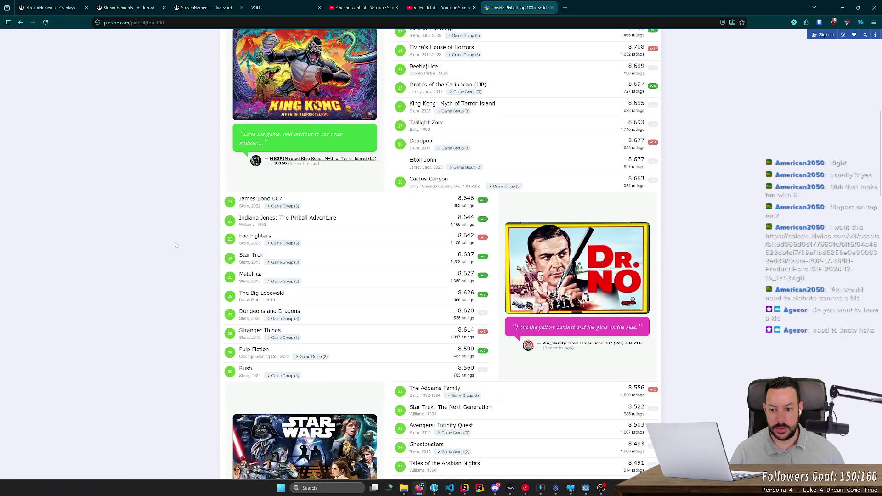
pyautogui.scroll(-3, 175, 245)
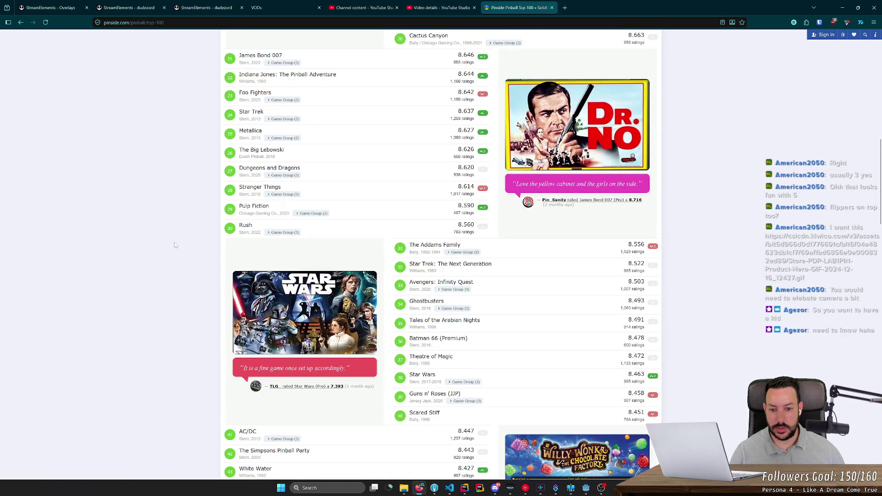
pyautogui.middleClick(424, 320)
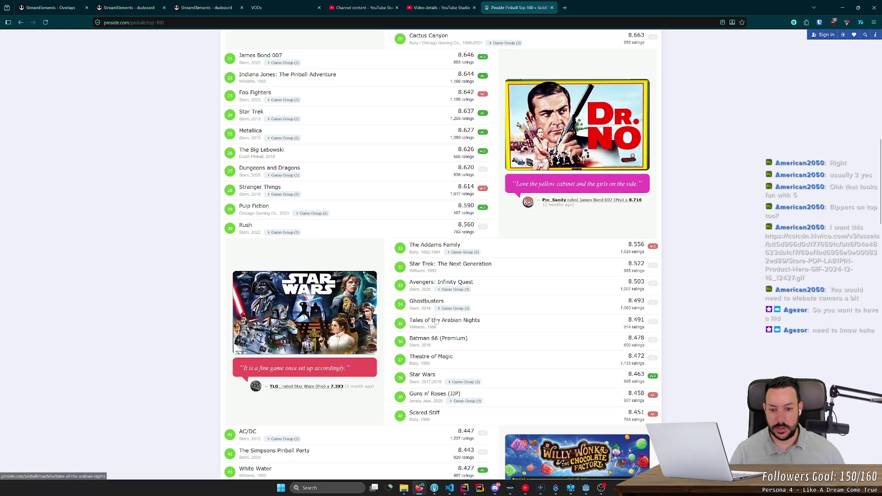
pyautogui.click(588, 3)
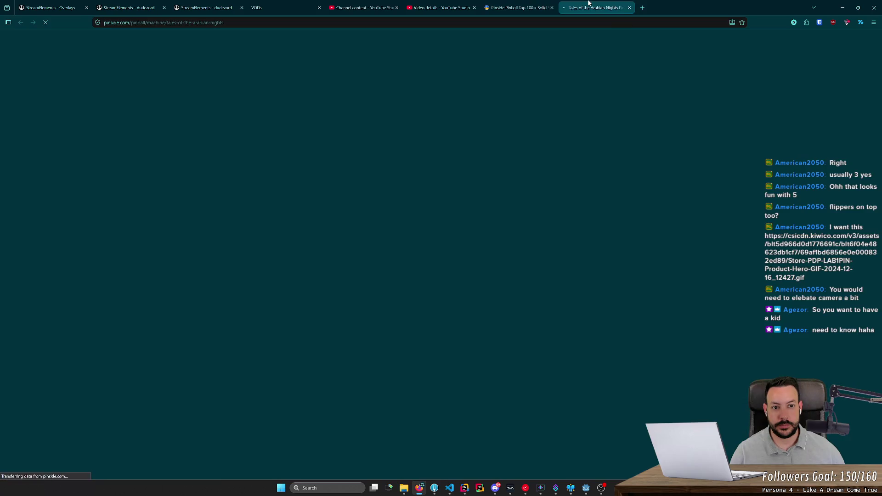
# View the first Tales of the Arabian Nights gallery photo, then close that page
pyautogui.scroll(-4, 184, 199)
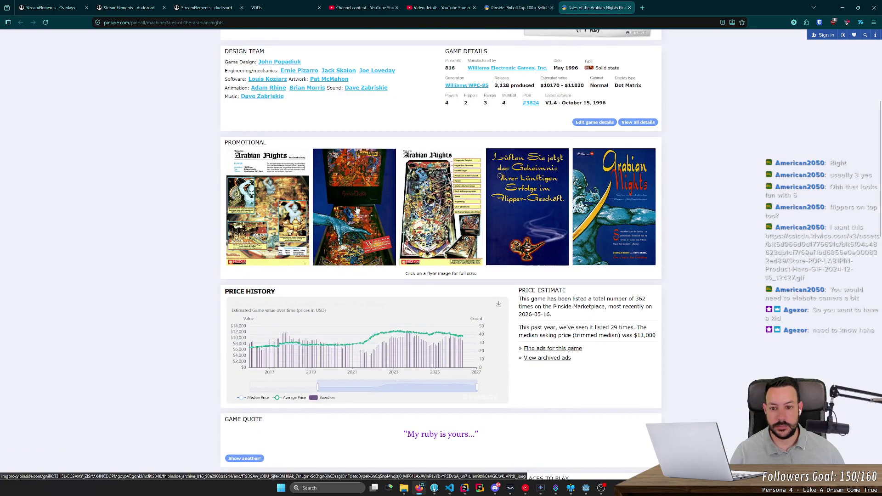
pyautogui.scroll(-5, 361, 215)
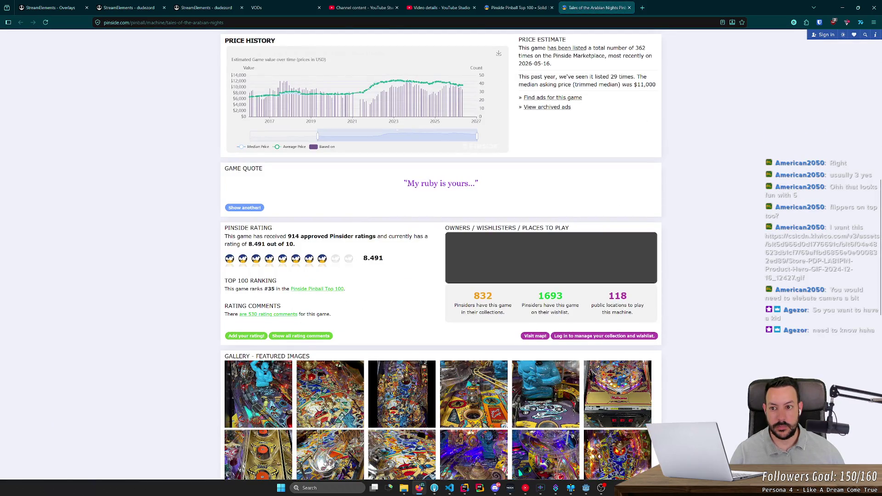
pyautogui.scroll(-6, 365, 235)
pyautogui.click(384, 185)
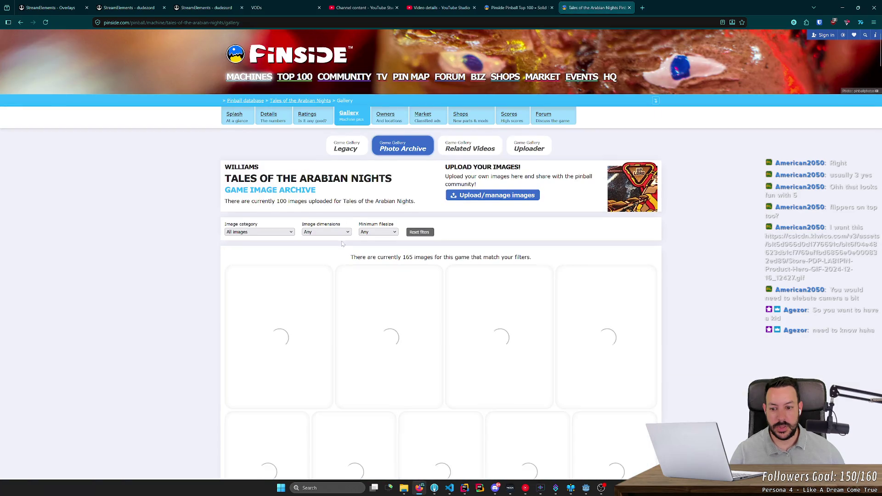
pyautogui.scroll(-3, 256, 222)
pyautogui.click(278, 193)
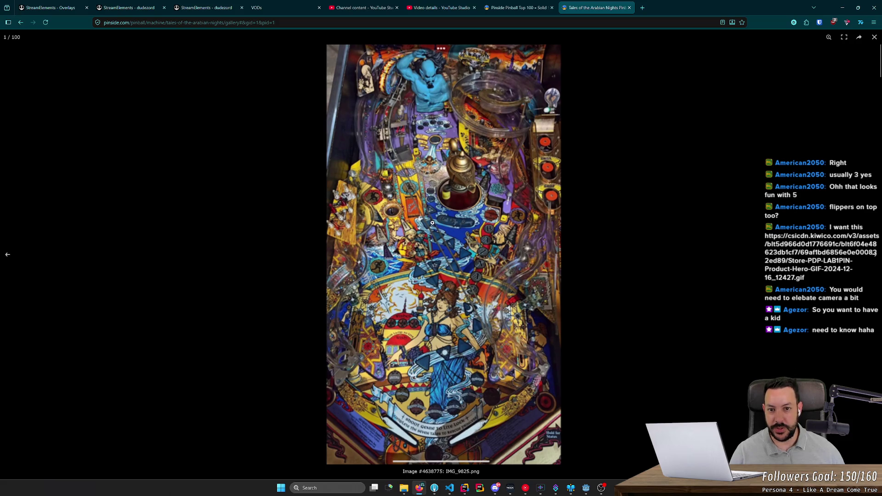
pyautogui.click(629, 7)
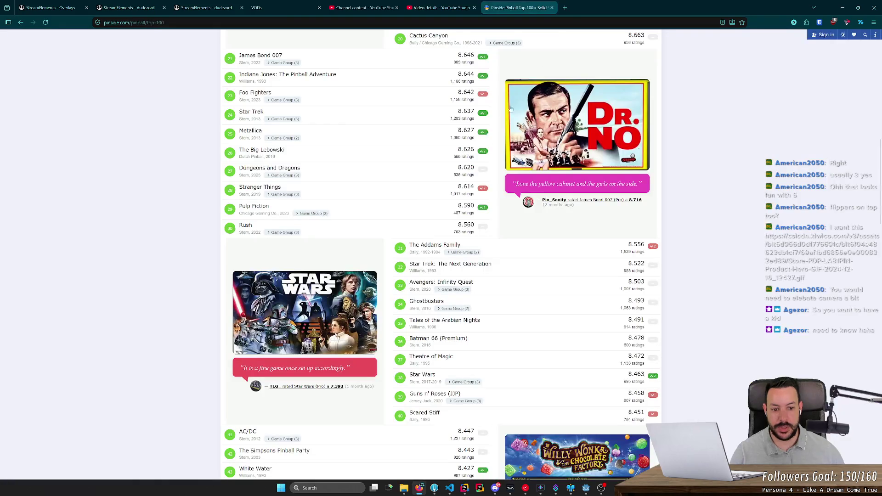
# Open Indiana Jones: The Pinball Adventure from the Top 100 list in a new tab
pyautogui.scroll(-4, 203, 215)
pyautogui.scroll(15, 180, 211)
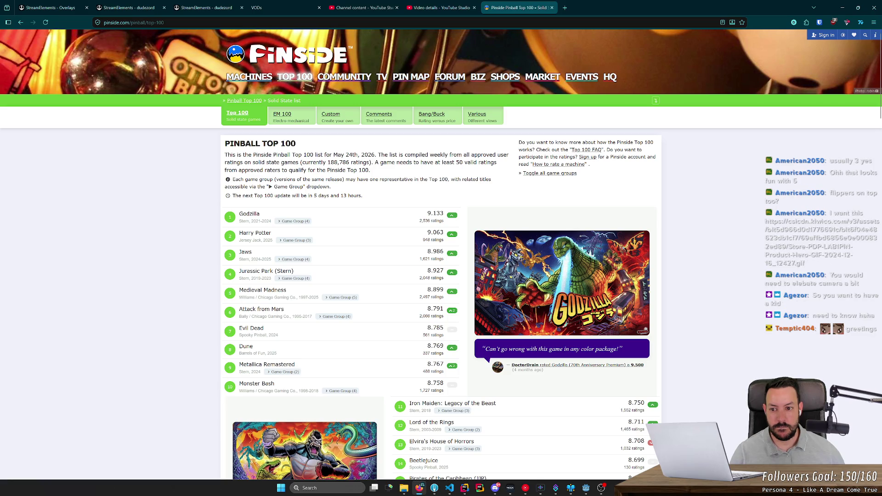
pyautogui.scroll(-7, 183, 220)
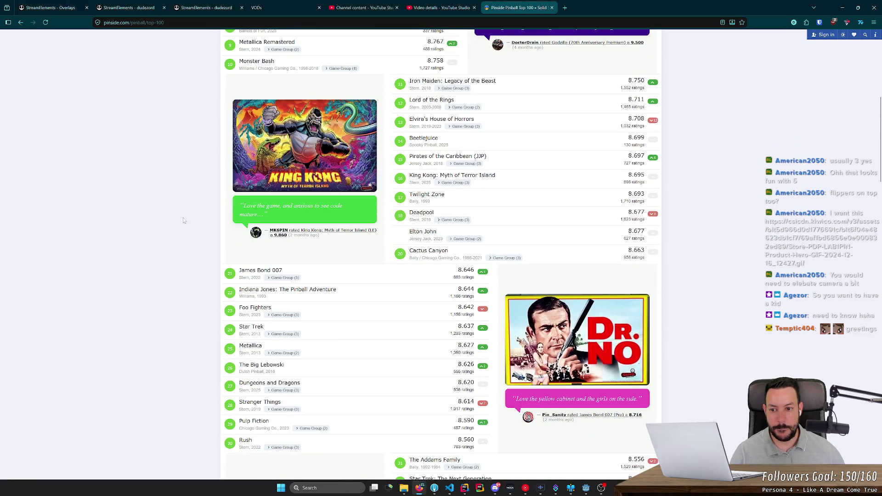
pyautogui.middleClick(300, 290)
pyautogui.click(596, 7)
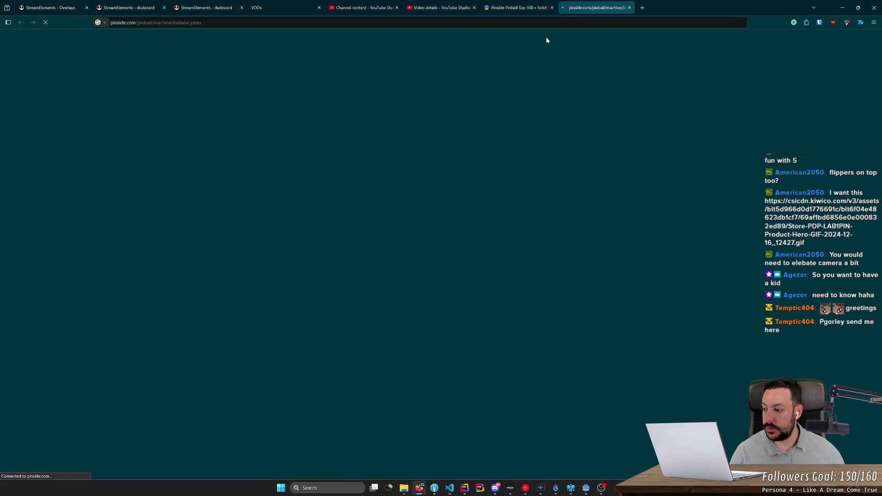
# Enter the full Indiana Jones gallery and enlarge the slingshot-and-lane close-up (photo 52 of 100)
pyautogui.scroll(-6, 370, 205)
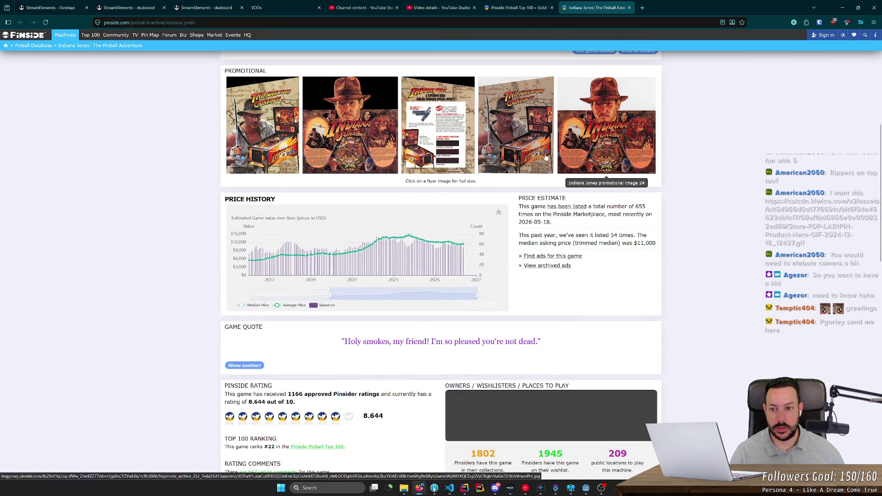
pyautogui.scroll(-5, 546, 157)
pyautogui.scroll(-3, 490, 196)
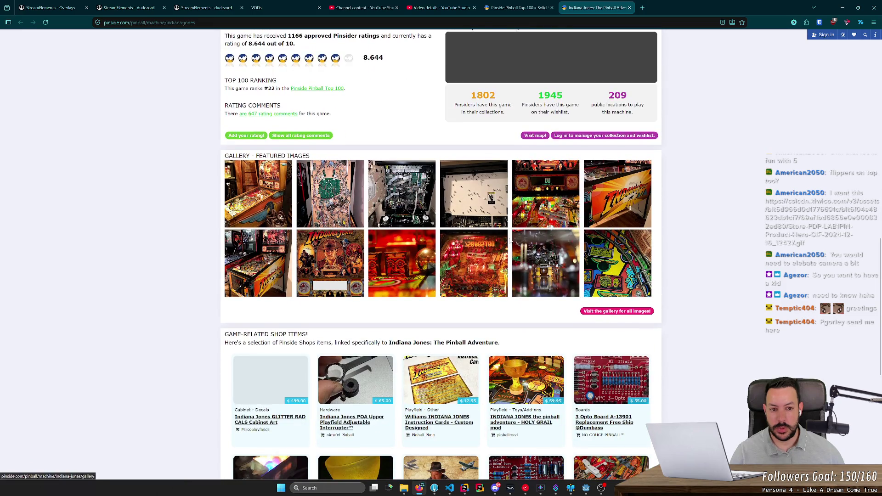
pyautogui.click(604, 311)
pyautogui.scroll(-1, 207, 231)
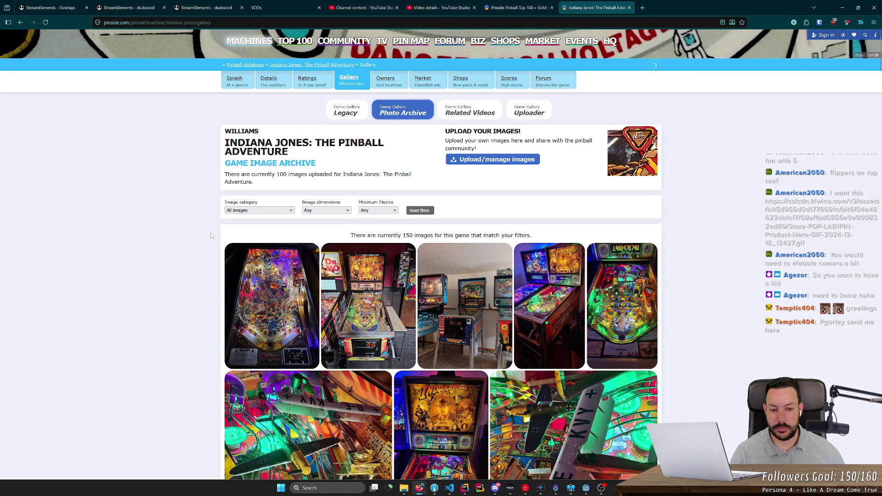
pyautogui.scroll(-10, 207, 234)
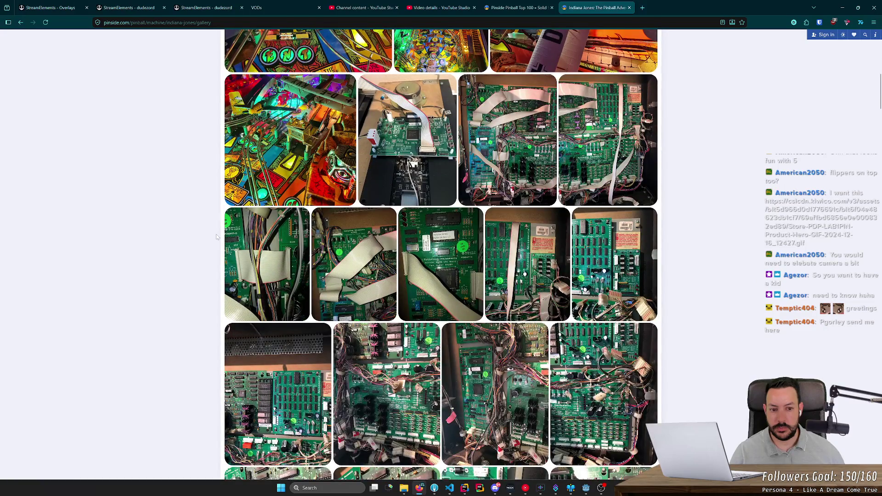
pyautogui.scroll(-20, 217, 237)
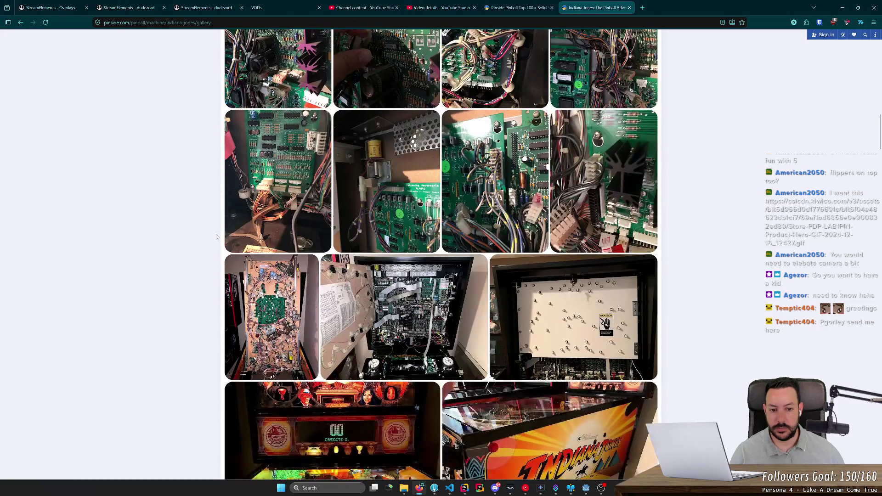
pyautogui.scroll(-12, 217, 237)
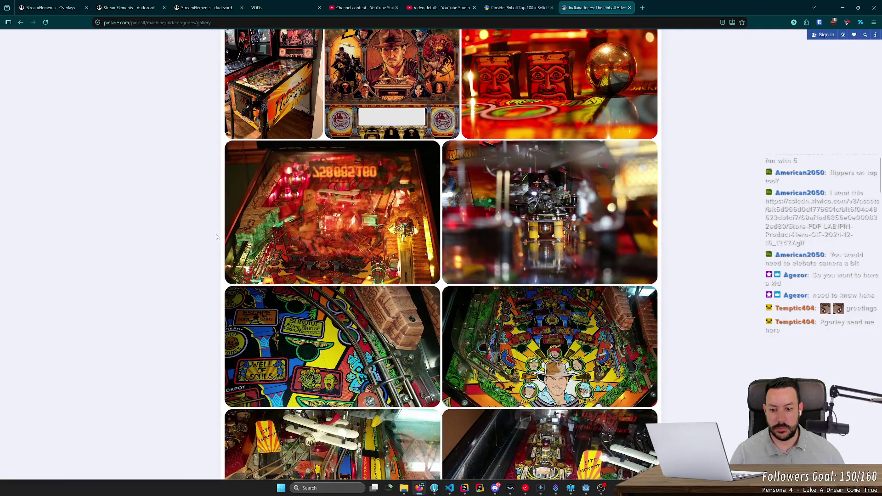
pyautogui.scroll(-13, 217, 237)
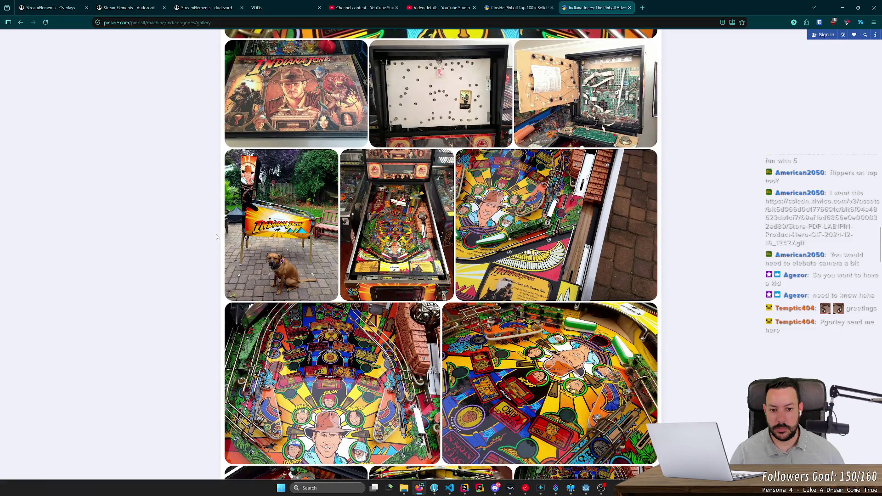
pyautogui.click(551, 236)
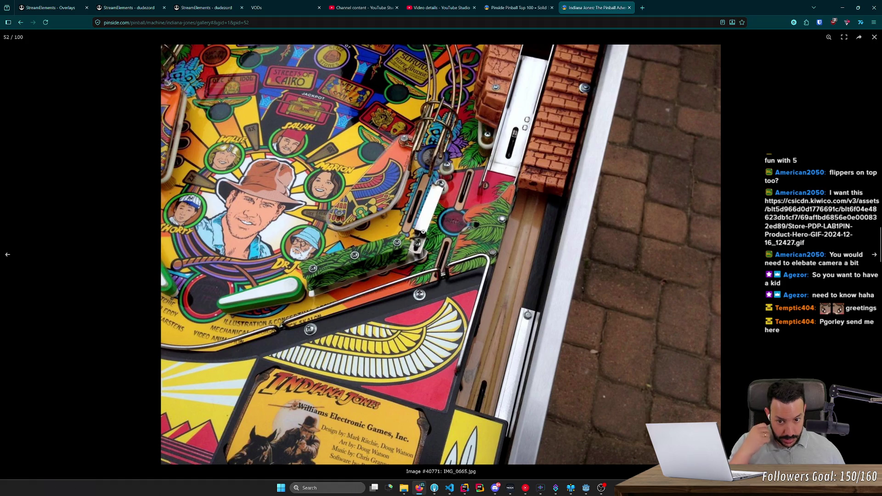
# Reopen the closed Indiana Jones gallery photo alongside the Godot editor
pyautogui.click(629, 8)
pyautogui.hotkey('alt', 'Tab')
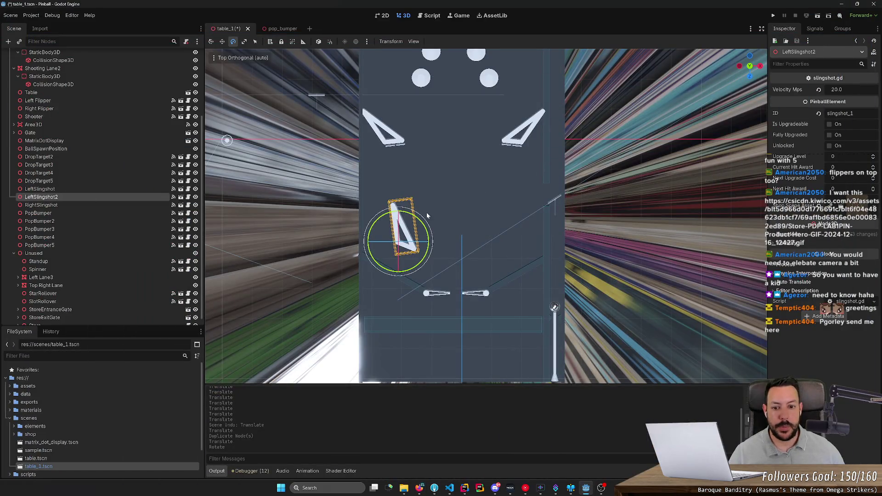
pyautogui.press('r')
pyautogui.press('w')
pyautogui.hotkey('alt', 'Tab')
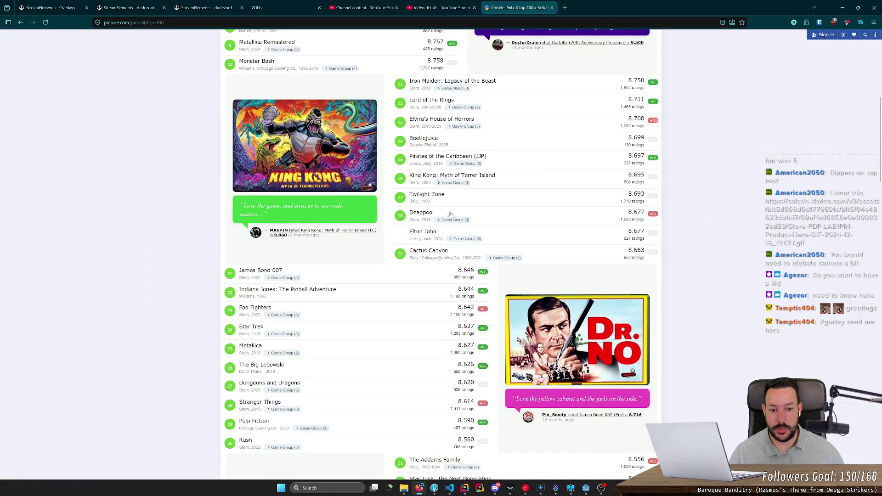
pyautogui.hotkey('ctrl', 'shift', 't')
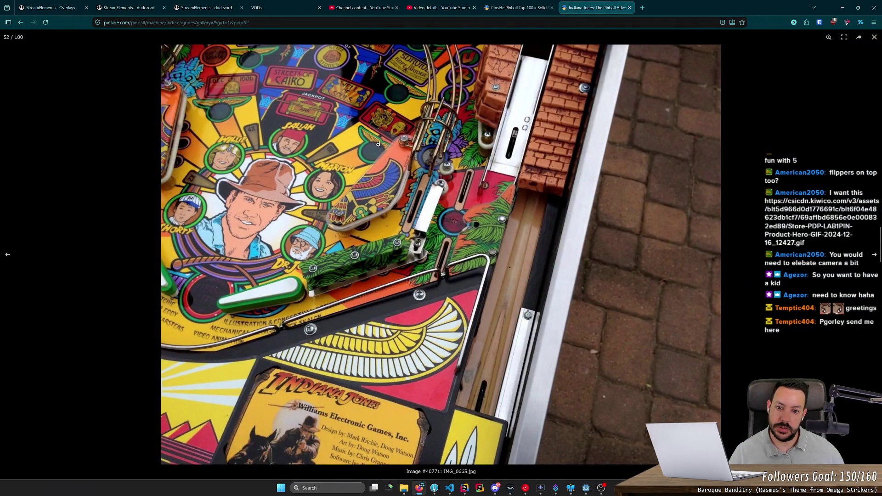
pyautogui.hotkey('alt', 'Tab')
pyautogui.hotkey('alt', 'Tab')
pyautogui.hotkey('alt', 'Tab')
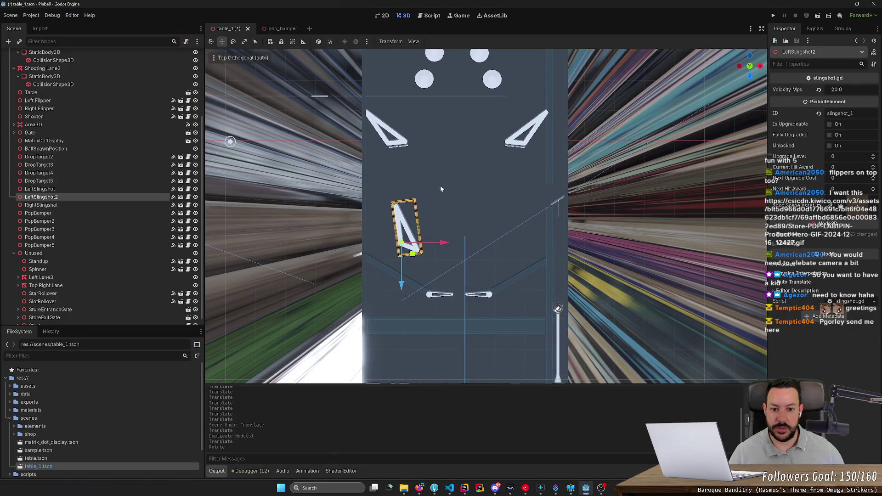
pyautogui.scroll(-1, 440, 185)
pyautogui.scroll(1, 461, 188)
# Drag LeftSlingshot2 slightly lower on the table with the move gizmo
pyautogui.press('r')
pyautogui.press('e')
pyautogui.hotkey('alt', 'Tab')
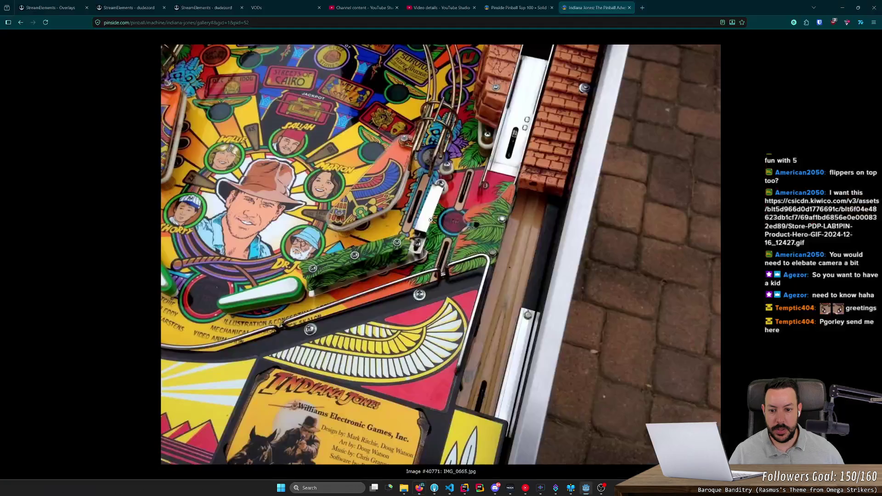
pyautogui.hotkey('alt', 'Tab')
pyautogui.press('r')
pyautogui.press('e')
pyautogui.press('w')
pyautogui.moveTo(425, 227); pyautogui.dragTo(431, 246)
# Compare the new slingshot placement against the Indiana Jones reference photo
pyautogui.hotkey('alt', 'Tab')
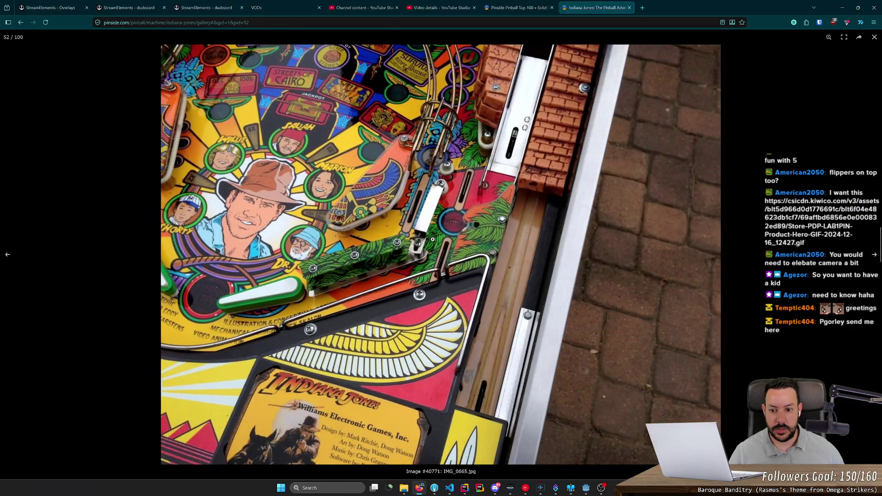
pyautogui.hotkey('alt', 'Tab')
pyautogui.hotkey('alt', 'Tab')
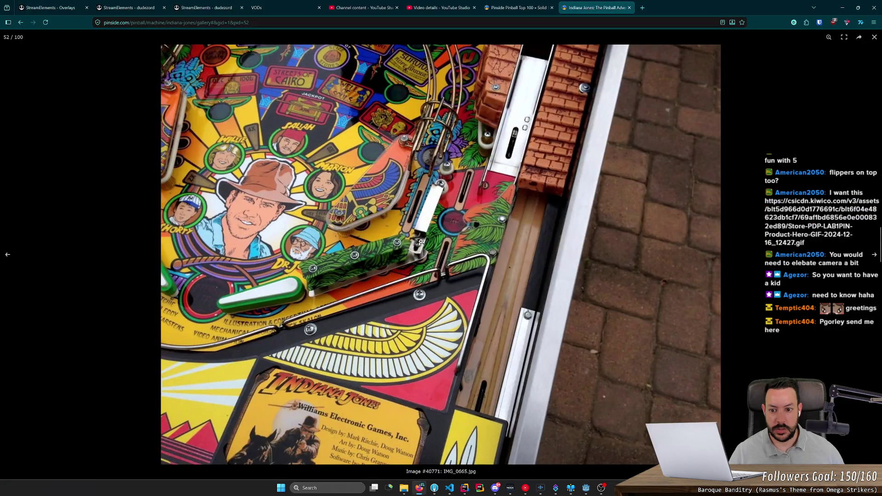
pyautogui.hotkey('alt', 'Tab')
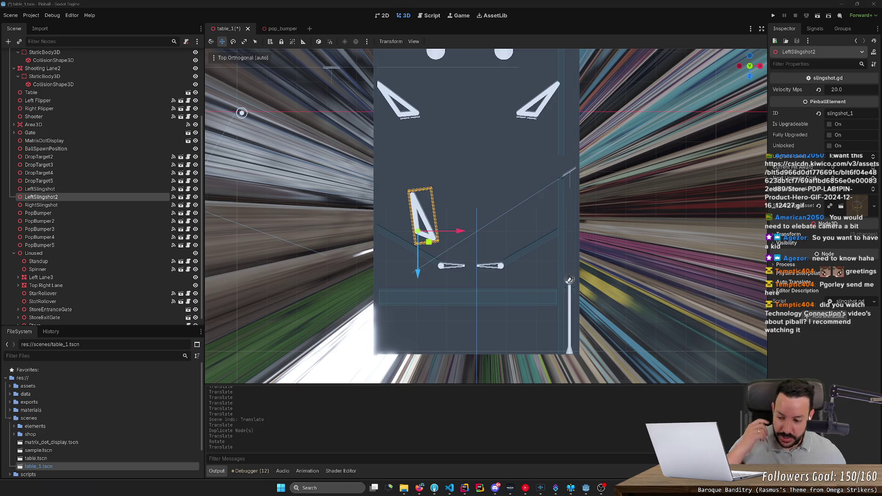
pyautogui.click(418, 488)
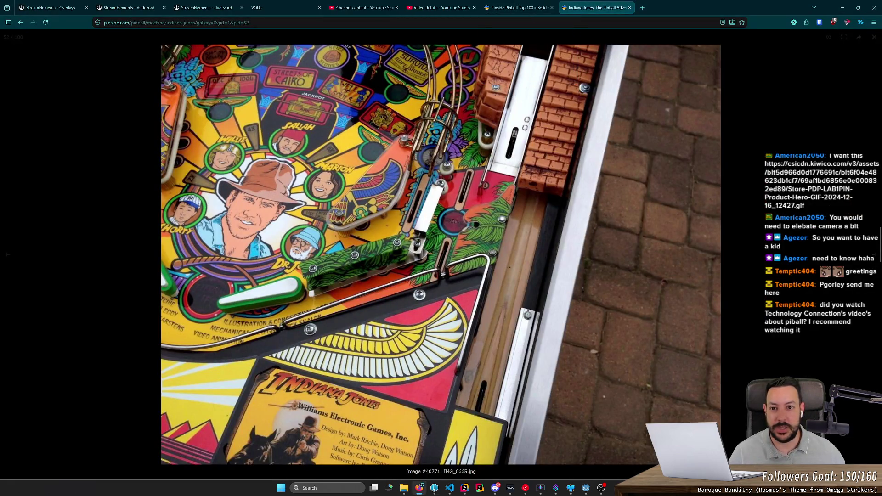
# Reopen the closed pinball pages and search Google for 'technology connection piball'
pyautogui.hotkey('ctrl', 'shift', 't')
pyautogui.hotkey('ctrl', 'shift', 't')
pyautogui.hotkey('ctrl', 'shift', 't')
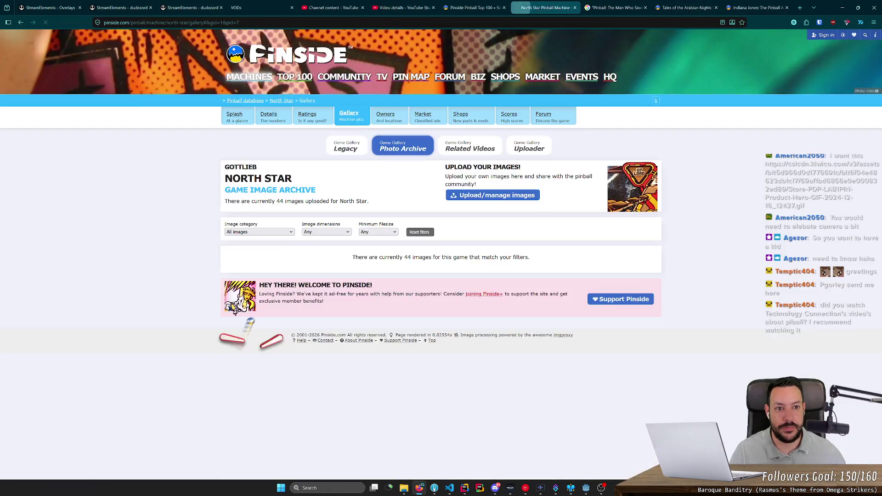
pyautogui.hotkey('ctrl', 't')
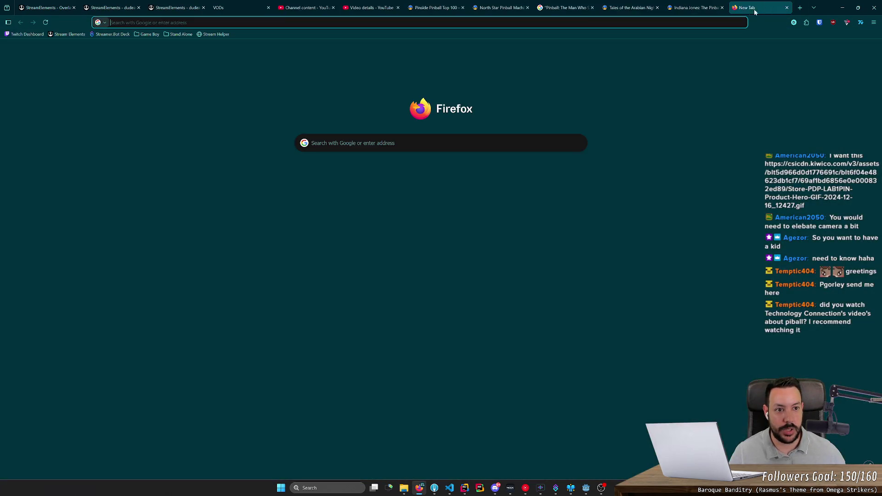
pyautogui.write('technology connection piball')
pyautogui.press('Return')
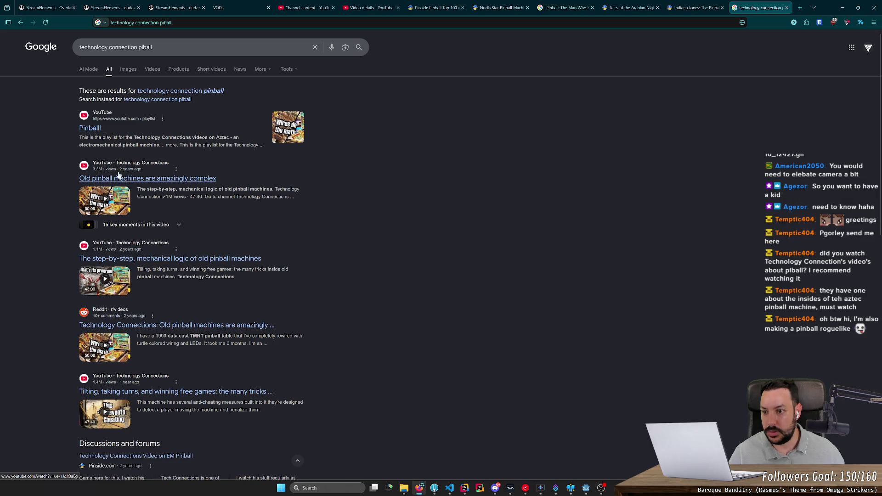
# Keep the Pinball! YouTube playlist in its own tab and close the search results tab
pyautogui.middleClick(98, 128)
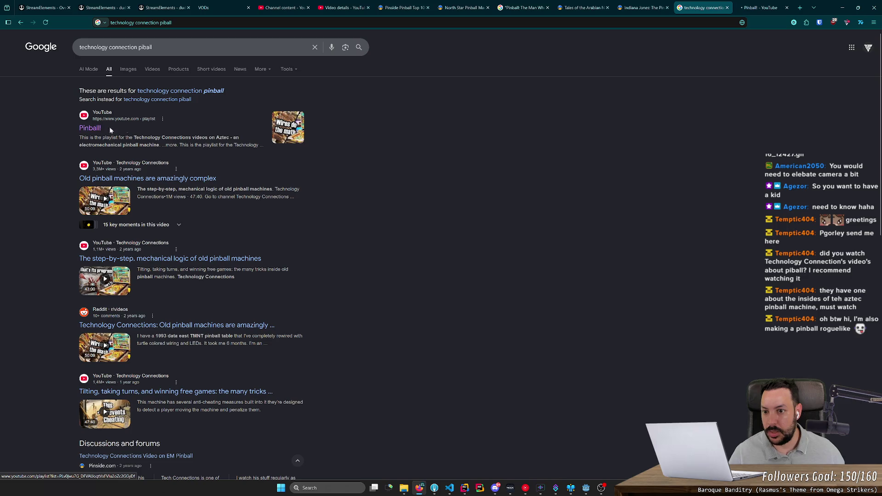
pyautogui.click(756, 6)
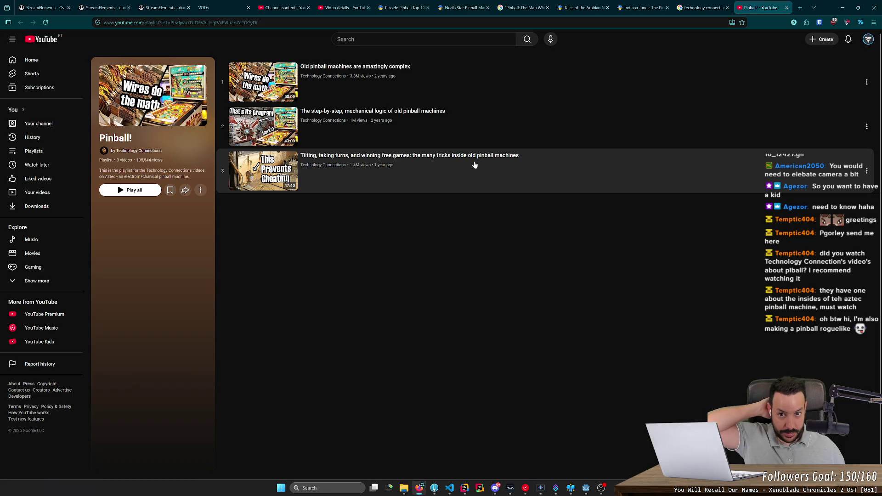
pyautogui.middleClick(693, 8)
pyautogui.moveTo(522, 8); pyautogui.dragTo(645, 8)
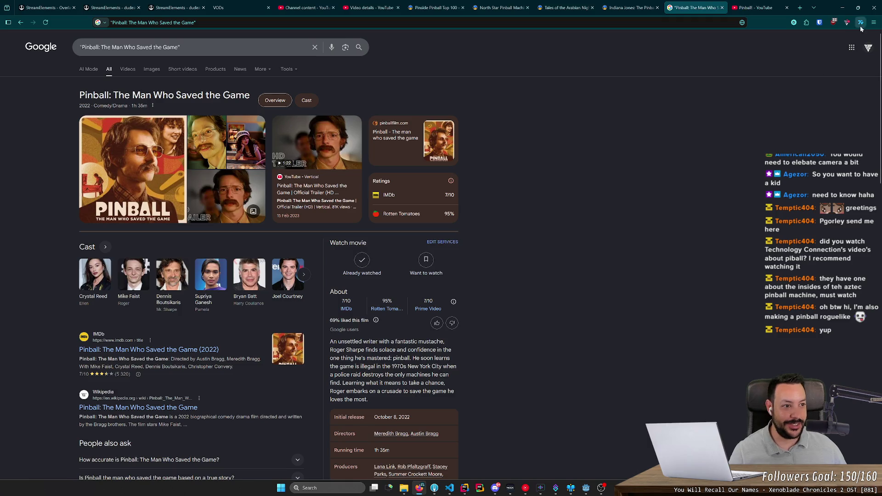
# Minimise the Google Search browser so the Godot table_1 scene is back in front
pyautogui.click(842, 7)
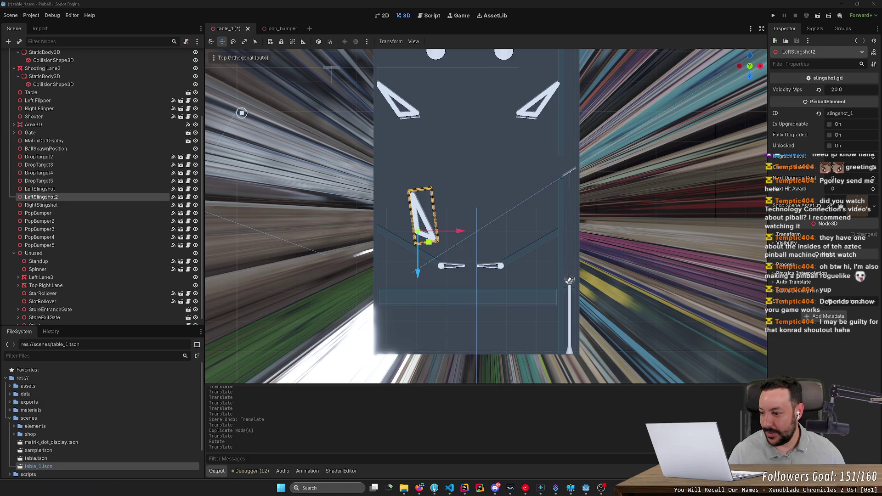
# Save the table_1 scene with LeftSlingshot2 above the left flipper, viewed in perspective
pyautogui.scroll(-1, 92, 285)
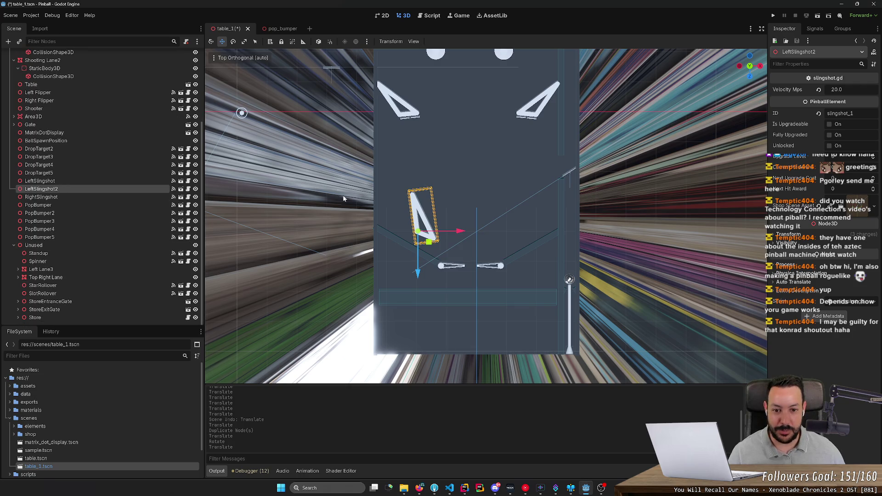
pyautogui.moveTo(494, 270); pyautogui.dragTo(490, 256)
pyautogui.hotkey('ctrl', 's')
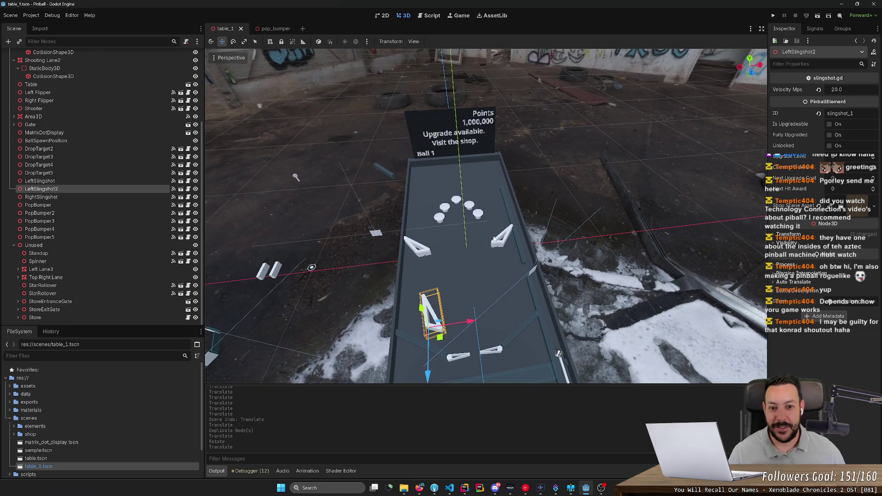
pyautogui.scroll(3, 475, 302)
pyautogui.scroll(2, 459, 328)
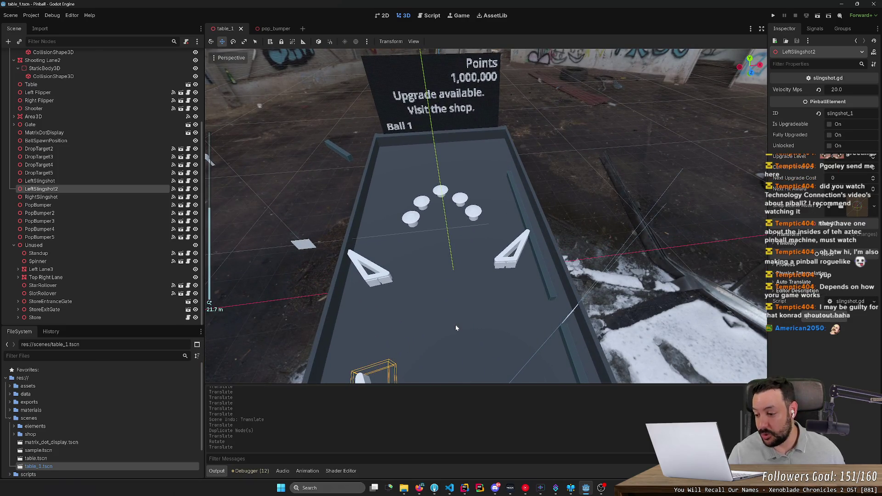
pyautogui.moveTo(438, 335)
pyautogui.mouseDown()
pyautogui.moveTo(446, 284)
pyautogui.moveTo(434, 338)
pyautogui.moveTo(500, 150)
pyautogui.moveTo(545, 190)
pyautogui.moveTo(400, 104)
pyautogui.mouseUp()
pyautogui.scroll(-3, 544, 190)
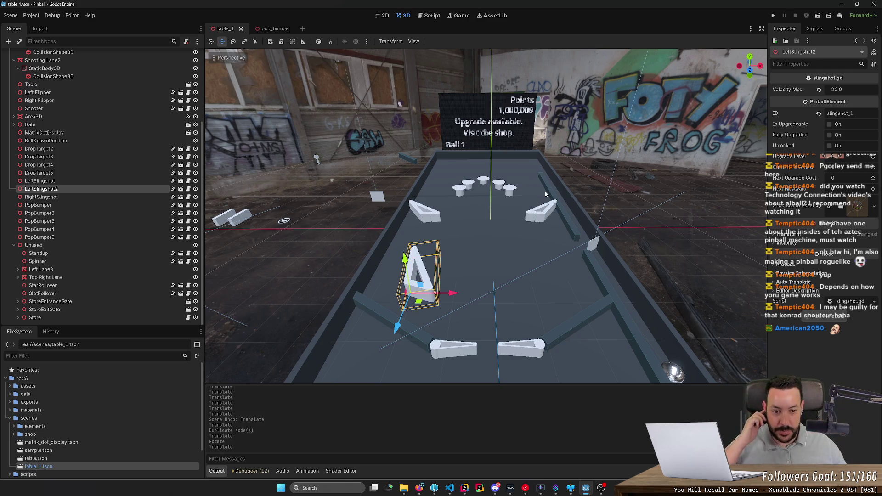
pyautogui.moveTo(546, 195)
pyautogui.mouseDown()
pyautogui.moveTo(487, 179)
pyautogui.moveTo(505, 181)
pyautogui.moveTo(441, 188)
pyautogui.moveTo(514, 182)
pyautogui.moveTo(459, 184)
pyautogui.moveTo(486, 183)
pyautogui.mouseUp()
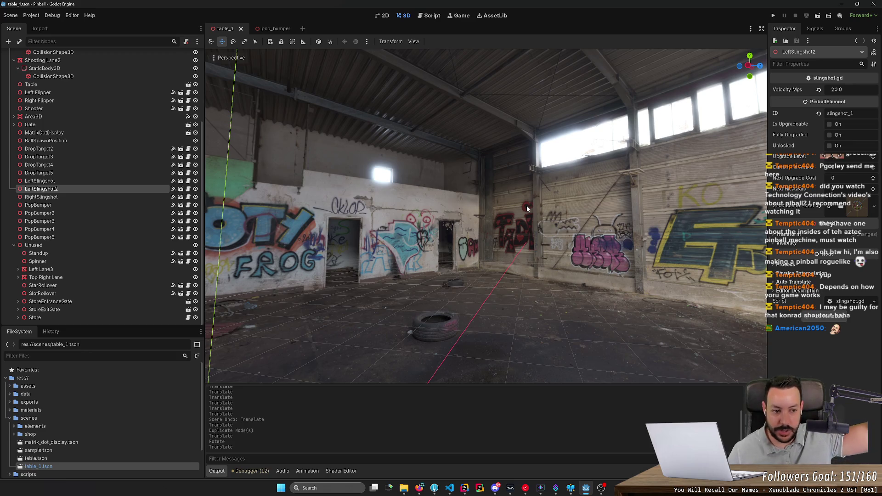
pyautogui.moveTo(524, 211)
pyautogui.mouseDown()
pyautogui.moveTo(473, 212)
pyautogui.moveTo(520, 217)
pyautogui.mouseUp()
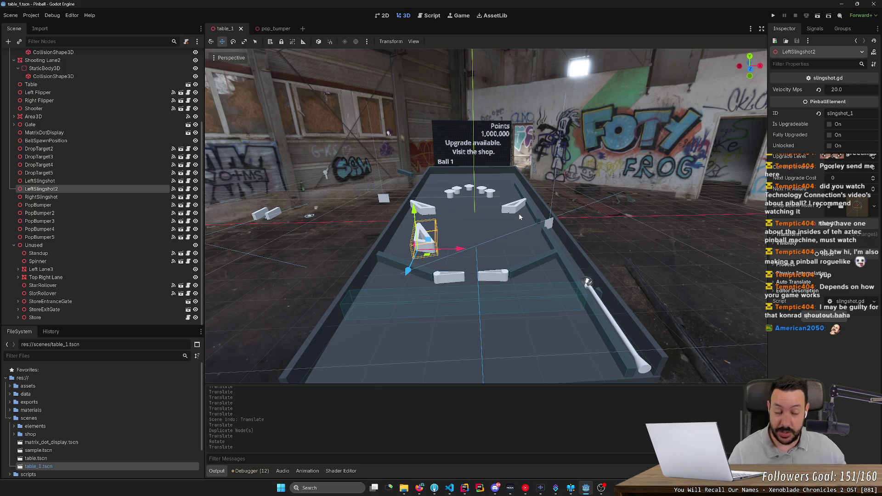
pyautogui.moveTo(520, 217); pyautogui.dragTo(520, 217)
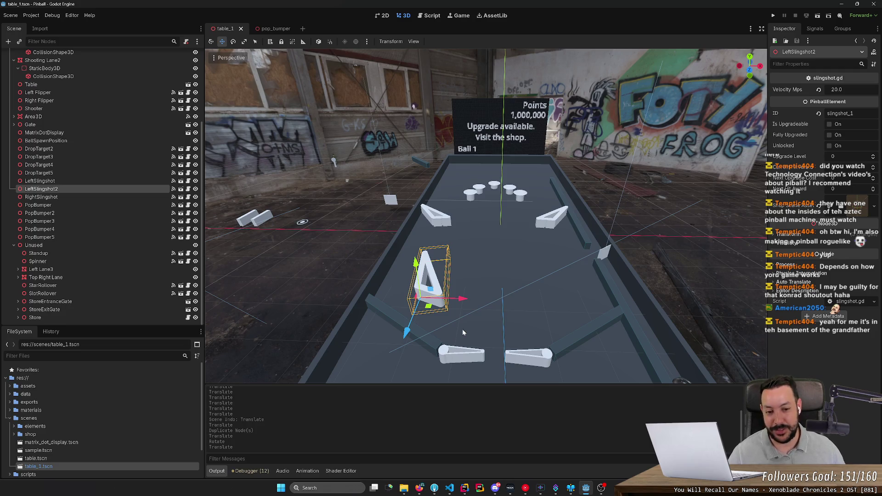
pyautogui.scroll(3, 462, 328)
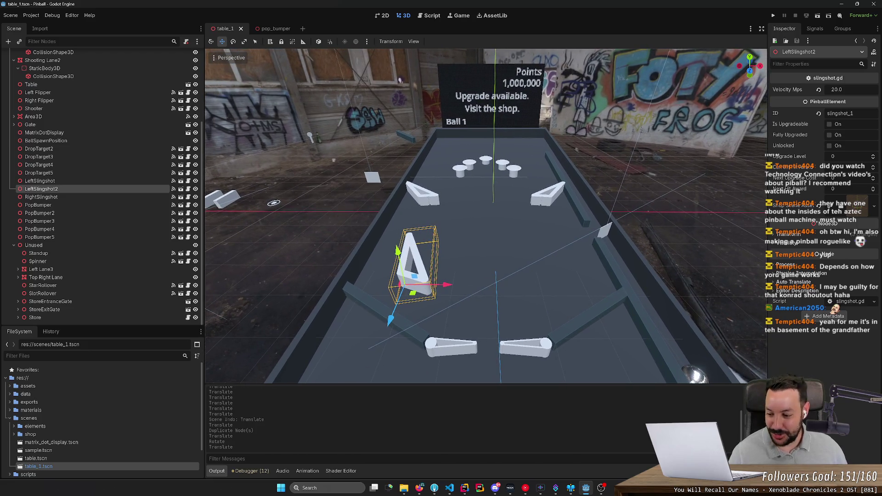
pyautogui.press('w')
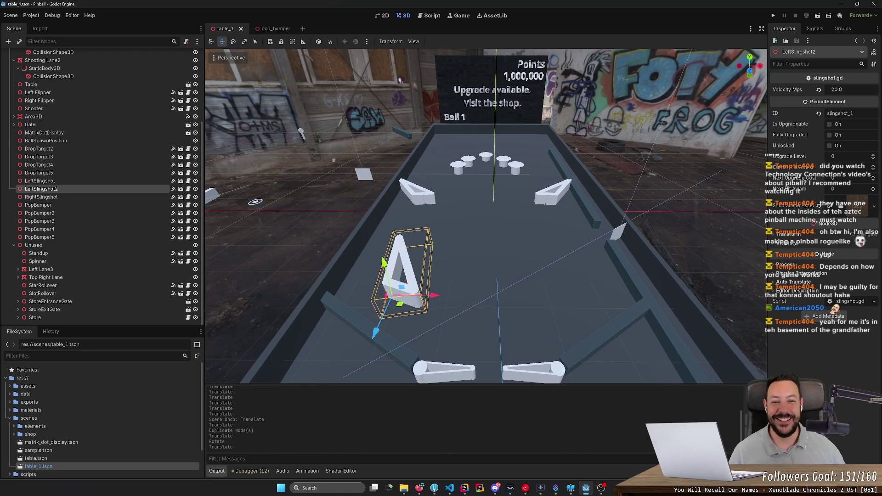
pyautogui.press('s')
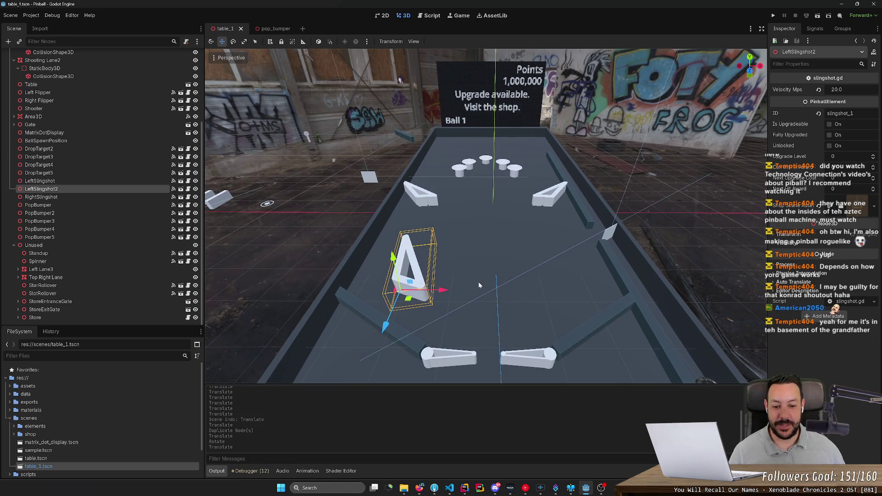
pyautogui.rightClick(478, 285)
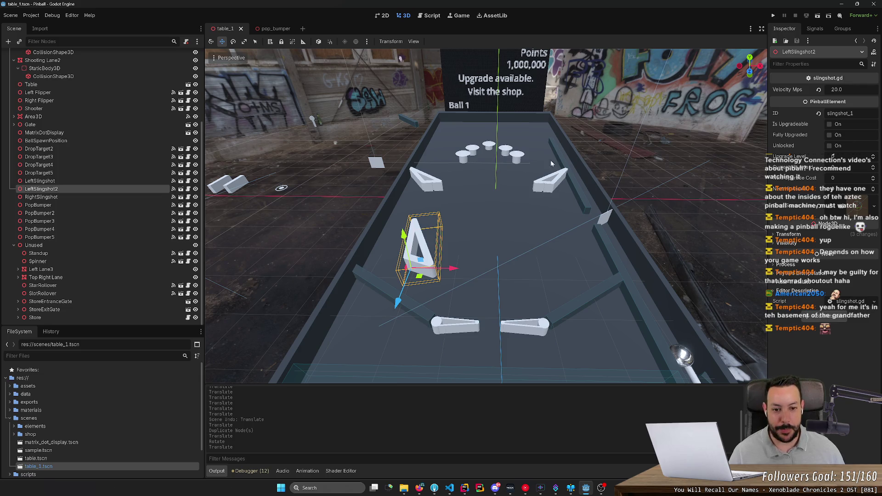
pyautogui.scroll(5, 564, 198)
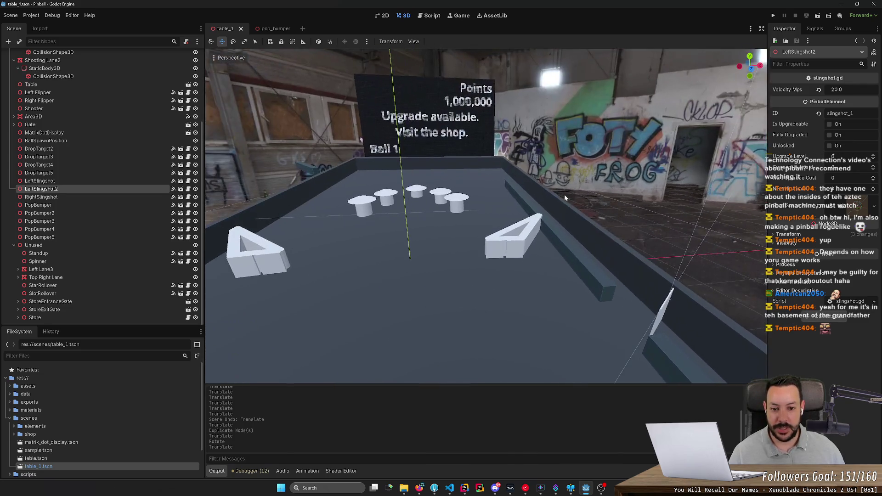
# Inspect DropTarget4 and both flippers on the table before testing
pyautogui.click(498, 252)
pyautogui.scroll(-4, 546, 239)
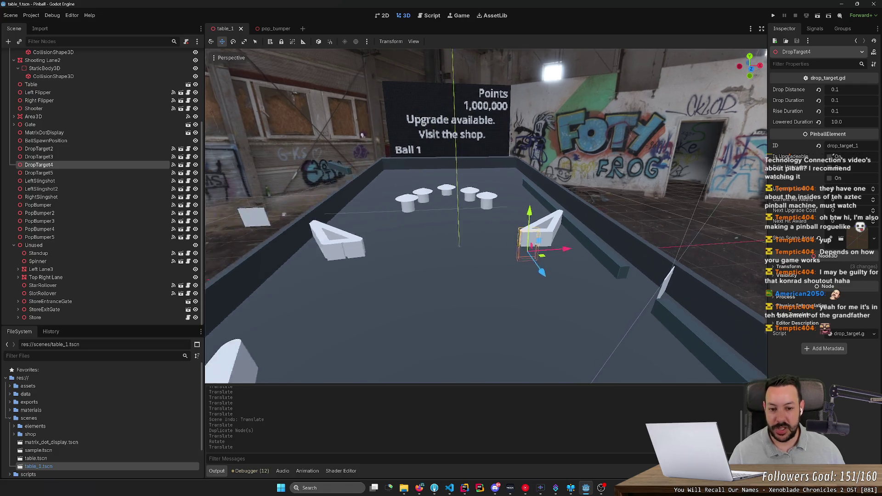
pyautogui.rightClick(526, 263)
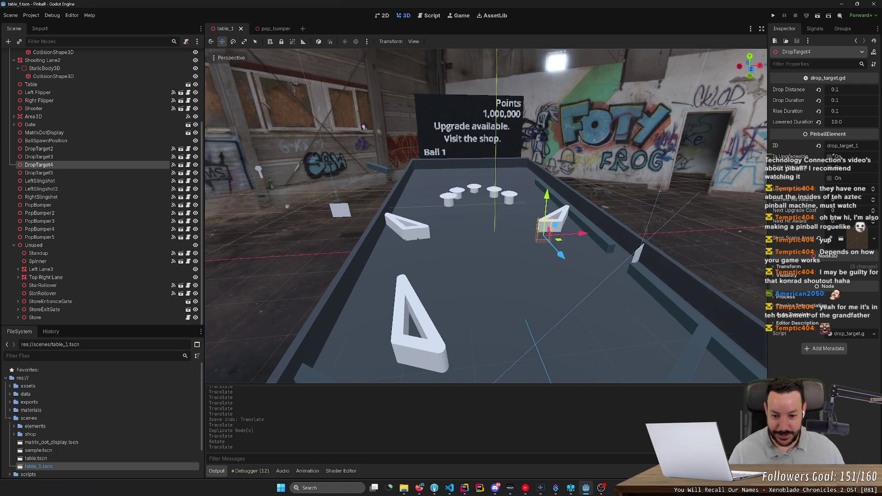
pyautogui.press('s')
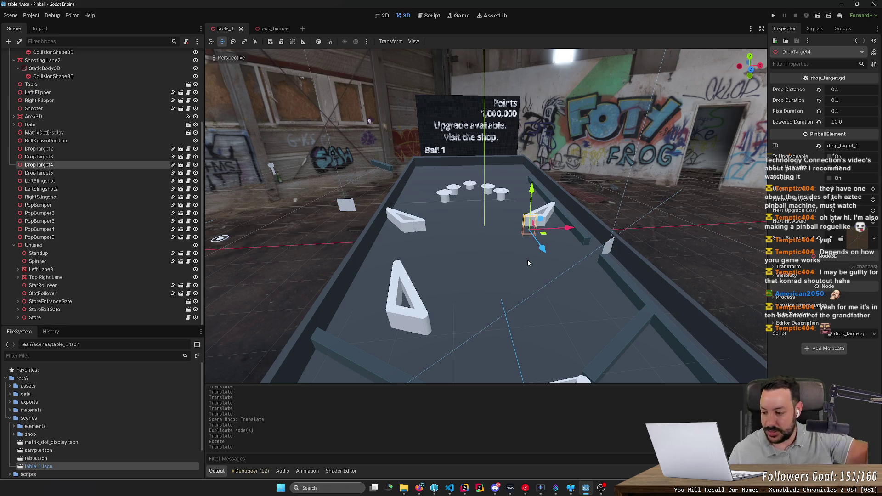
pyautogui.press('w')
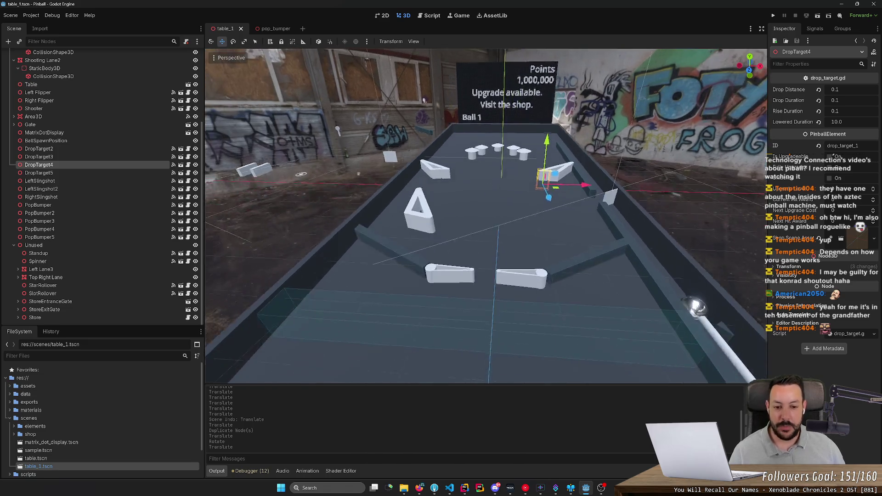
pyautogui.click(537, 304)
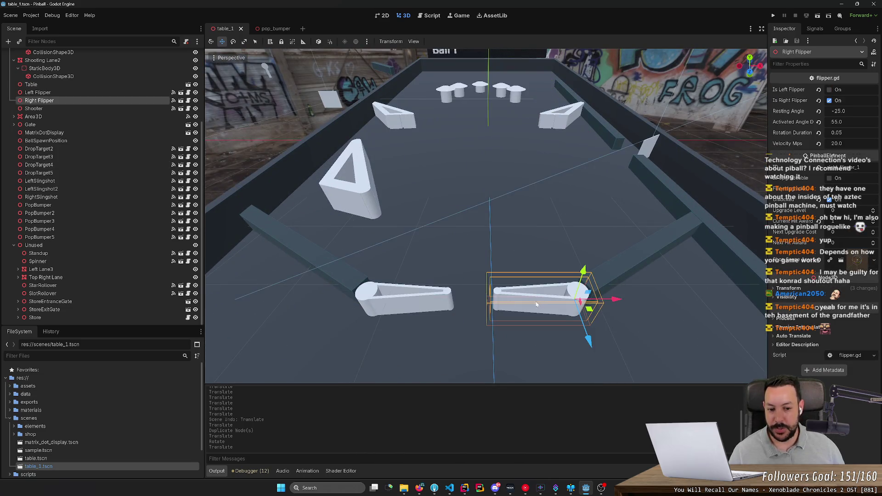
pyautogui.press('s')
pyautogui.click(416, 296)
pyautogui.click(505, 305)
pyautogui.scroll(-5, 501, 258)
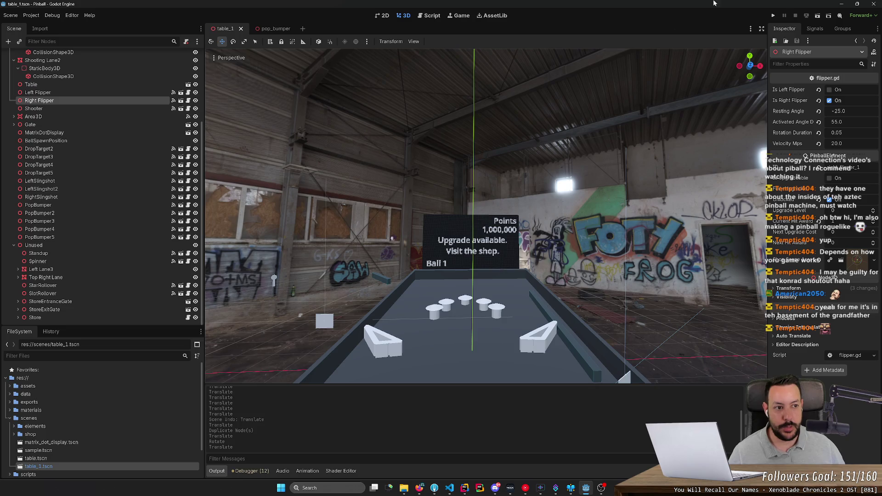
# Run the game, score 6 points on Ball 1 with the flippers, then stop it
pyautogui.click(774, 16)
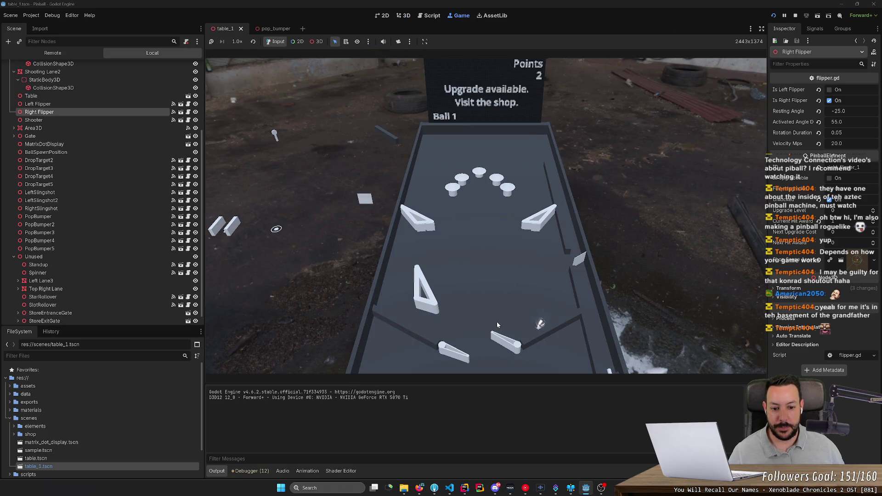
pyautogui.press('Right')
pyautogui.press('Left')
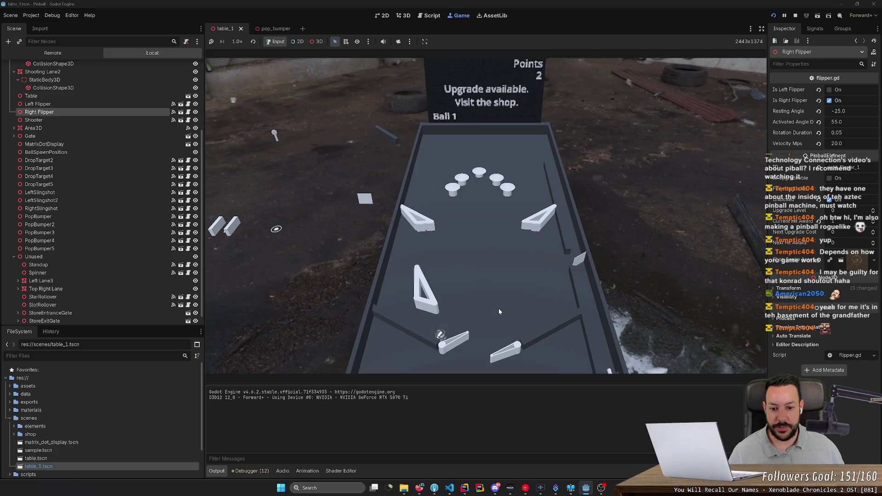
pyautogui.press('Left')
pyautogui.click(795, 15)
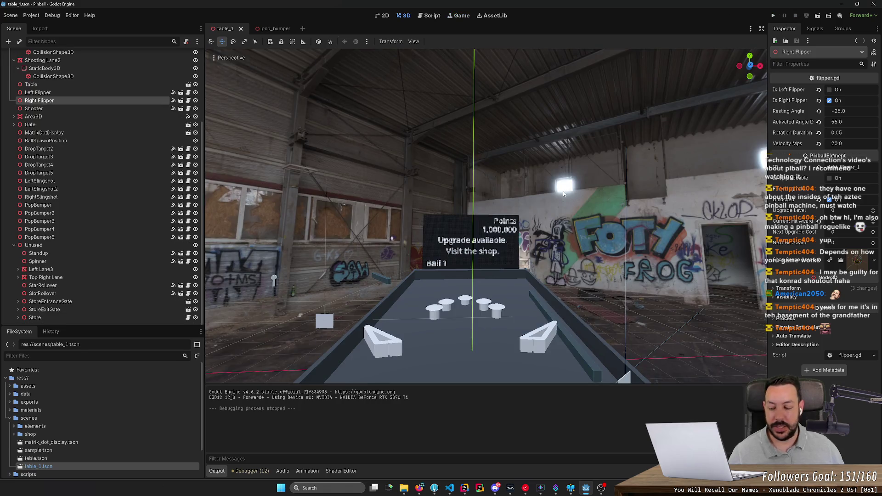
pyautogui.moveTo(563, 193); pyautogui.dragTo(545, 200)
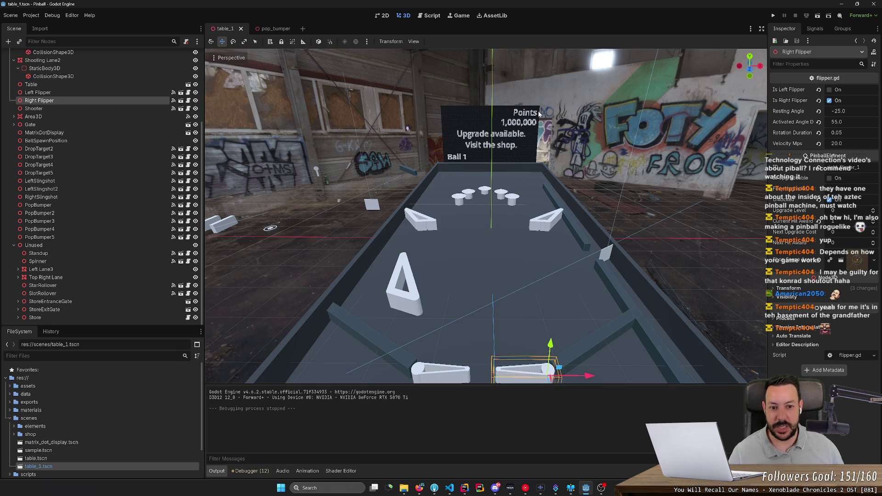
pyautogui.moveTo(510, 144); pyautogui.dragTo(405, 203)
pyautogui.scroll(5, 404, 202)
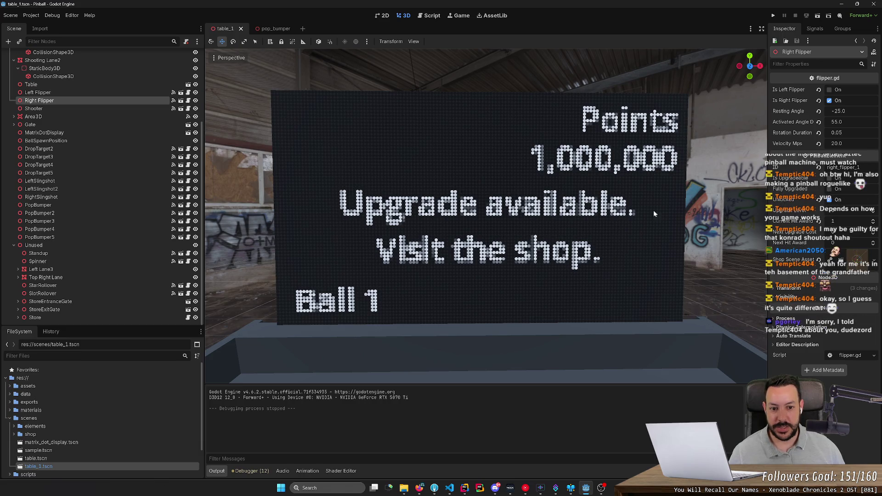
pyautogui.scroll(-6, 552, 224)
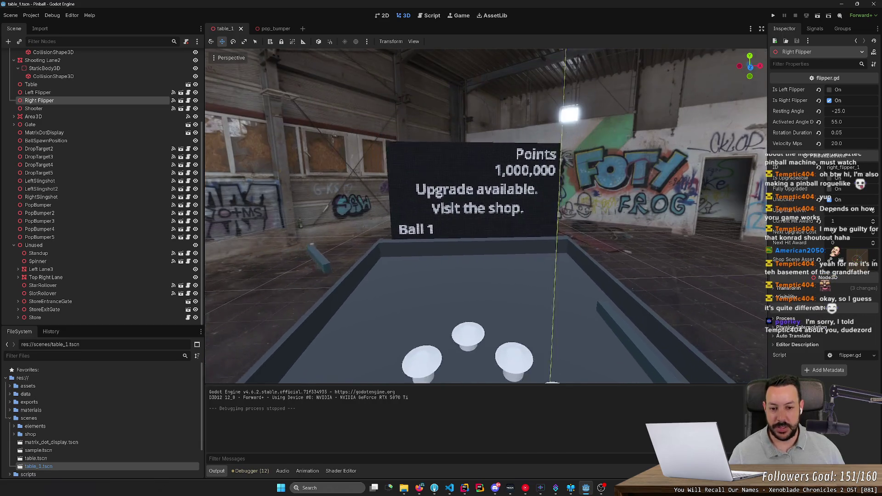
pyautogui.scroll(4, 508, 266)
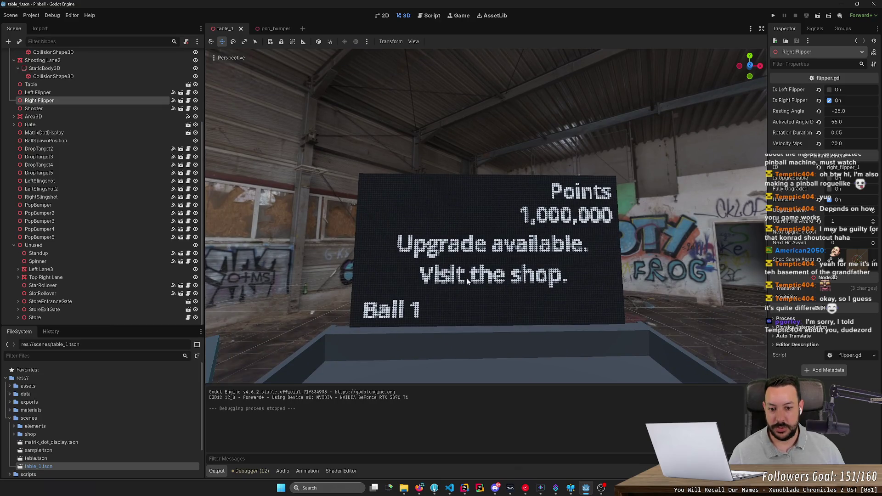
pyautogui.moveTo(444, 273); pyautogui.dragTo(481, 272)
pyautogui.scroll(-2, 505, 225)
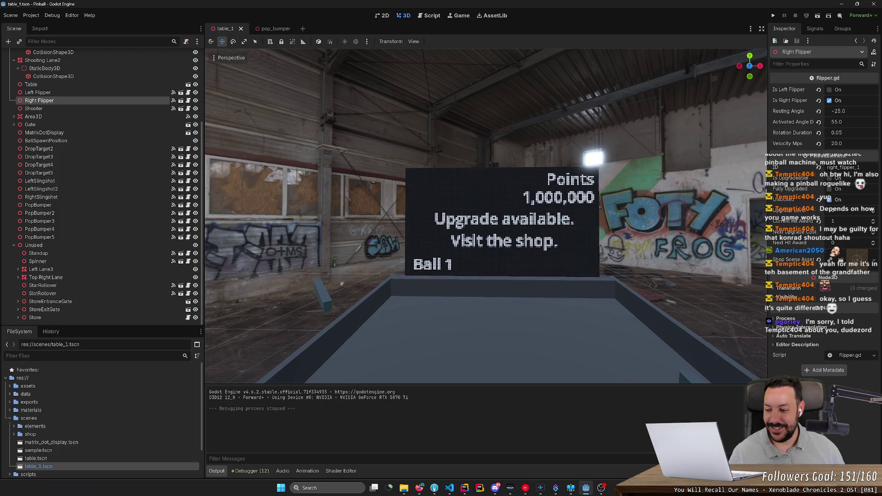
pyautogui.scroll(2, 486, 216)
pyautogui.scroll(-3, 487, 216)
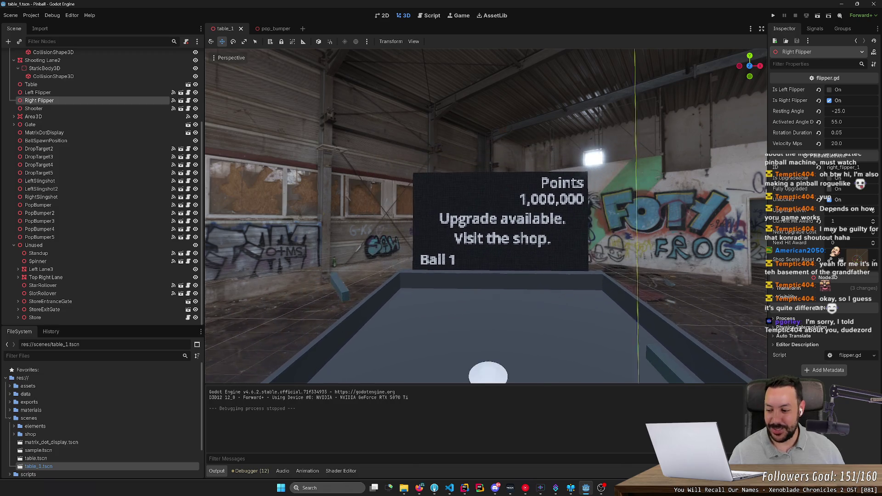
pyautogui.scroll(3, 487, 215)
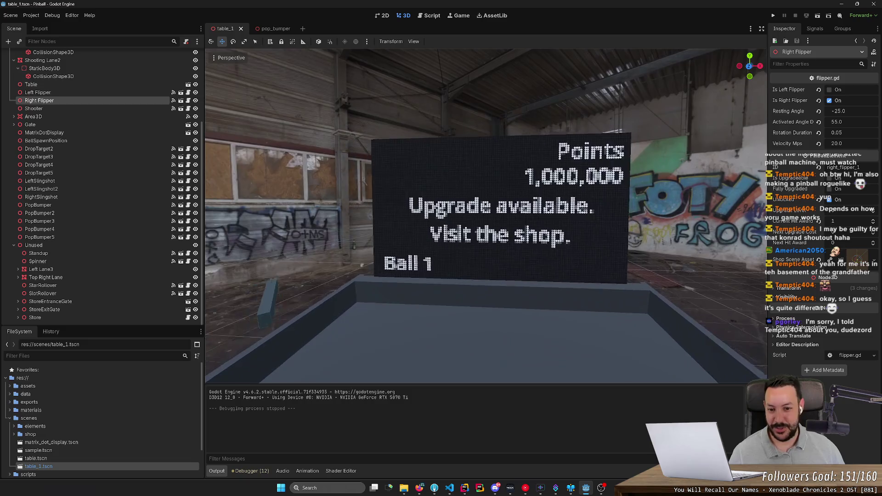
pyautogui.scroll(-6, 519, 241)
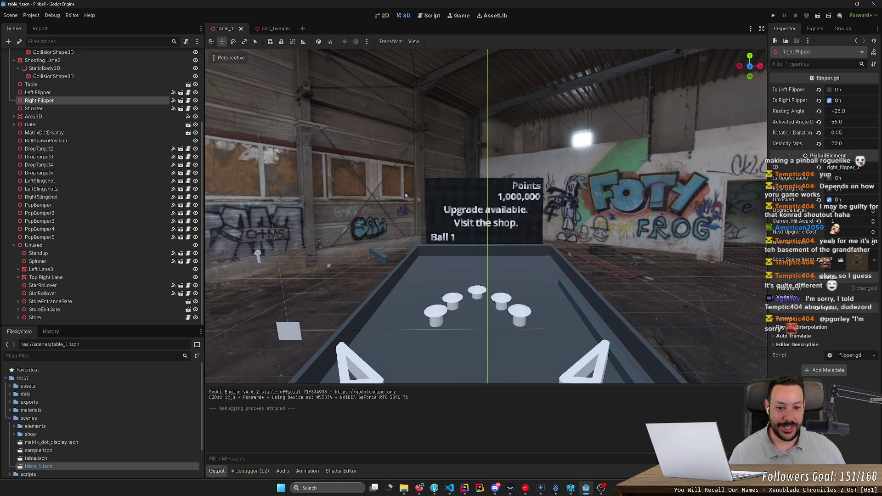
pyautogui.scroll(5, 519, 242)
pyautogui.scroll(1, 517, 247)
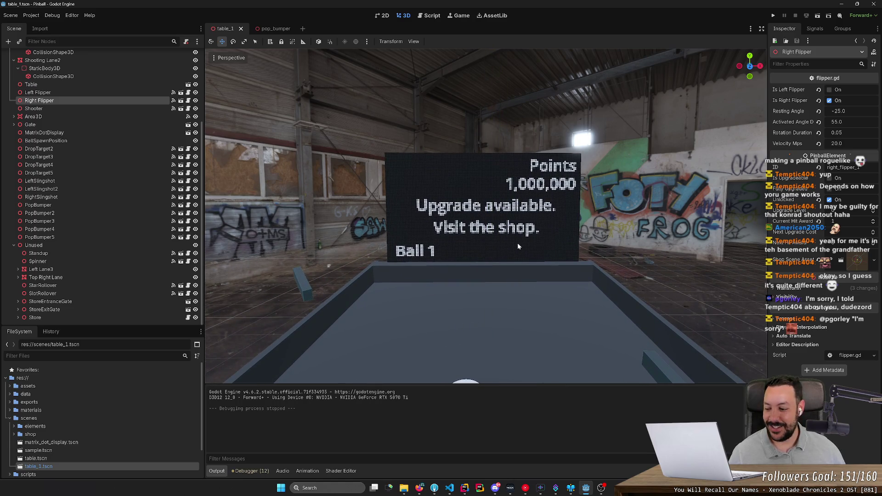
pyautogui.scroll(-5, 517, 243)
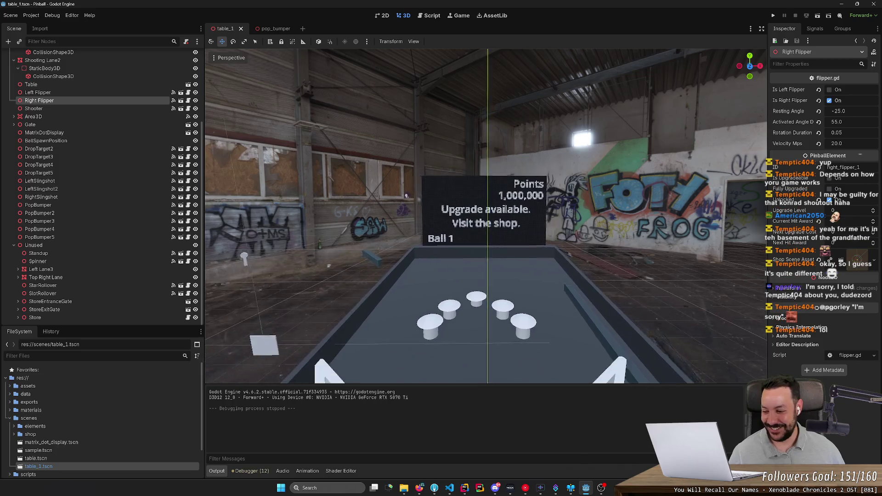
pyautogui.scroll(-5, 517, 245)
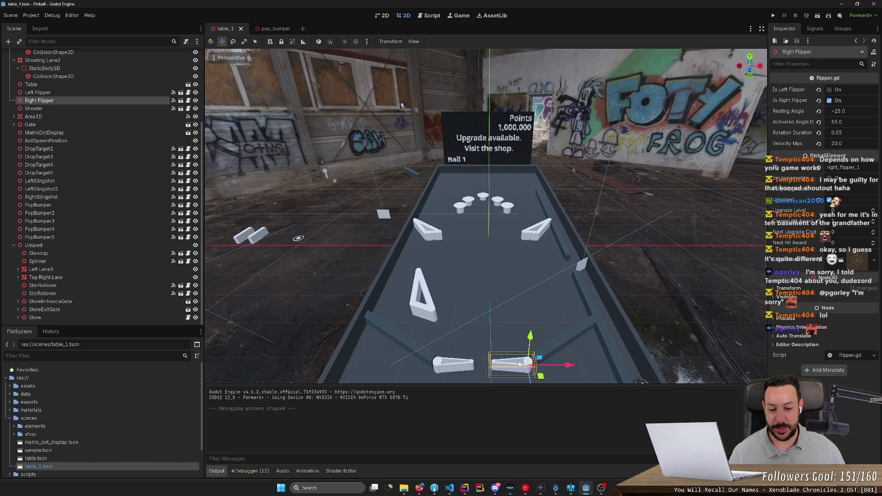
pyautogui.scroll(5, 525, 321)
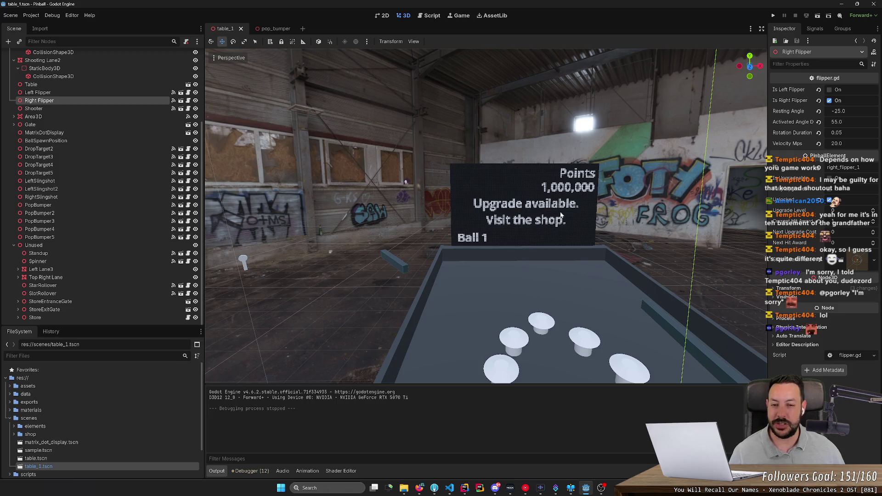
pyautogui.scroll(-5, 561, 216)
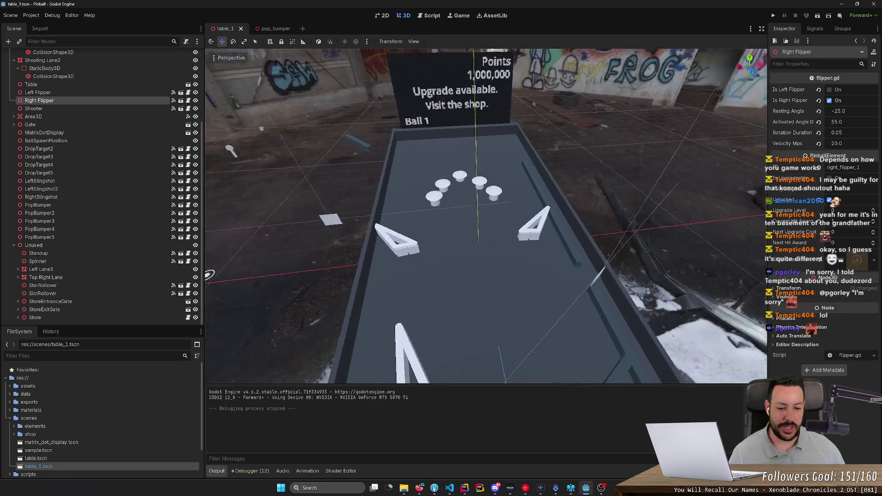
pyautogui.moveTo(528, 248); pyautogui.dragTo(437, 247)
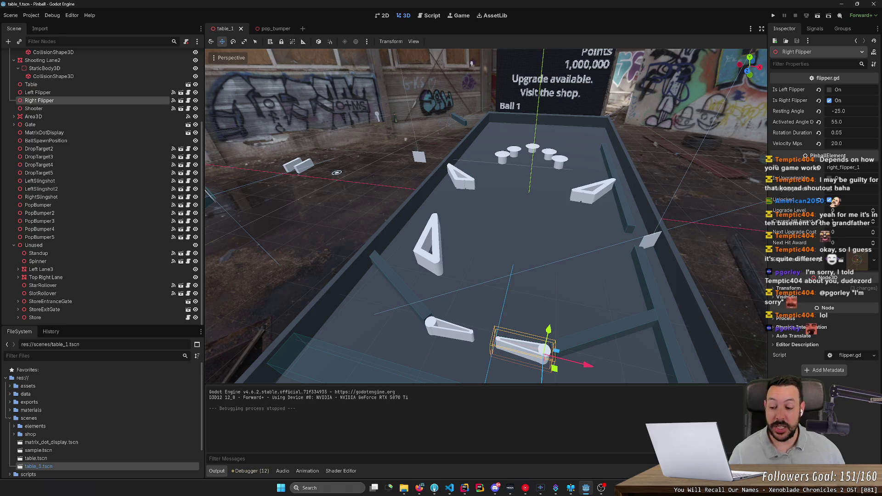
pyautogui.scroll(3, 486, 216)
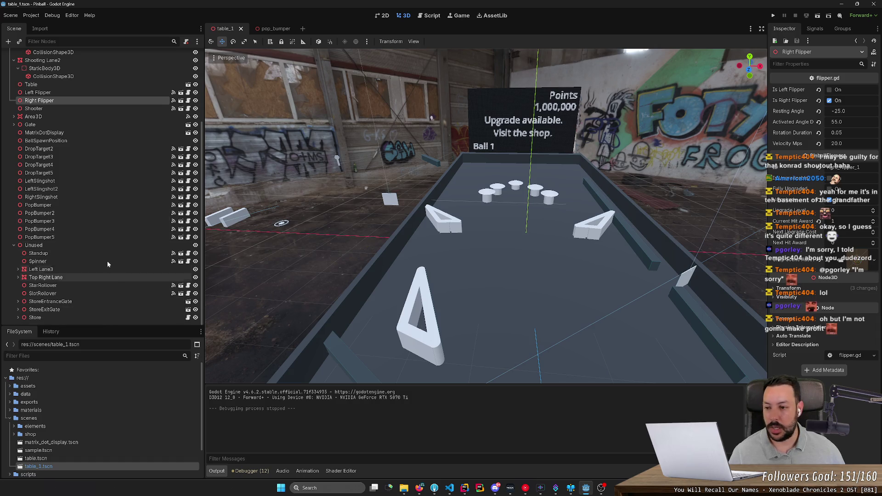
pyautogui.click(81, 385)
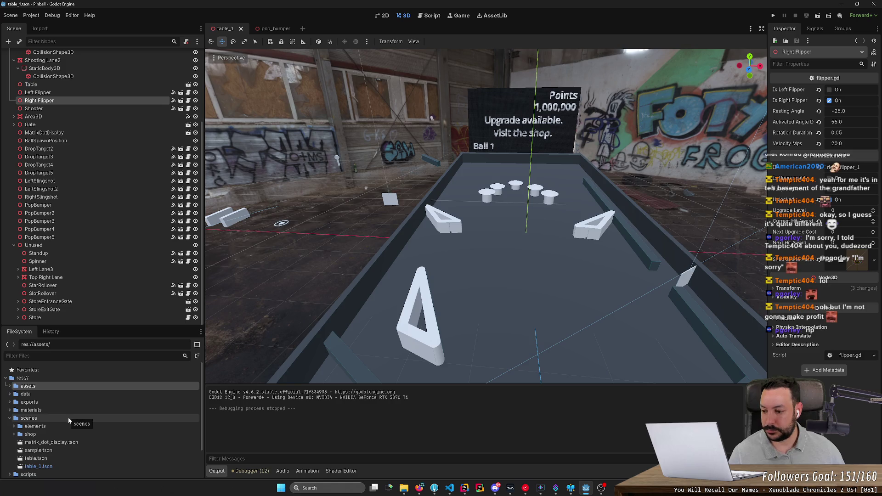
# Open save_game.json from the assets/data folder in the FileSystem
pyautogui.scroll(-2, 58, 445)
pyautogui.scroll(2, 57, 446)
pyautogui.doubleClick(41, 387)
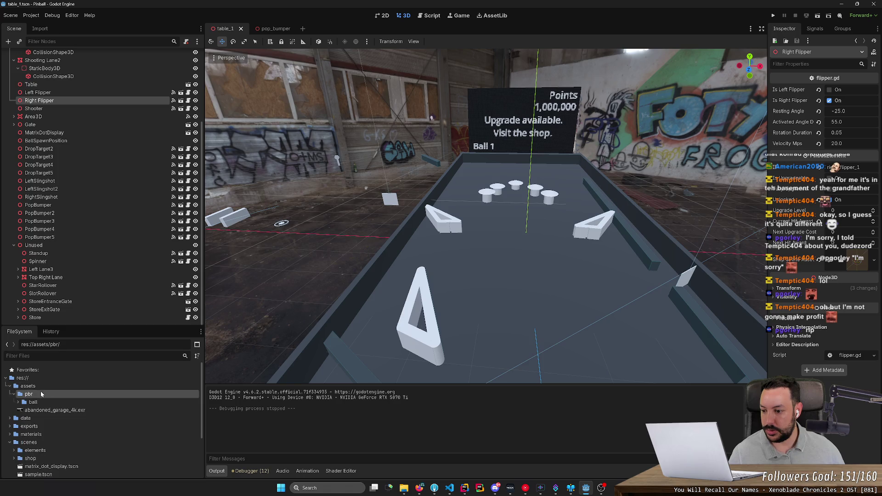
pyautogui.click(15, 411)
pyautogui.click(14, 411)
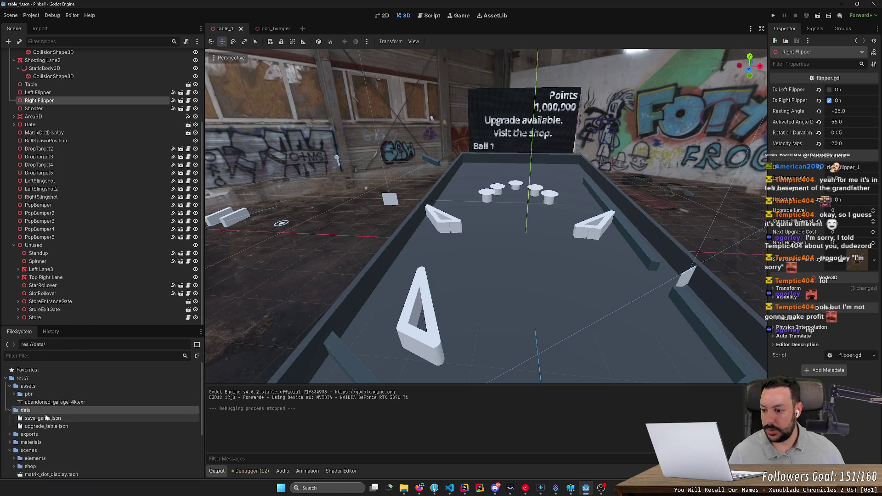
pyautogui.doubleClick(53, 417)
# Set drop_target_1 and pop_bumper_1 through pop_bumper_3 to -1
pyautogui.click(400, 74)
pyautogui.press('Delete')
pyautogui.write('-1')
pyautogui.moveTo(406, 75)
pyautogui.mouseDown()
pyautogui.moveTo(347, 75)
pyautogui.moveTo(406, 74)
pyautogui.mouseUp()
pyautogui.click(397, 84)
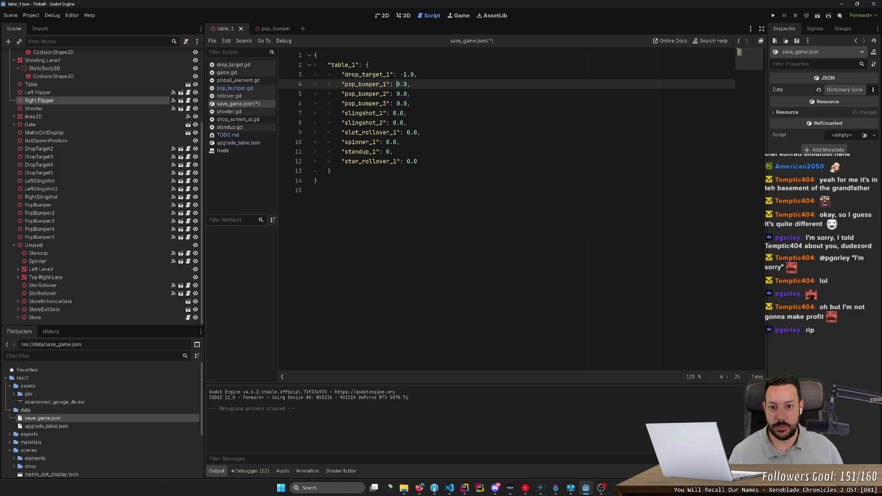
pyautogui.press('Delete')
pyautogui.write('-1')
pyautogui.click(397, 93)
pyautogui.press('Delete')
pyautogui.write('-1')
pyautogui.click(397, 103)
pyautogui.press('Delete')
pyautogui.write('-1')
# Set the slingshots, slot_rollover_1, spinner_1 and standup_1 to -1 and save the file
pyautogui.press('Down')
pyautogui.press('Left')
pyautogui.press('Left')
pyautogui.press('Left')
pyautogui.press('Delete')
pyautogui.write('-1')
pyautogui.press('Down')
pyautogui.press('Left')
pyautogui.press('Left')
pyautogui.press('Delete')
pyautogui.write('-1')
pyautogui.press('Down')
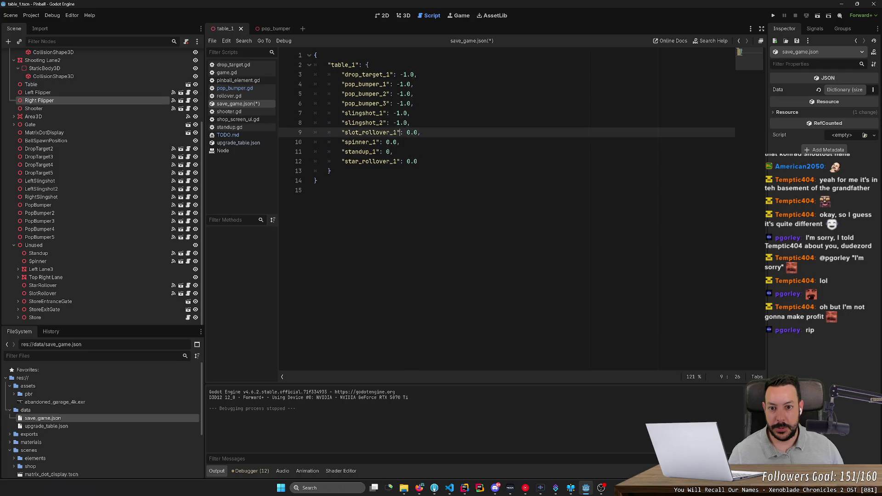
pyautogui.press('Delete')
pyautogui.write('-1')
pyautogui.press('Down')
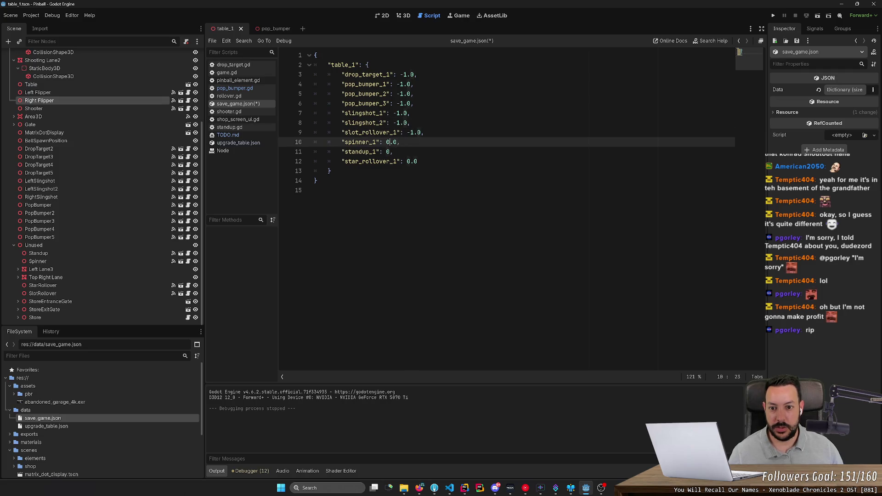
pyautogui.press('BackSpace')
pyautogui.write('-1')
pyautogui.press('Down')
pyautogui.press('Delete')
pyautogui.write('-1')
pyautogui.press('Down')
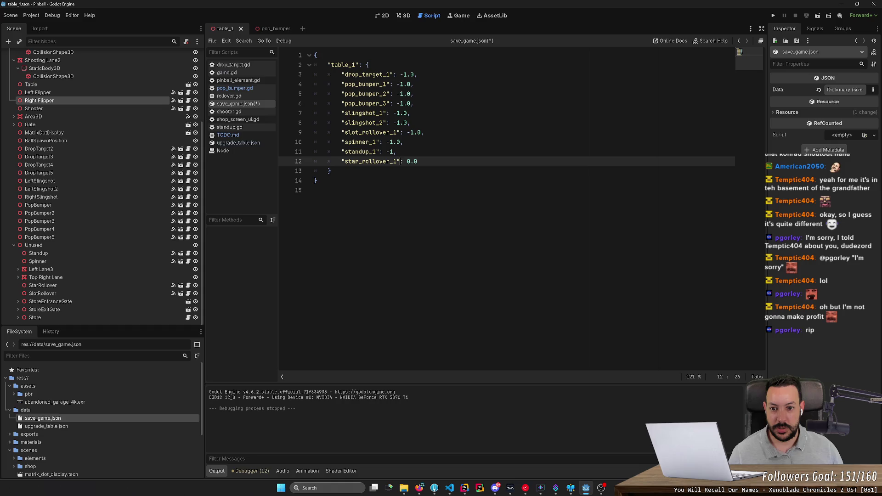
pyautogui.press('Delete')
pyautogui.write('-1')
pyautogui.hotkey('ctrl', 's')
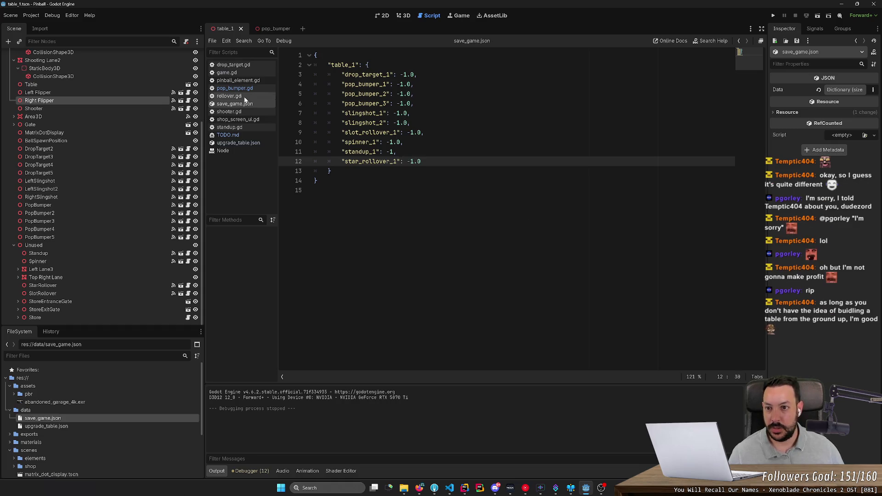
# Open sample.tscn in the 3D view and run the current scene
pyautogui.scroll(-3, 72, 417)
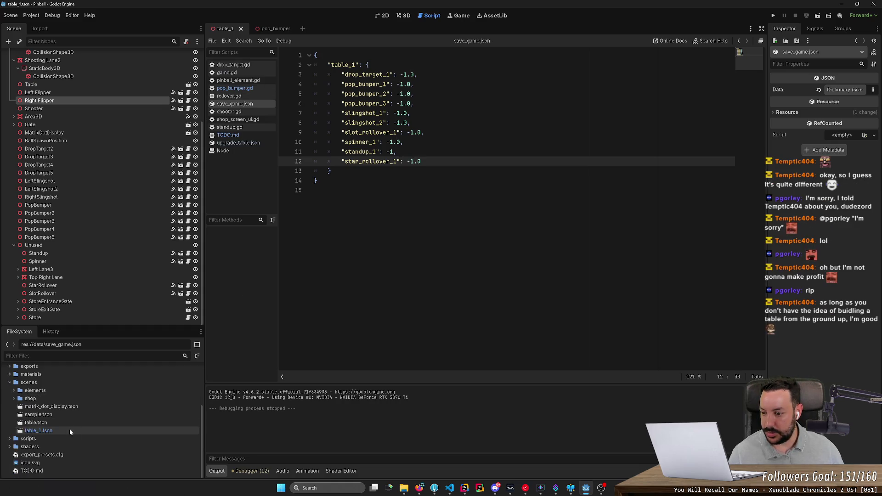
pyautogui.doubleClick(68, 416)
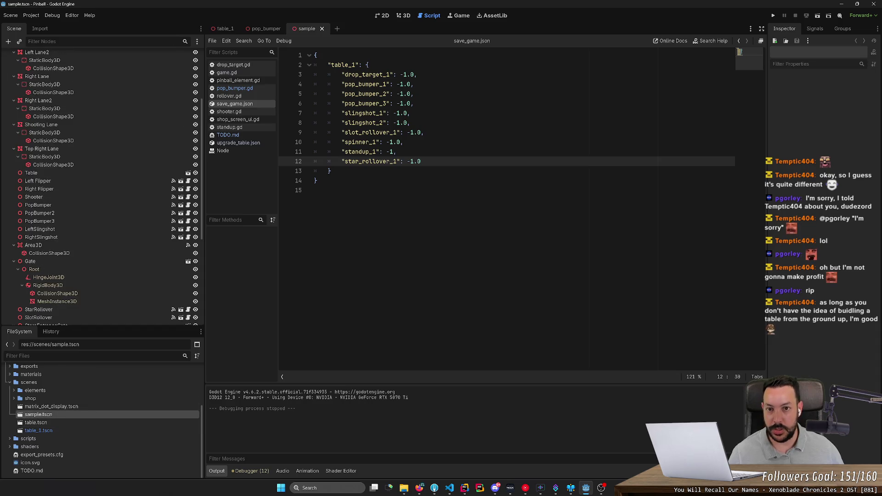
pyautogui.click(407, 17)
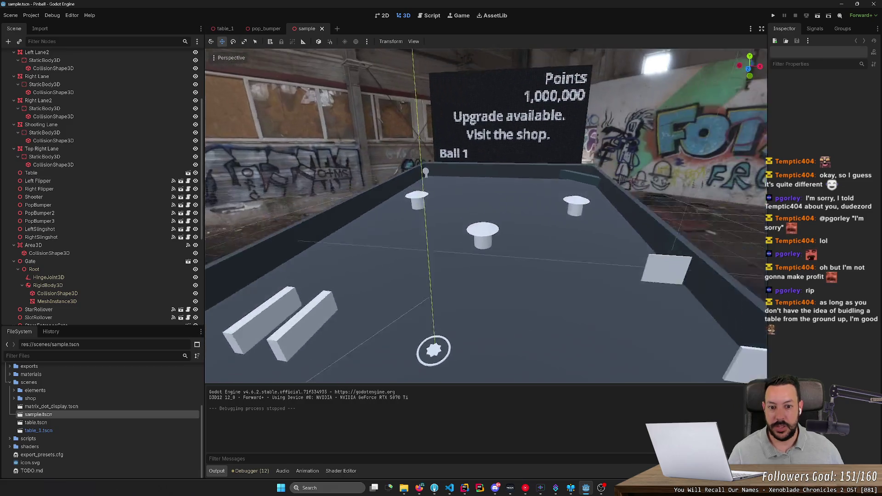
pyautogui.click(818, 15)
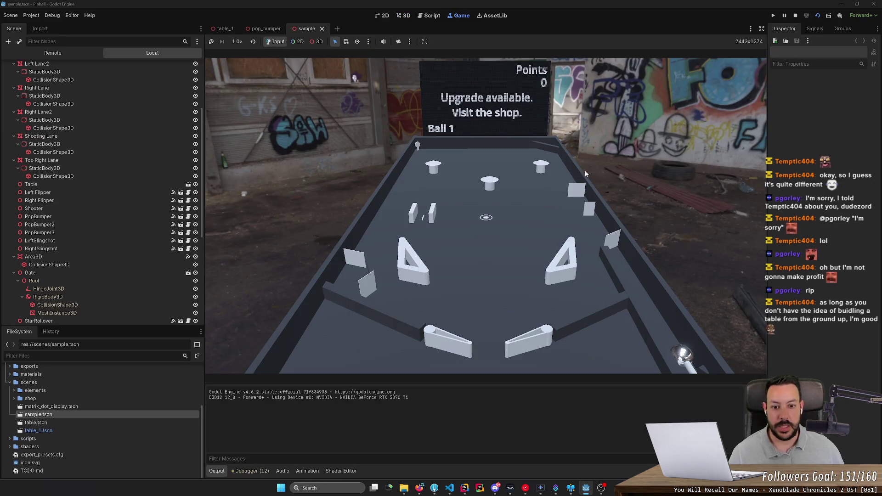
# Launch the ball and work the flippers to reach 12 points on Ball 2
pyautogui.press('space')
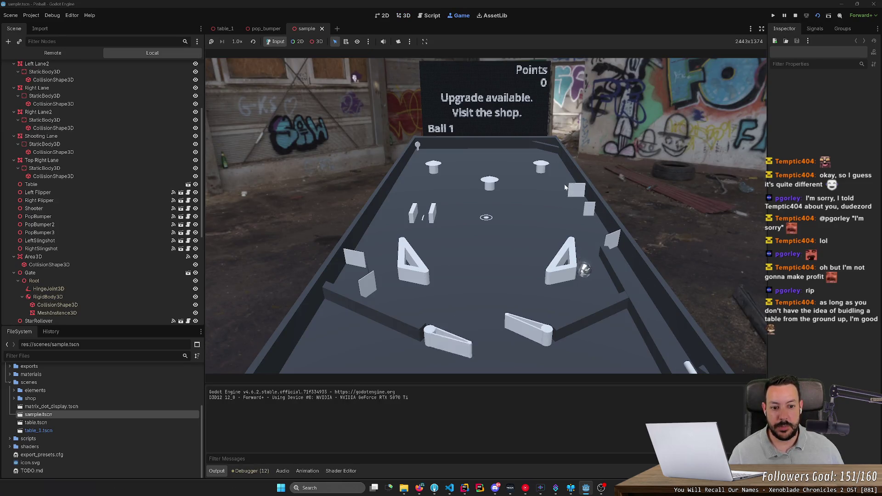
pyautogui.press('space')
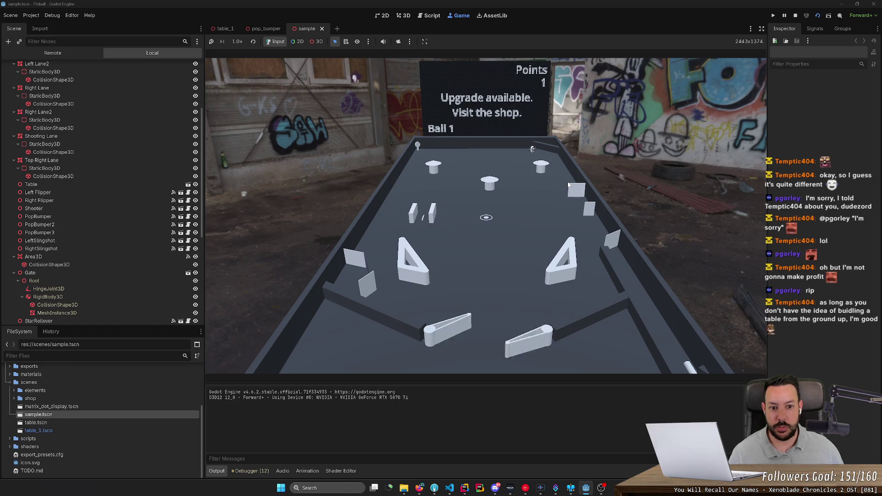
pyautogui.press('space')
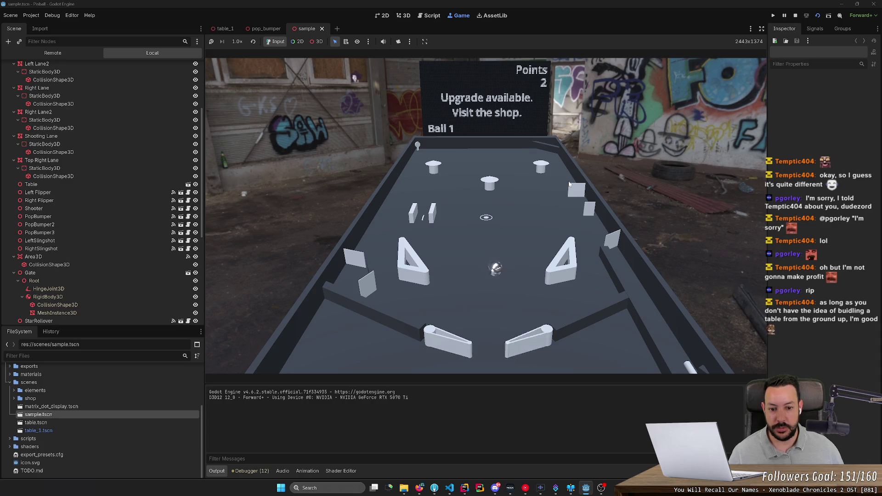
pyautogui.press('space')
pyautogui.press('space')
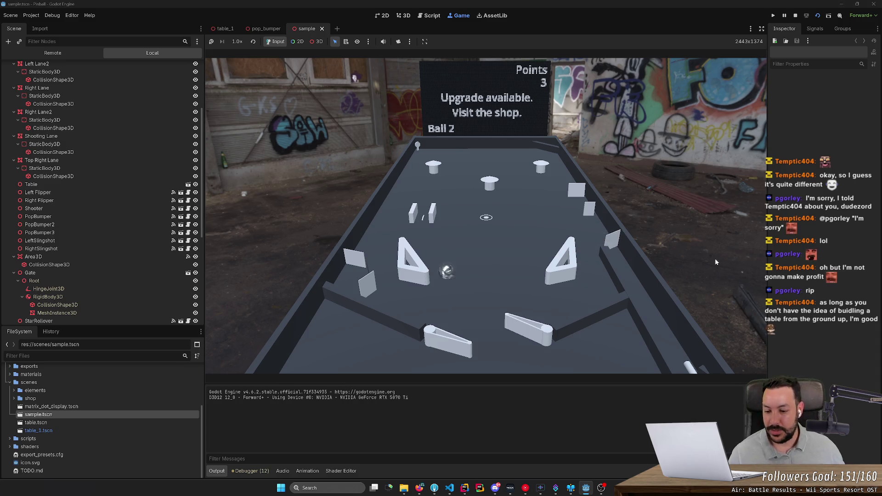
pyautogui.press('Right')
pyautogui.press('Left')
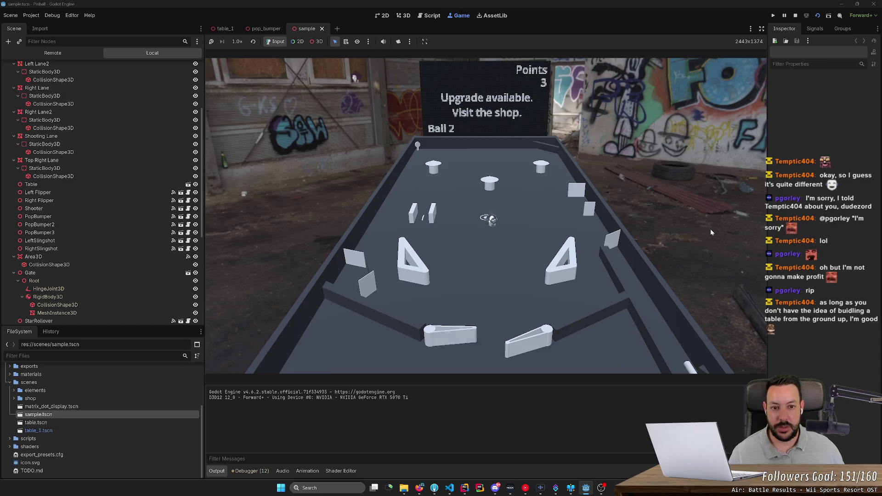
pyautogui.press('Right')
pyautogui.press('Right')
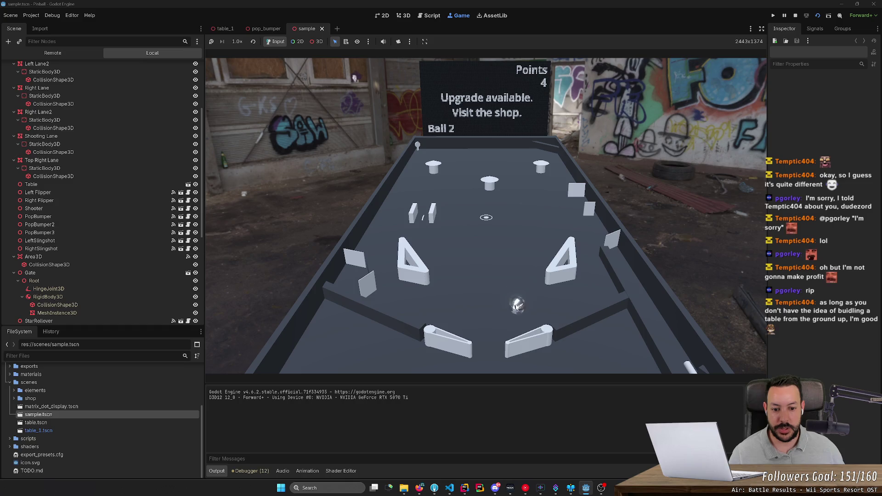
pyautogui.press('Right')
pyautogui.press('Right')
pyautogui.press('Right')
pyautogui.press('Right')
pyautogui.press('Left')
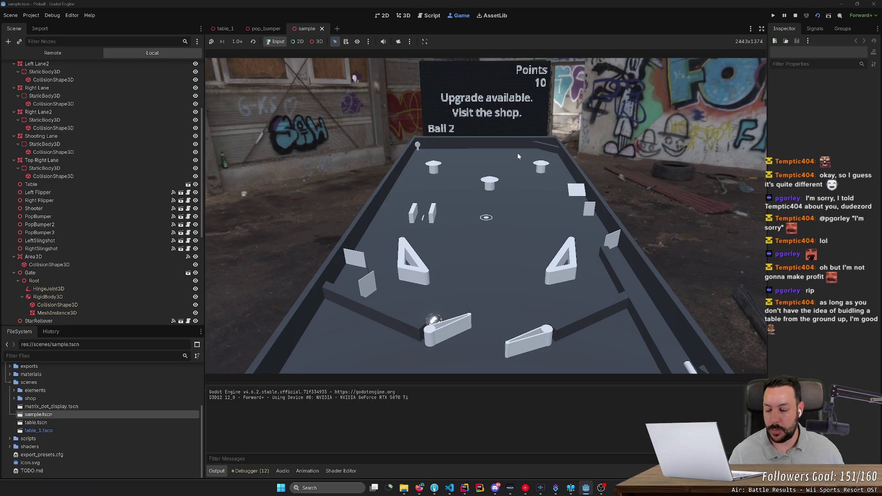
pyautogui.press('Right')
pyautogui.press('Right')
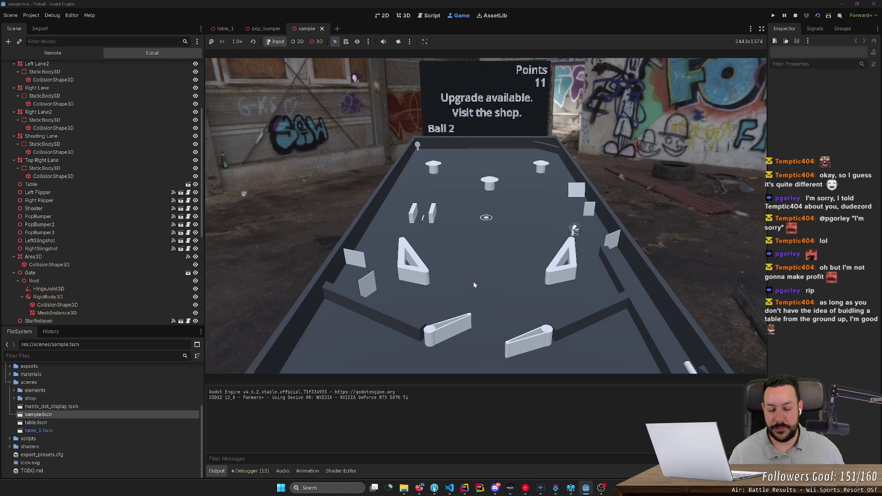
pyautogui.press('Right')
pyautogui.press('Left')
pyautogui.press('Right')
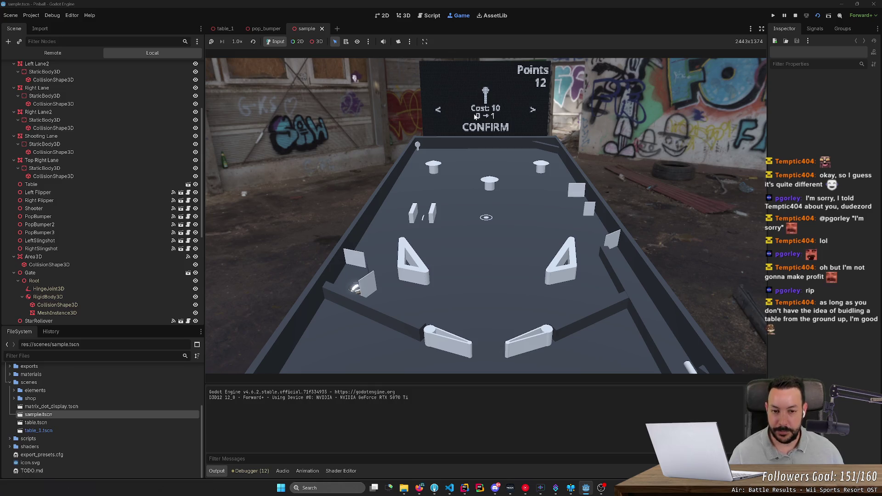
# Cycle the shop items and buy the Cost 10 upgrade, leaving 2 points
pyautogui.press('Right')
pyautogui.press('Right')
pyautogui.press('Right')
pyautogui.press('Right')
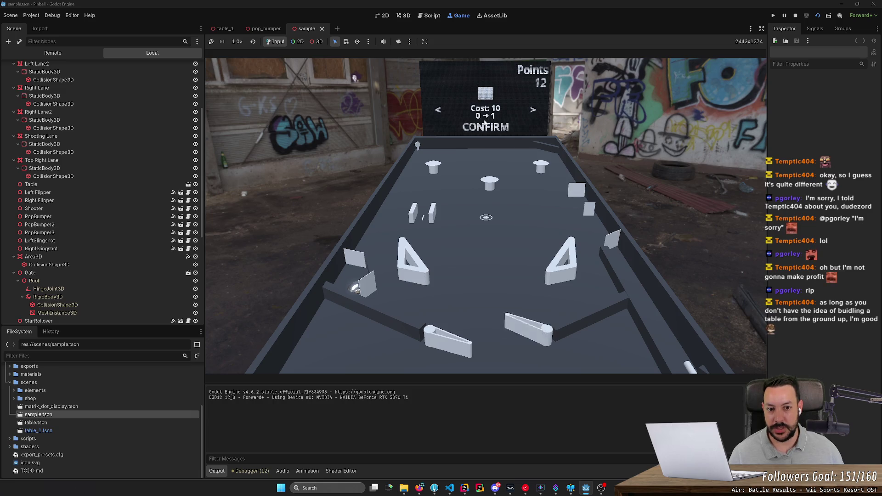
pyautogui.press('Right')
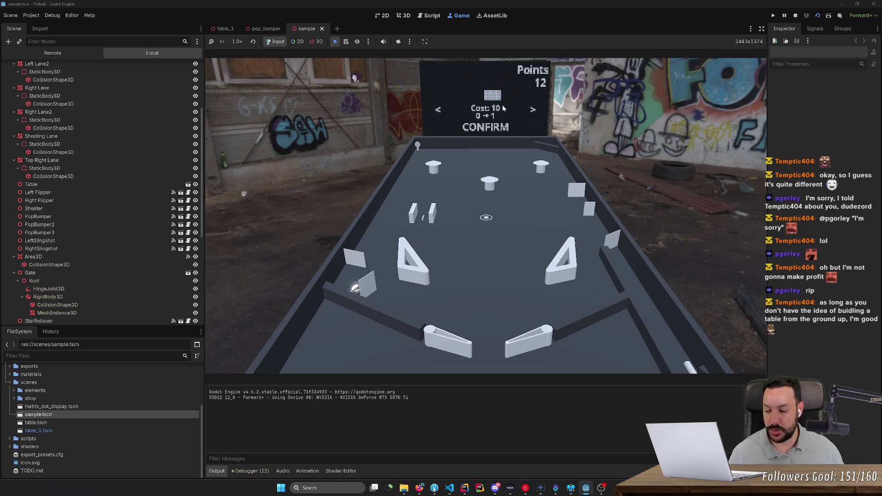
pyautogui.press('Right')
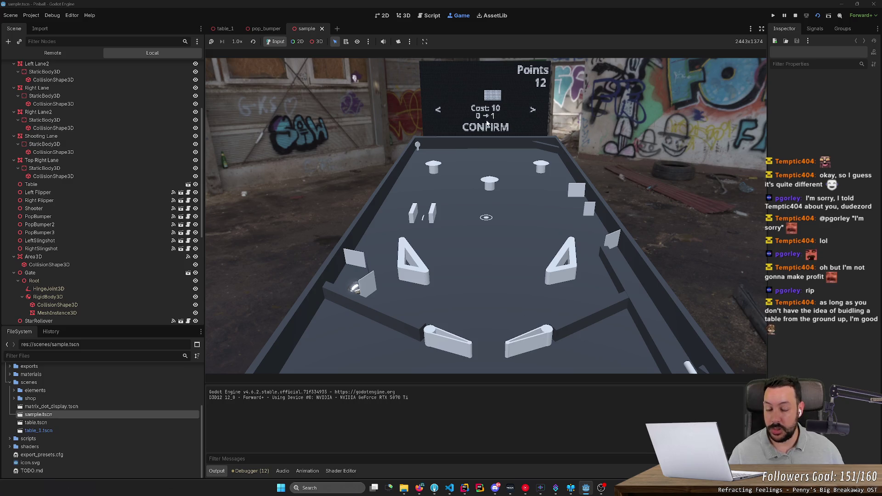
pyautogui.press('Right')
pyautogui.press('Right')
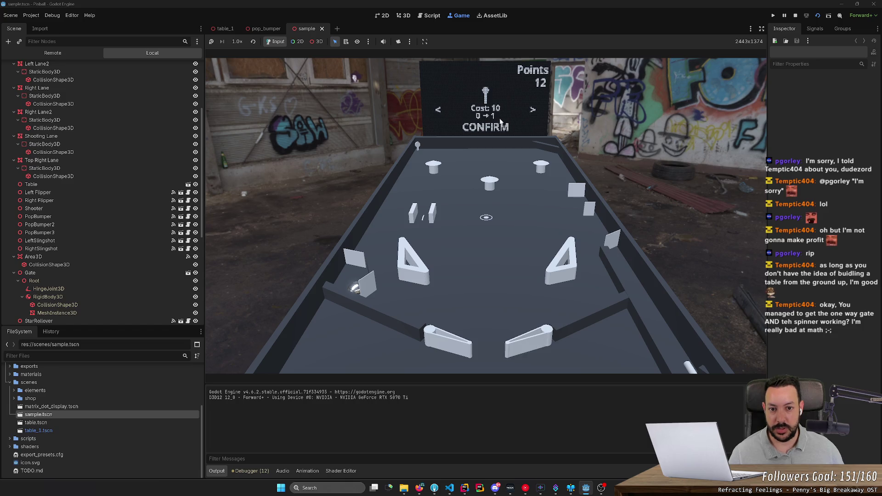
pyautogui.press('Right')
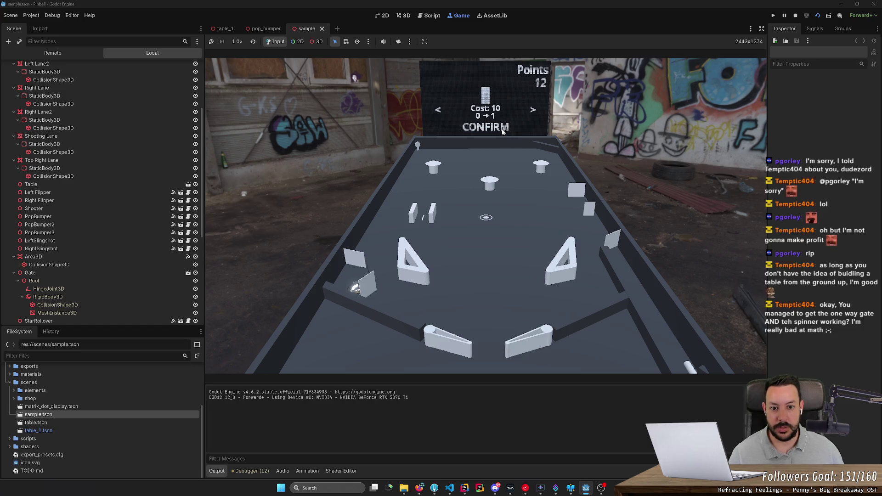
pyautogui.press('Left')
pyautogui.press('Left')
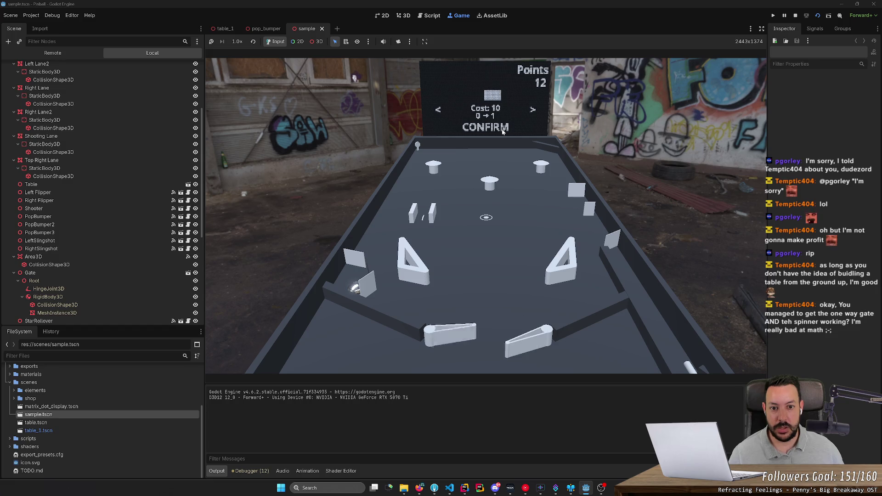
pyautogui.press('Right')
pyautogui.press('Right')
pyautogui.press('Right')
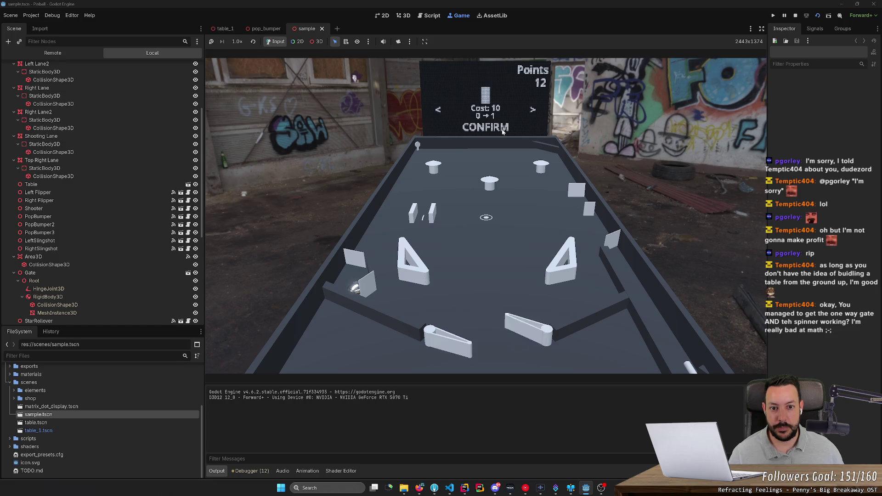
pyautogui.press('Left')
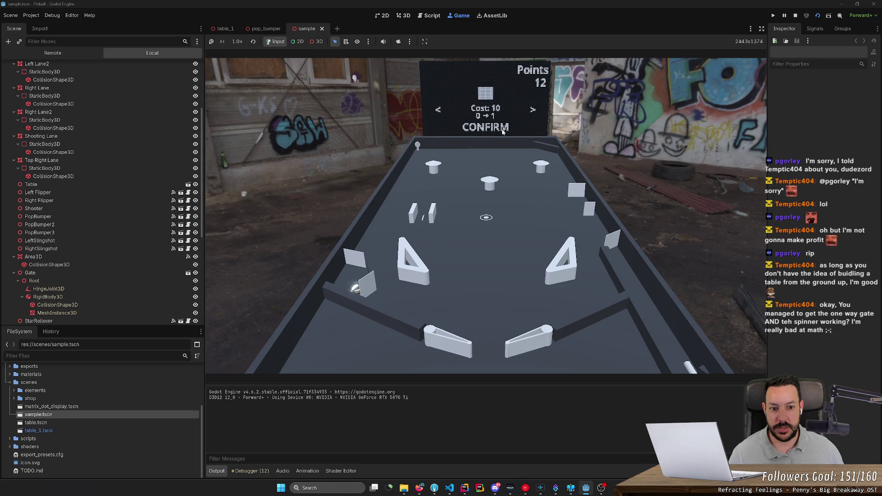
pyautogui.press('space')
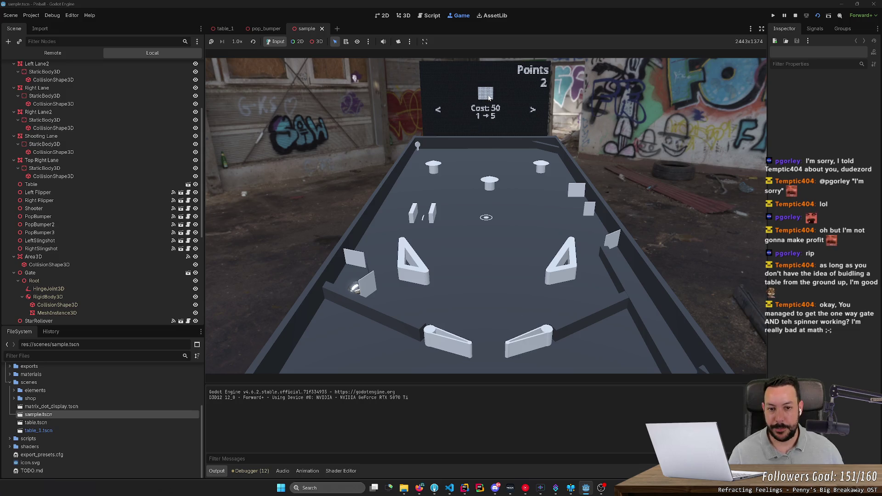
# Choose EXIT to leave the shop and put the ball back in play
pyautogui.press('Right')
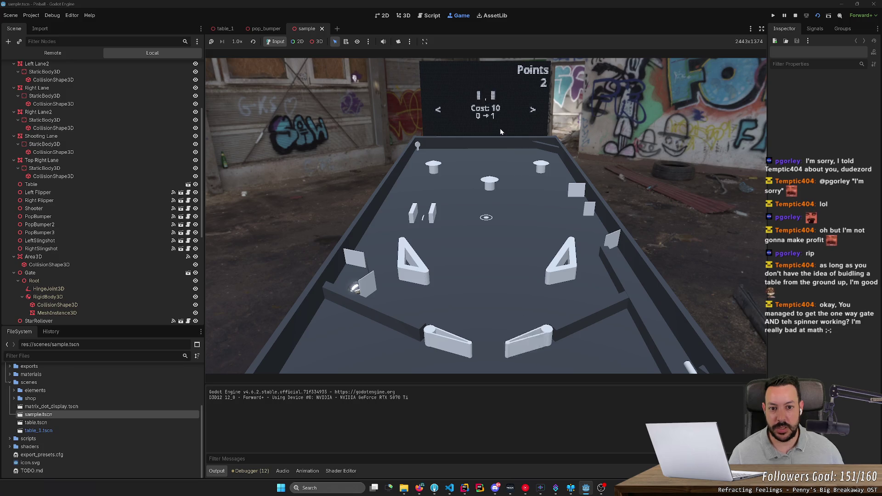
pyautogui.press('Right')
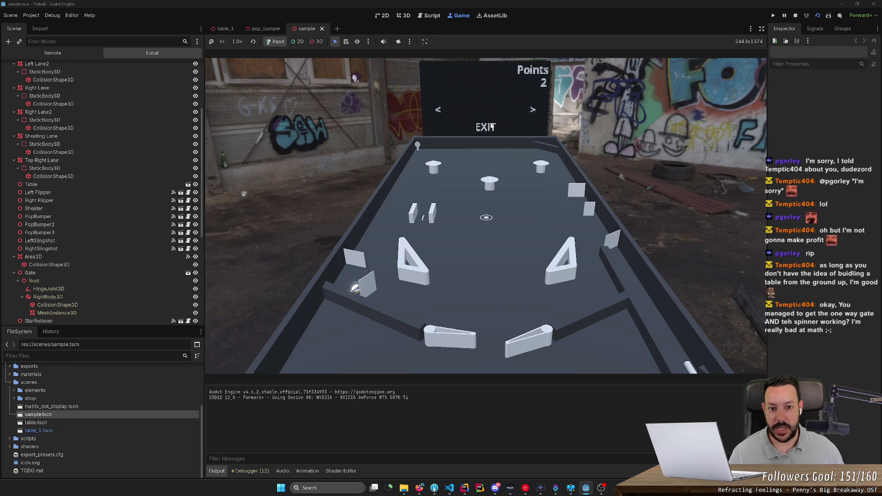
pyautogui.press('space')
# Launch the next ball and keep it alive with both flippers
pyautogui.press('Right')
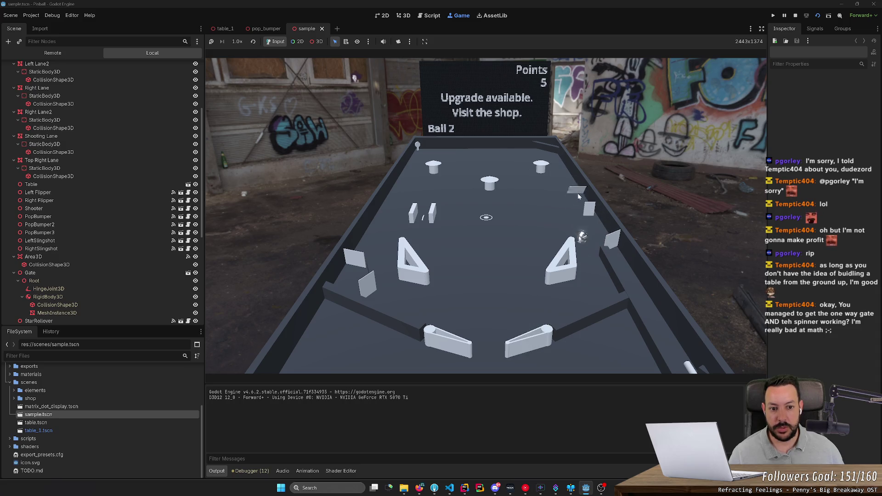
pyautogui.press('Right')
pyautogui.press('space')
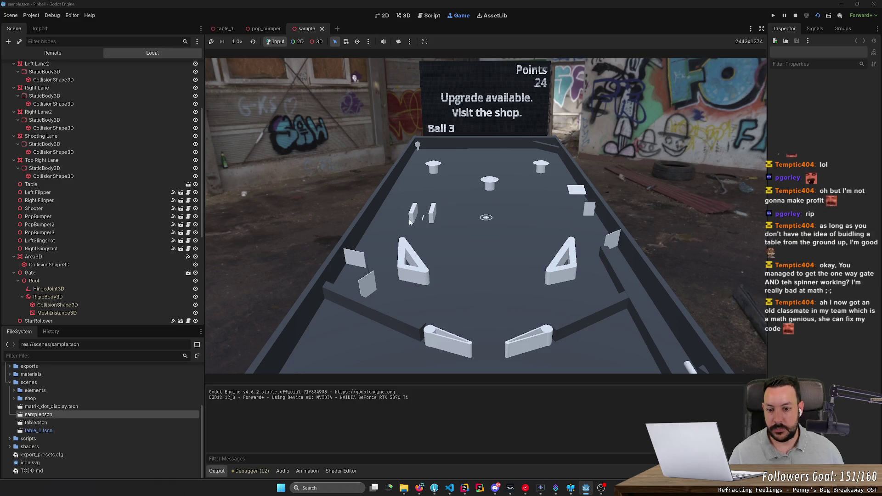
pyautogui.press('Left')
pyautogui.press('Right')
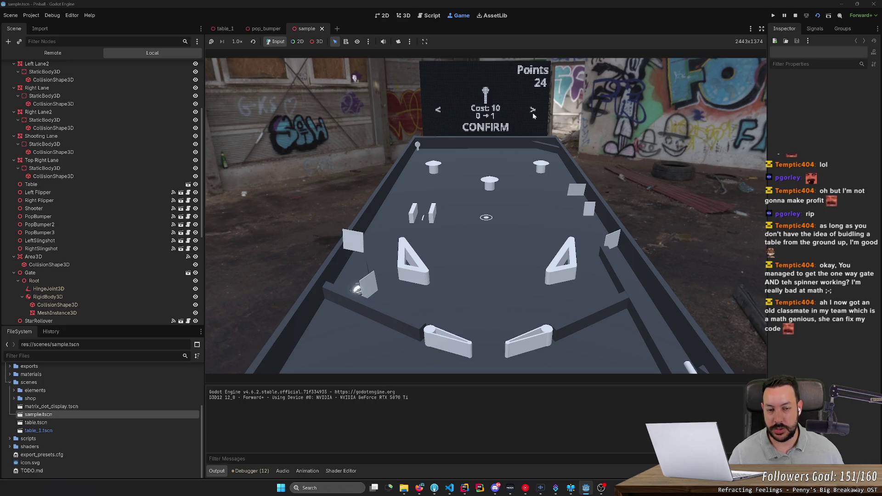
# Buy two Cost 10 upgrades in the shop, then exit back to play
pyautogui.click(536, 107)
pyautogui.click(529, 112)
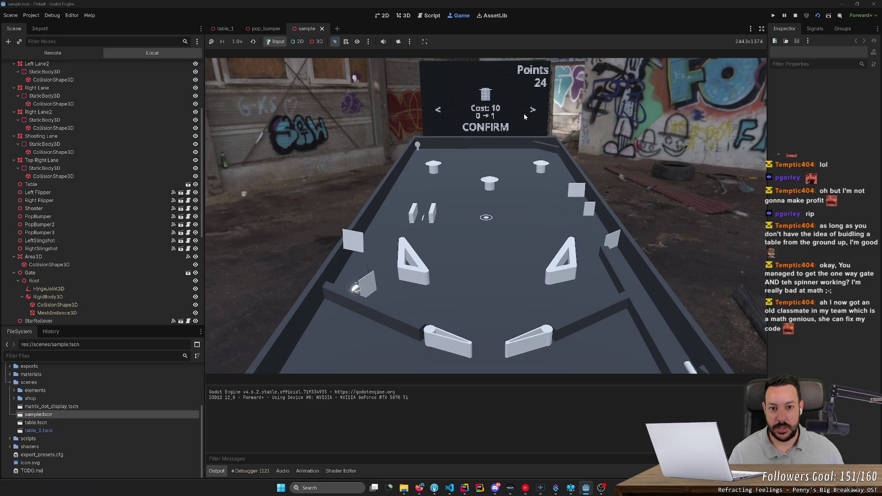
pyautogui.press('Return')
pyautogui.press('Right')
pyautogui.press('Return')
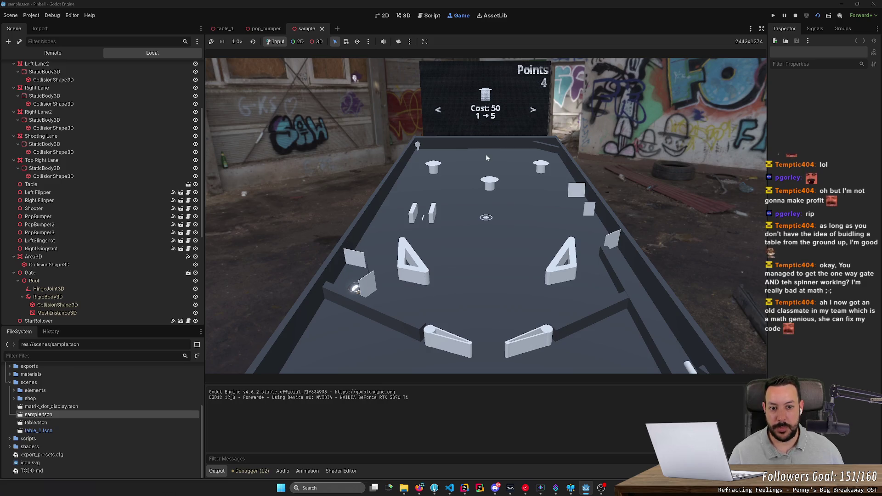
pyautogui.press('Left')
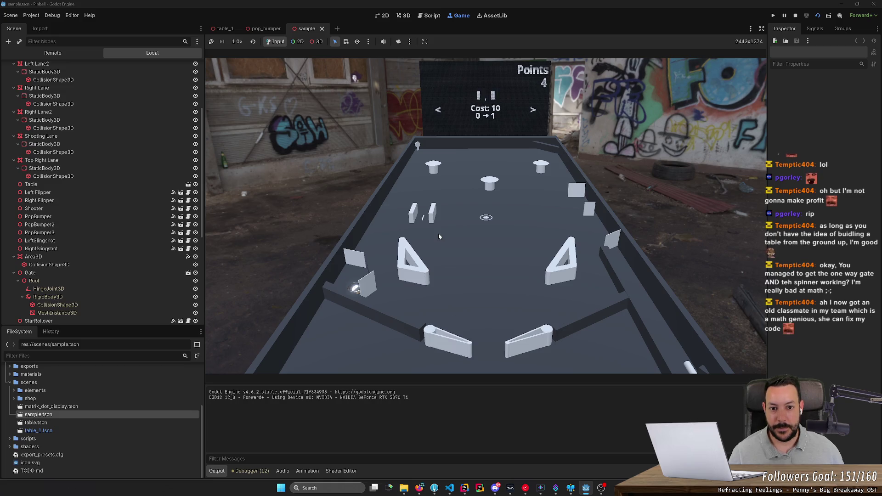
pyautogui.press('Left')
pyautogui.press('Right')
# Play out the third ball with the flippers, climbing to 22 points
pyautogui.press('Left')
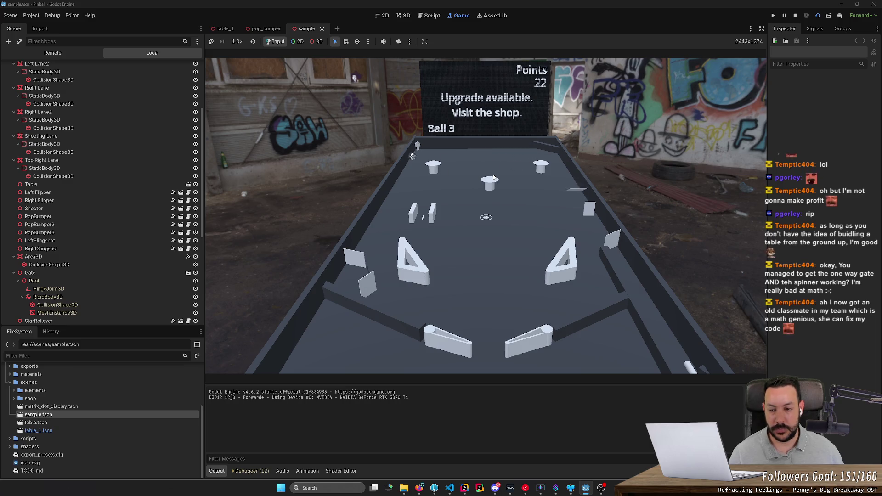
pyautogui.press('Left')
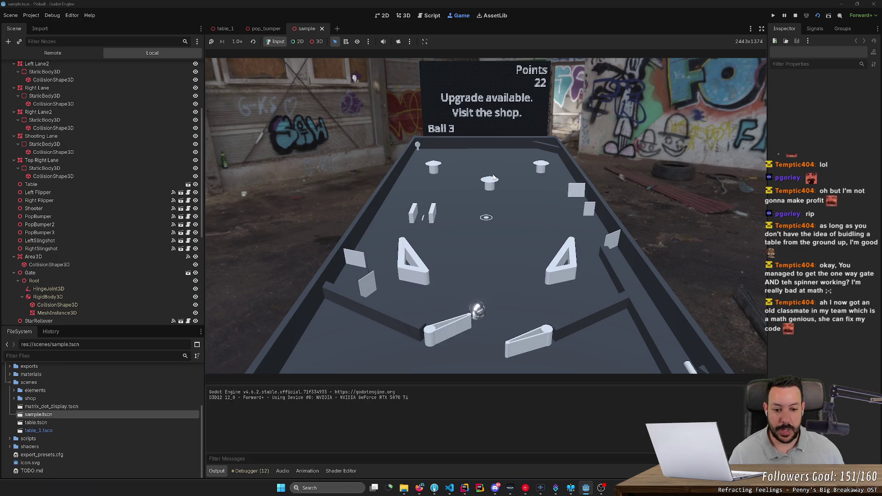
pyautogui.press('Right')
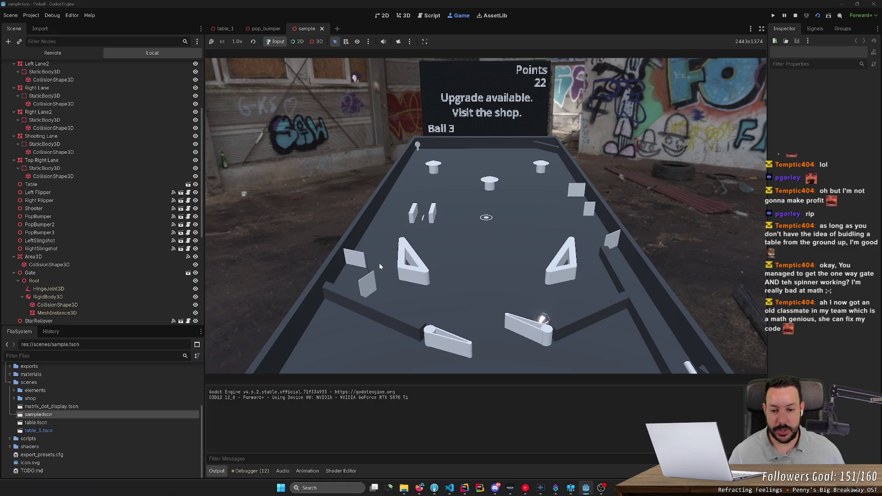
pyautogui.press('Right')
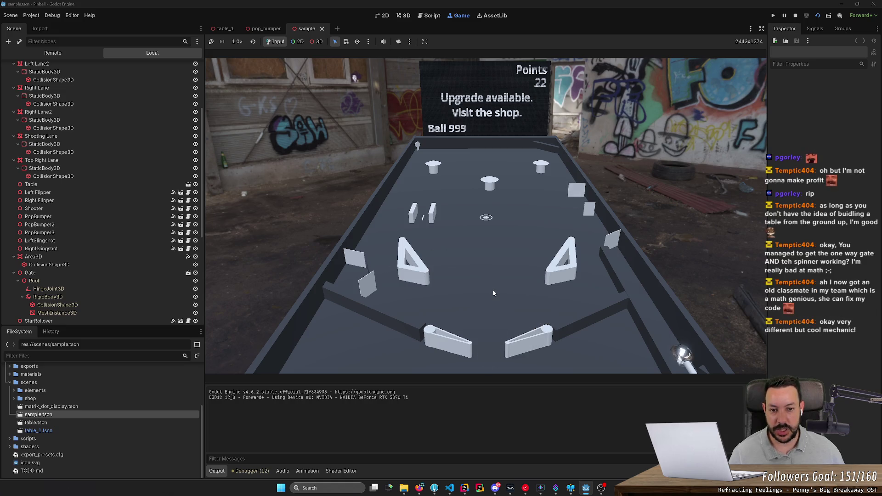
pyautogui.hotkey('alt', 'Tab')
pyautogui.click(632, 8)
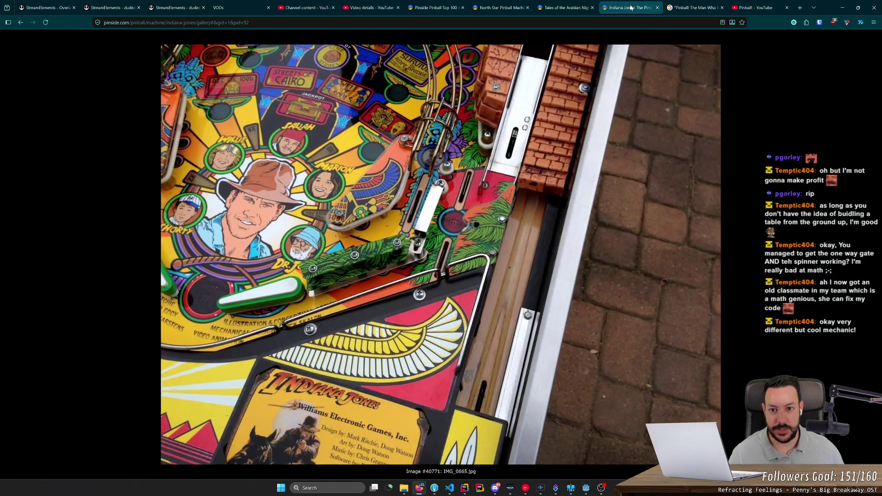
pyautogui.click(501, 7)
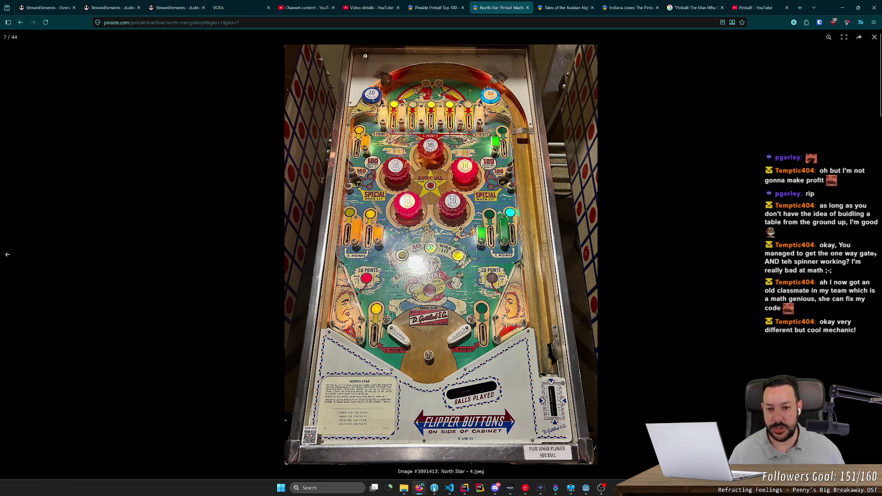
pyautogui.hotkey('alt', 'Tab')
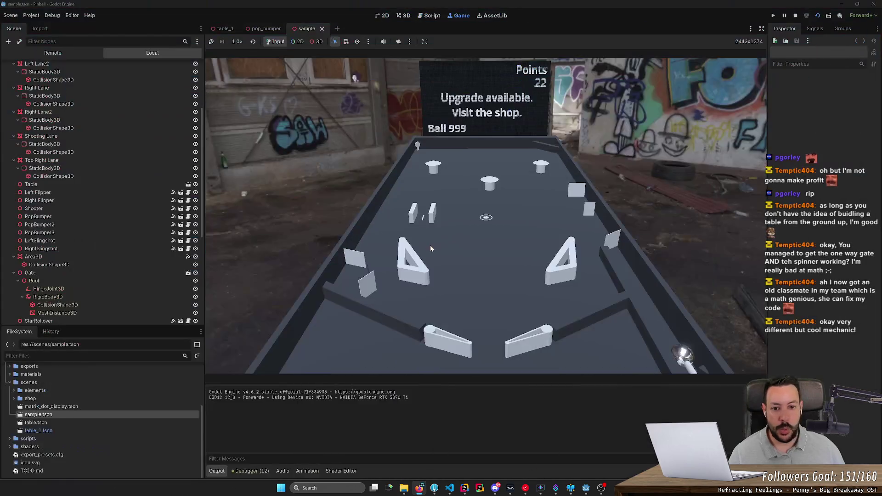